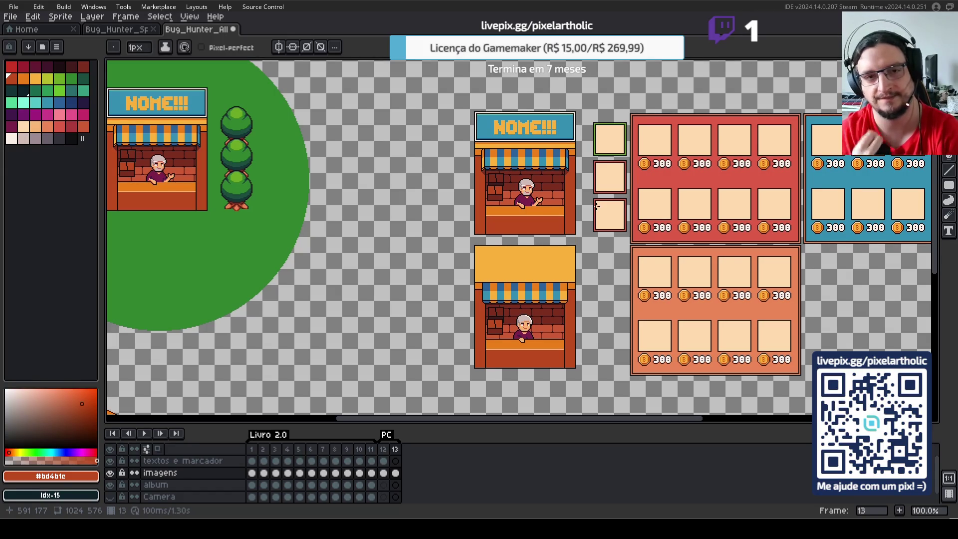
- Cut the round lawn's curved edges away with rectangular selections, leaving a rectangle around the stall
{"action": "left_click_drag", "start_coordinate": [436, 143], "coordinate": [599, 195]}
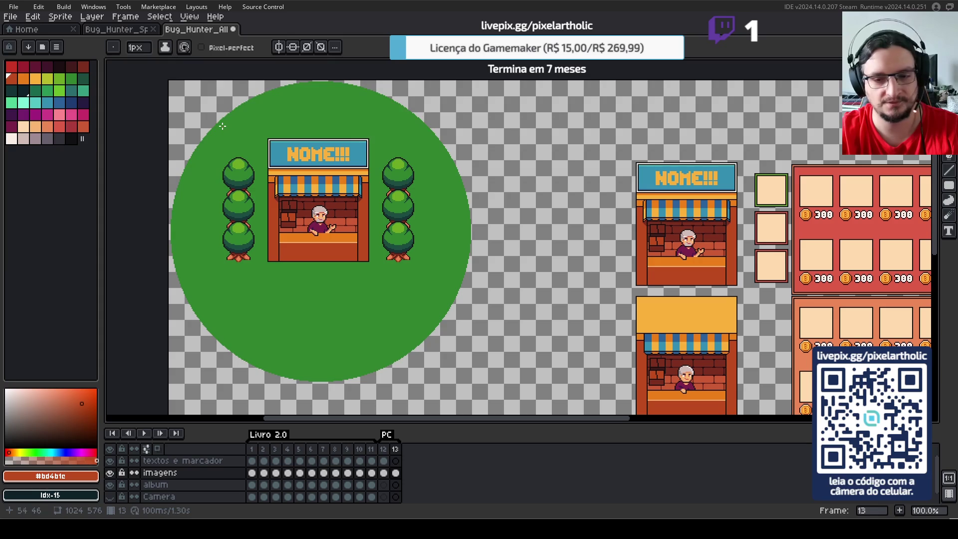
{"action": "key", "text": "m"}
{"action": "mouse_move", "coordinate": [168, 80]}
{"action": "left_mouse_down"}
{"action": "mouse_move", "coordinate": [264, 109]}
{"action": "mouse_move", "coordinate": [490, 123]}
{"action": "left_mouse_up"}
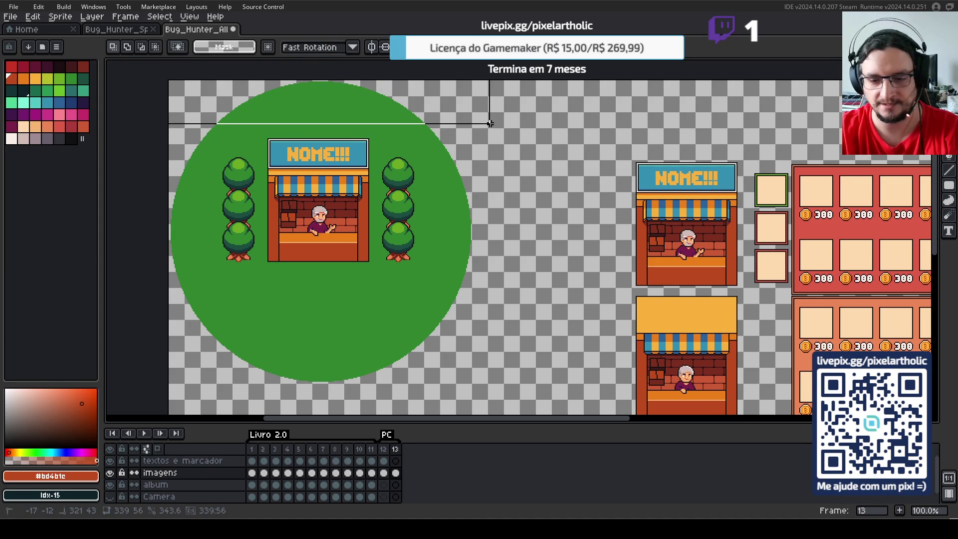
{"action": "key", "text": "Delete"}
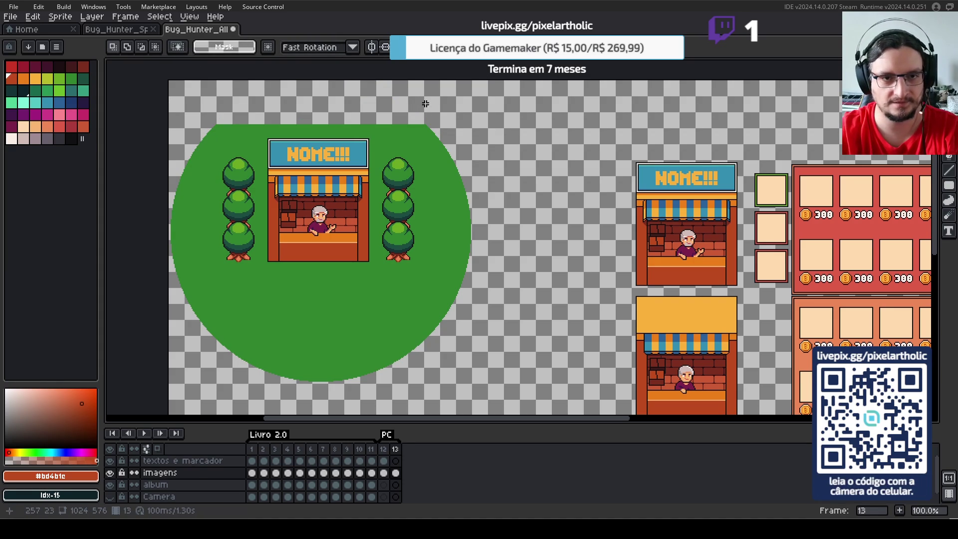
{"action": "key", "text": "Delete"}
{"action": "mouse_move", "coordinate": [424, 96]}
{"action": "left_mouse_down"}
{"action": "mouse_move", "coordinate": [526, 373]}
{"action": "mouse_move", "coordinate": [149, 271]}
{"action": "left_mouse_up"}
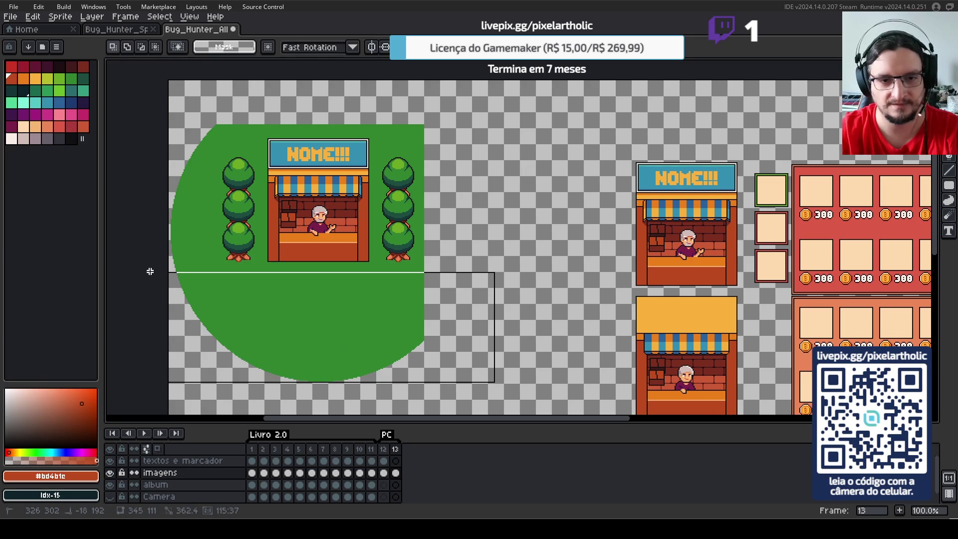
{"action": "key", "text": "Delete"}
{"action": "mouse_move", "coordinate": [169, 98]}
{"action": "left_mouse_down"}
{"action": "mouse_move", "coordinate": [216, 283]}
{"action": "mouse_move", "coordinate": [215, 272]}
{"action": "left_mouse_up"}
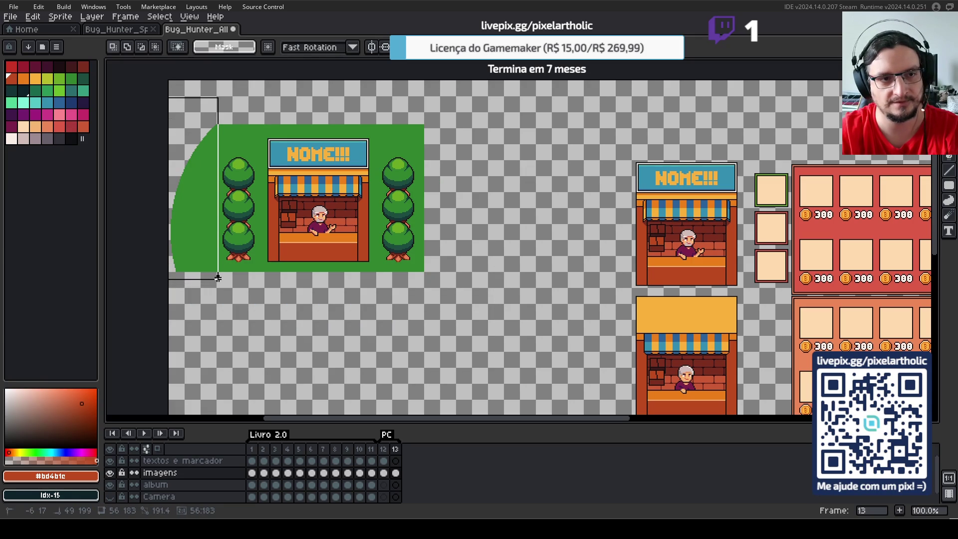
{"action": "left_click_drag", "start_coordinate": [214, 273], "coordinate": [215, 273]}
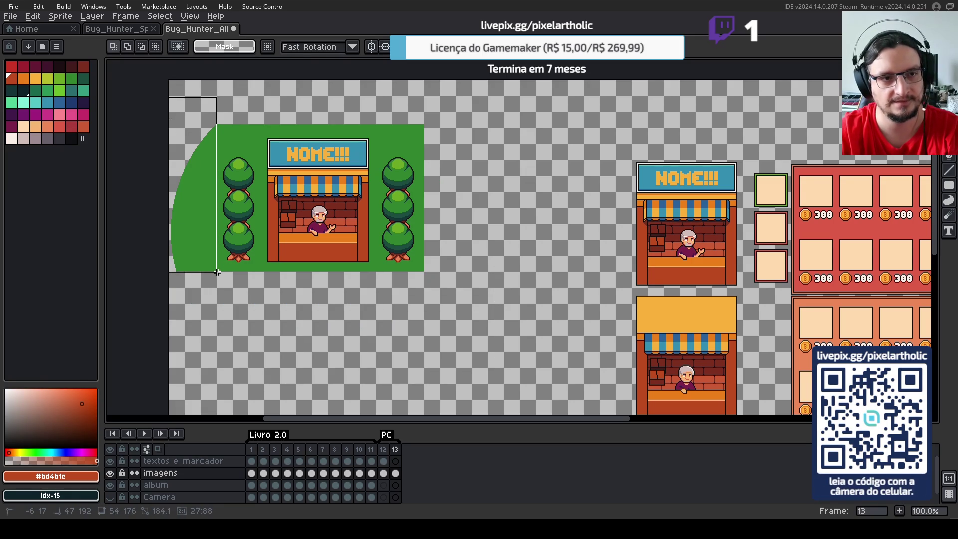
{"action": "key", "text": "Delete"}
- Move the trimmed NOME!!! stall scene up and left and apply the move
{"action": "left_click_drag", "start_coordinate": [202, 116], "coordinate": [455, 294]}
{"action": "left_click_drag", "start_coordinate": [363, 238], "coordinate": [319, 196]}
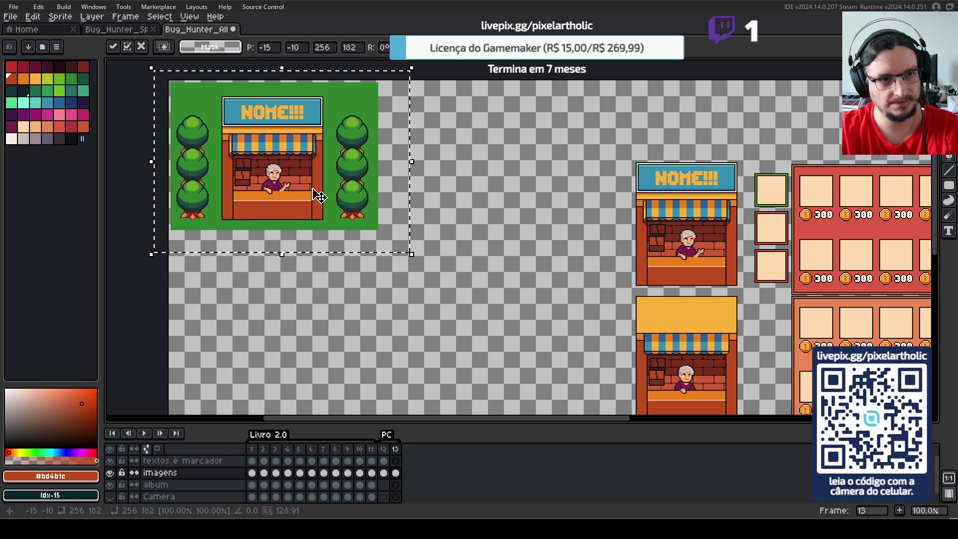
{"action": "left_click", "coordinate": [479, 203]}
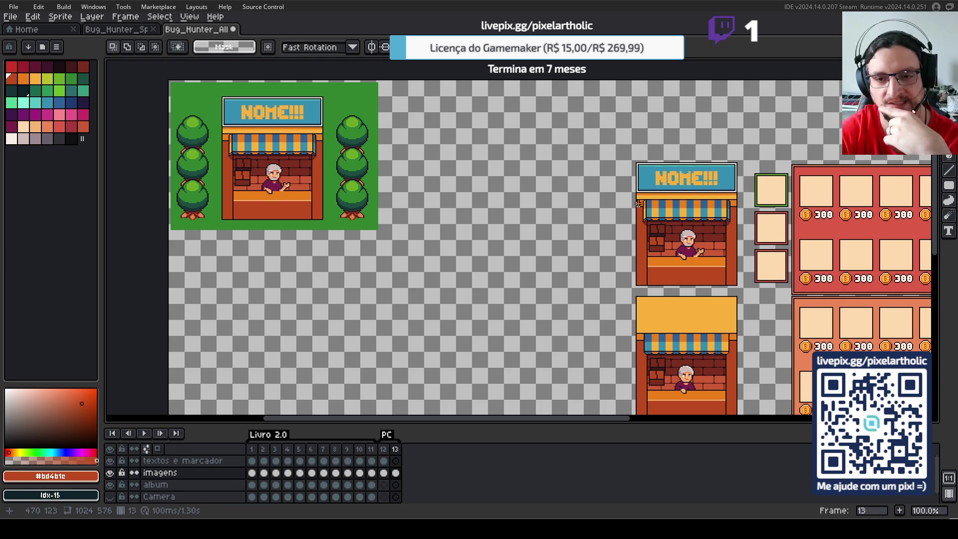
- Load the blacksmith shop image as Sprite-0001 and detach its tab beside the market drawing
{"action": "left_click_drag", "start_coordinate": [676, 319], "coordinate": [677, 279]}
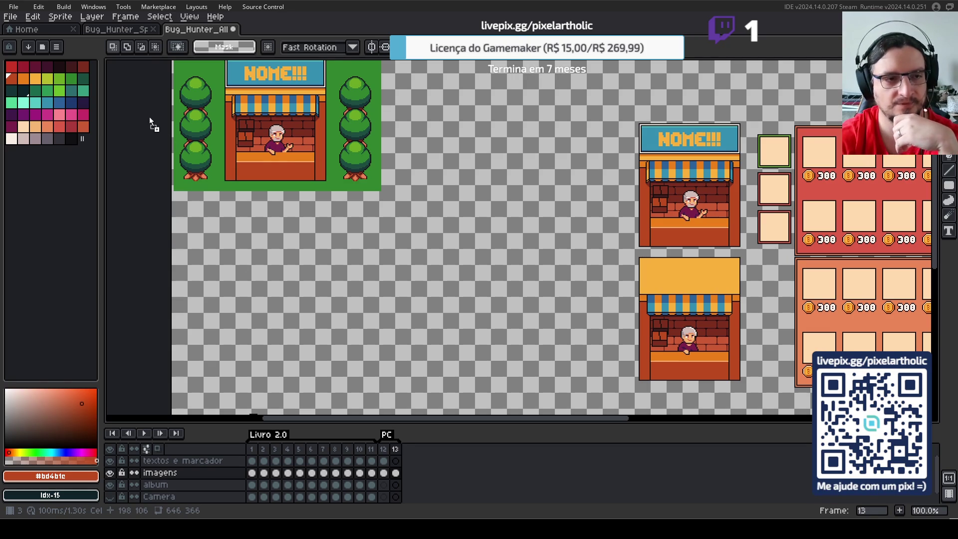
{"action": "left_click_drag", "start_coordinate": [156, 127], "coordinate": [182, 117]}
{"action": "mouse_move", "coordinate": [255, 29]}
{"action": "left_mouse_down"}
{"action": "mouse_move", "coordinate": [125, 105]}
{"action": "mouse_move", "coordinate": [184, 143]}
{"action": "left_mouse_up"}
- Zoom the blacksmith reference, narrow its panel, and paste the town buildings sheet as a new sprite
{"action": "scroll", "coordinate": [184, 143], "scroll_direction": "down", "scroll_amount": 3}
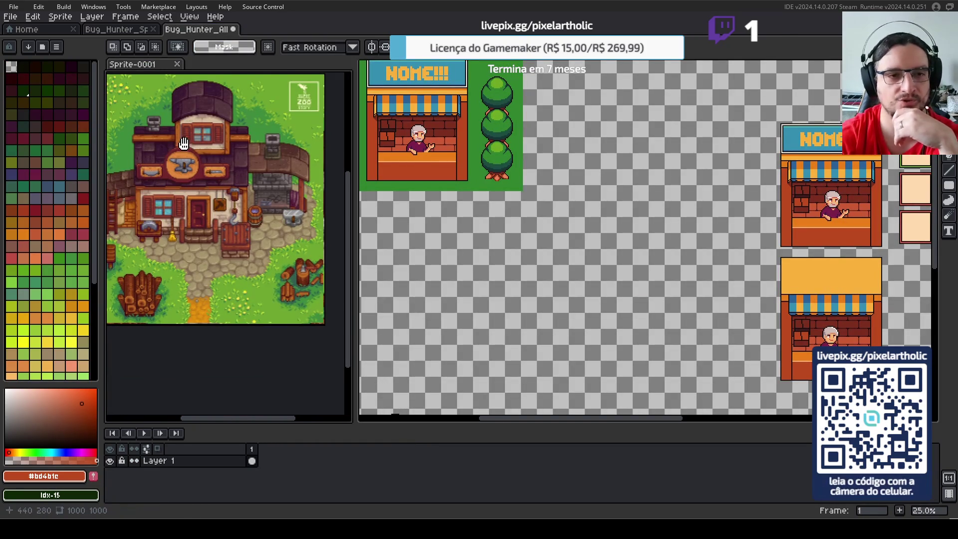
{"action": "scroll", "coordinate": [184, 144], "scroll_direction": "up", "scroll_amount": 1}
{"action": "scroll", "coordinate": [187, 145], "scroll_direction": "down", "scroll_amount": 1}
{"action": "scroll", "coordinate": [191, 146], "scroll_direction": "up", "scroll_amount": 1}
{"action": "scroll", "coordinate": [191, 145], "scroll_direction": "up", "scroll_amount": 1}
{"action": "scroll", "coordinate": [196, 151], "scroll_direction": "down", "scroll_amount": 2}
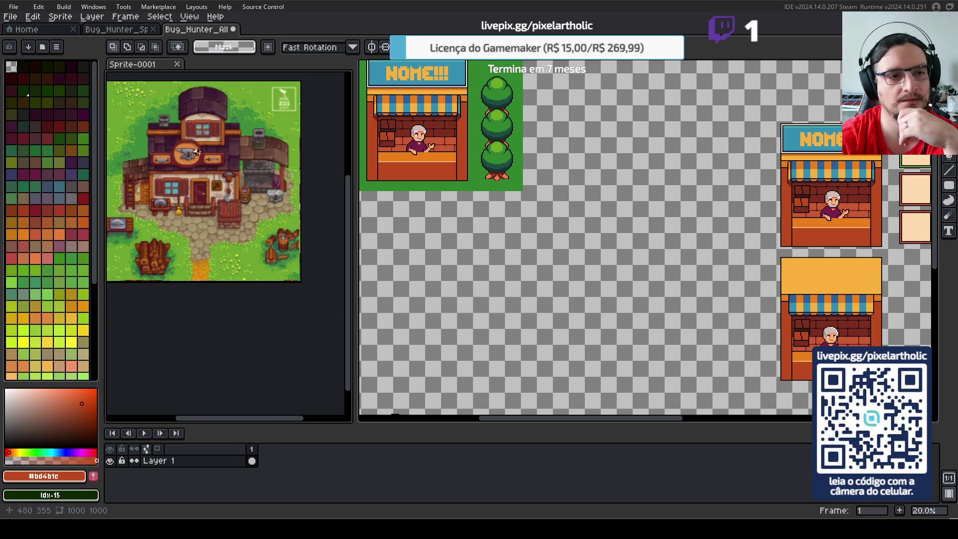
{"action": "scroll", "coordinate": [196, 151], "scroll_direction": "down", "scroll_amount": 1}
{"action": "scroll", "coordinate": [196, 150], "scroll_direction": "up", "scroll_amount": 1}
{"action": "left_click_drag", "start_coordinate": [195, 152], "coordinate": [182, 142]}
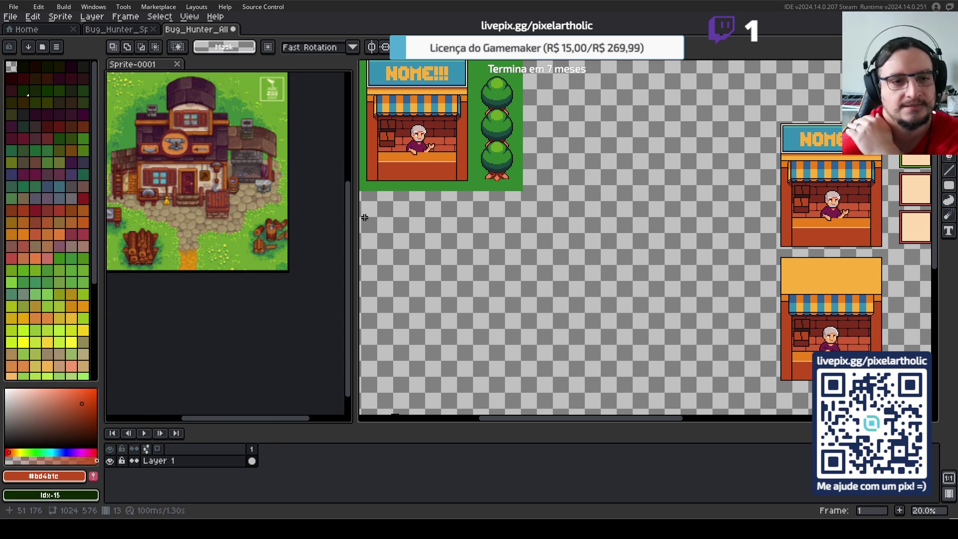
{"action": "left_click_drag", "start_coordinate": [356, 214], "coordinate": [287, 202]}
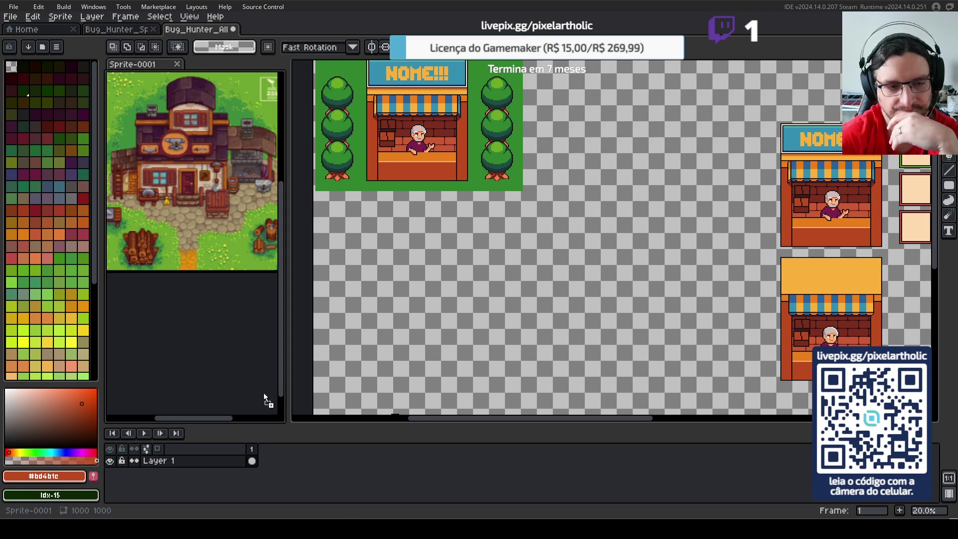
{"action": "key", "text": "ctrl+alt+v"}
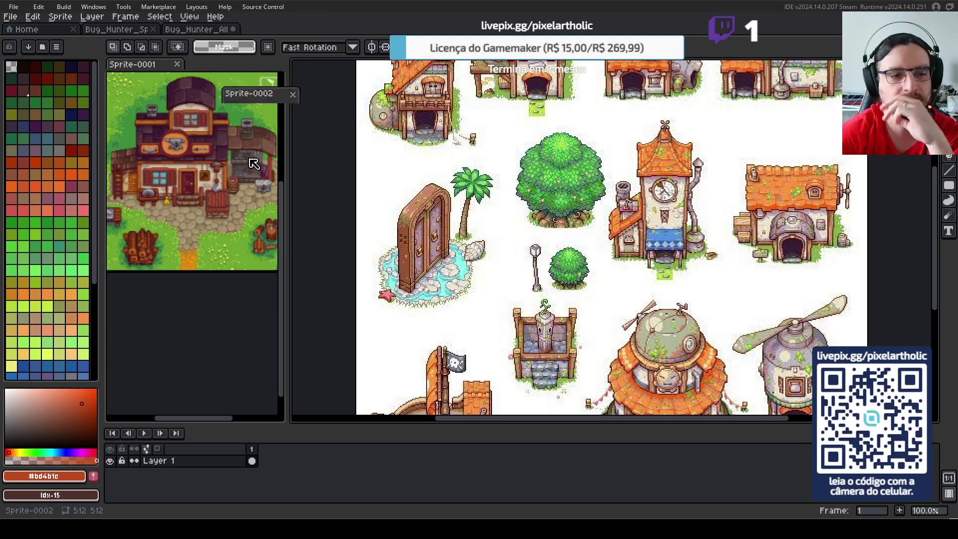
- Dock the Sprite-0002 town sheet beneath the blacksmith reference and reveal the blacksmith's roof
{"action": "left_click_drag", "start_coordinate": [297, 32], "coordinate": [160, 410]}
{"action": "scroll", "coordinate": [197, 327], "scroll_direction": "down", "scroll_amount": 1}
{"action": "scroll", "coordinate": [190, 329], "scroll_direction": "down", "scroll_amount": 1}
{"action": "scroll", "coordinate": [174, 339], "scroll_direction": "up", "scroll_amount": 1}
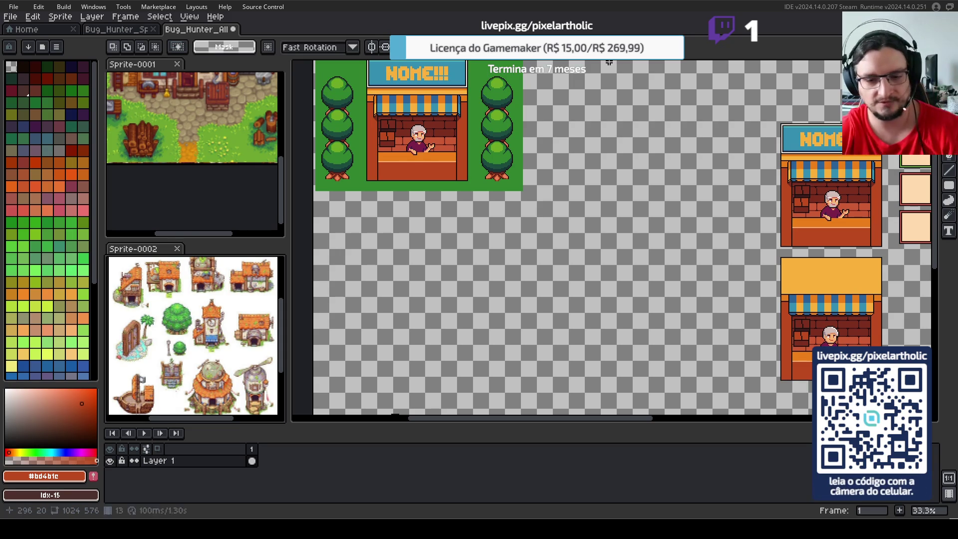
{"action": "left_click_drag", "start_coordinate": [209, 91], "coordinate": [203, 165]}
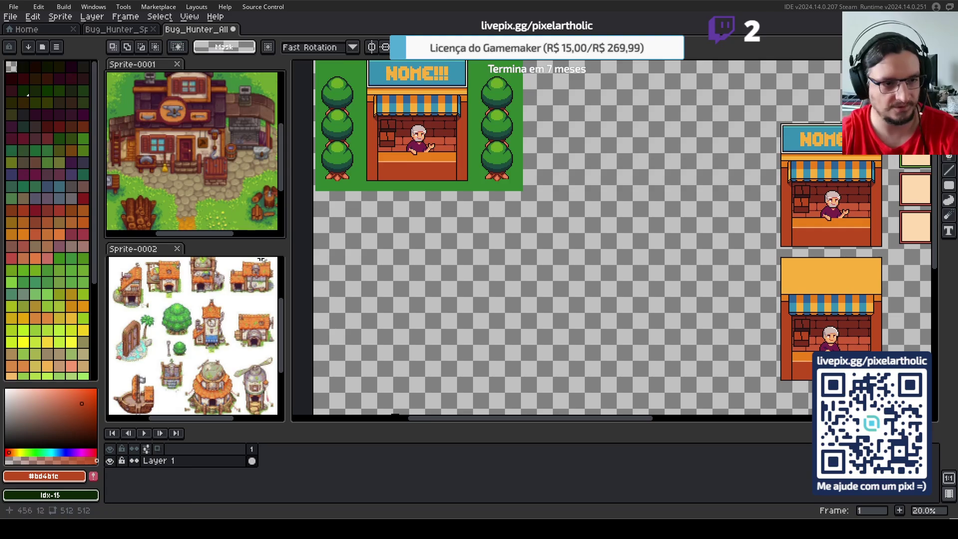
- Zoom and pan the town sheet until a single orange-roofed house is centred
{"action": "scroll", "coordinate": [222, 317], "scroll_direction": "up", "scroll_amount": 2}
{"action": "scroll", "coordinate": [225, 317], "scroll_direction": "up", "scroll_amount": 1}
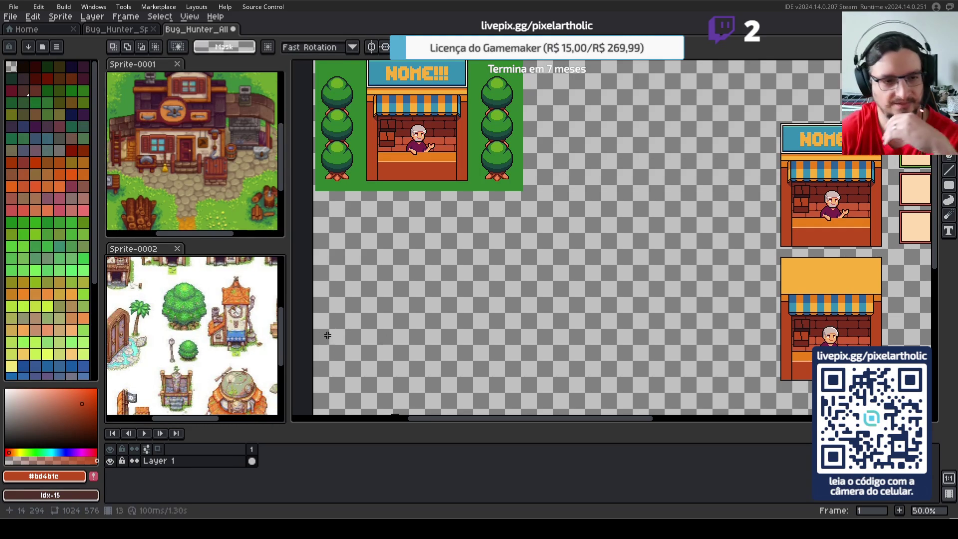
{"action": "mouse_move", "coordinate": [211, 301]}
{"action": "left_mouse_down"}
{"action": "mouse_move", "coordinate": [239, 348]}
{"action": "mouse_move", "coordinate": [191, 340]}
{"action": "left_mouse_up"}
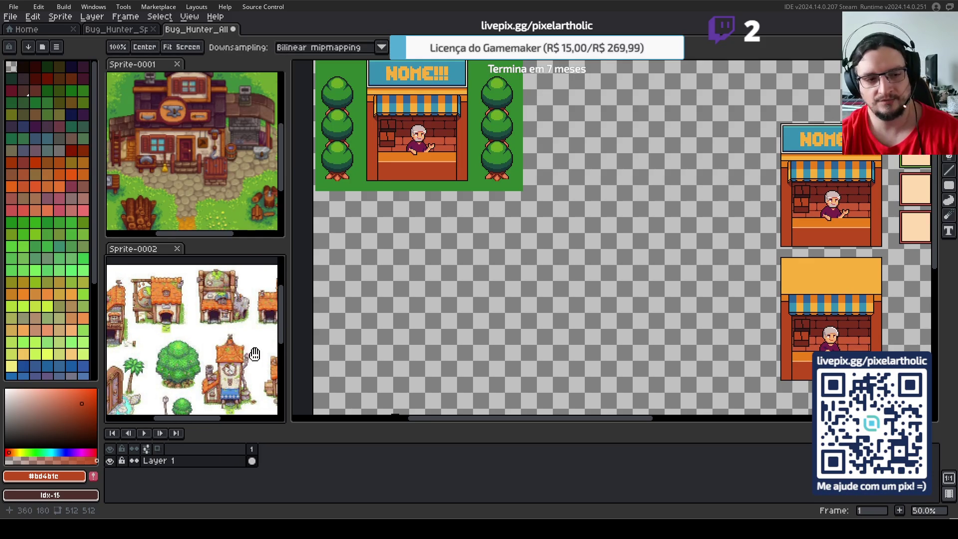
{"action": "left_click_drag", "start_coordinate": [231, 351], "coordinate": [189, 344]}
{"action": "scroll", "coordinate": [179, 359], "scroll_direction": "up", "scroll_amount": 1}
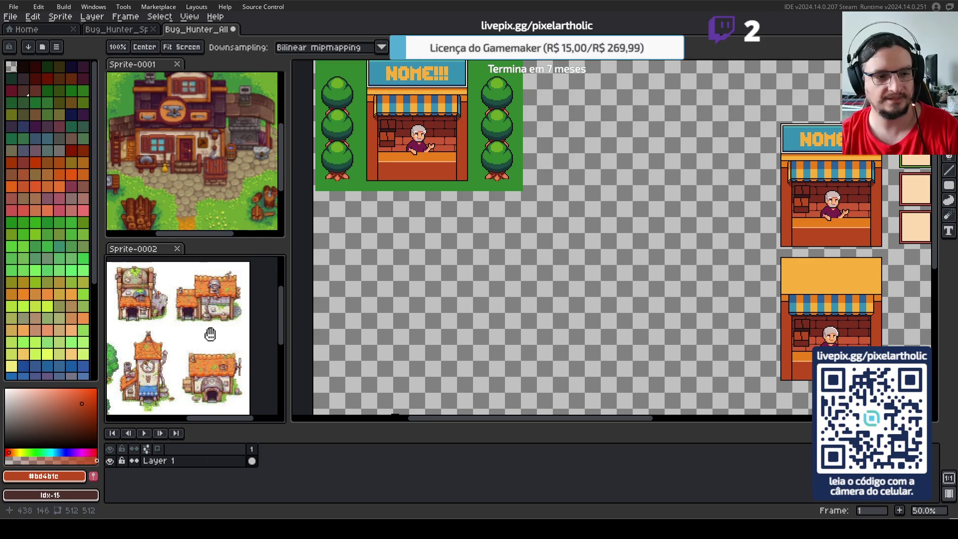
{"action": "left_click_drag", "start_coordinate": [217, 340], "coordinate": [234, 342]}
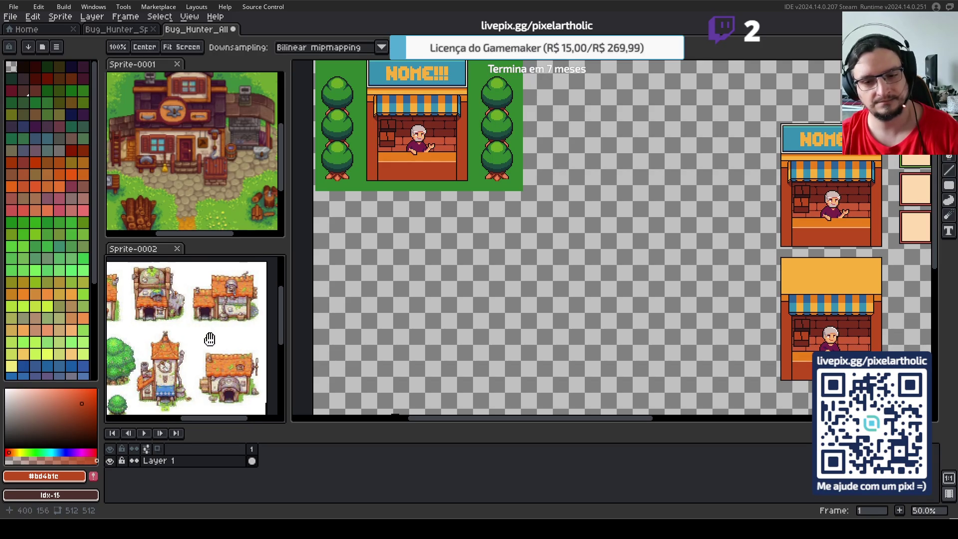
{"action": "key", "text": "s"}
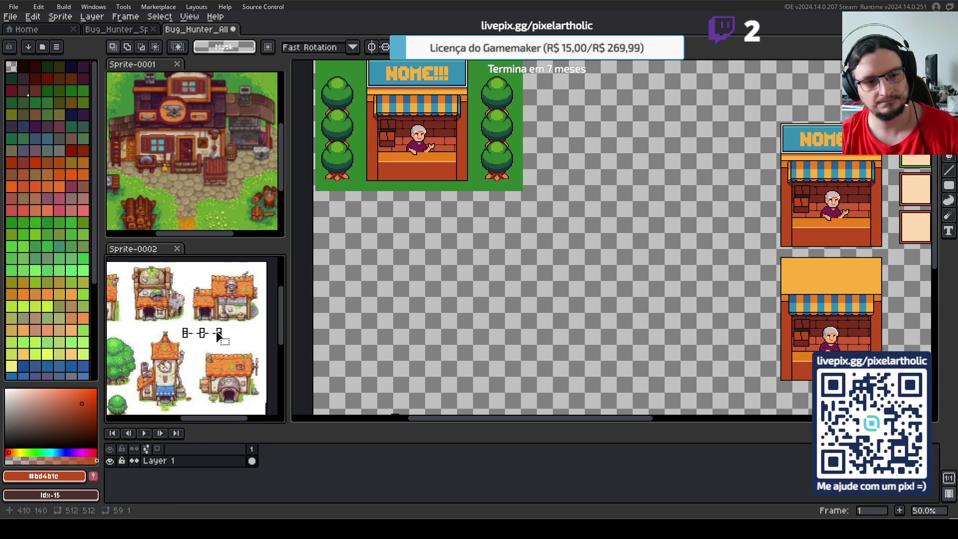
{"action": "key", "text": "h"}
{"action": "left_click_drag", "start_coordinate": [201, 333], "coordinate": [240, 320]}
{"action": "left_click_drag", "start_coordinate": [179, 333], "coordinate": [197, 341]}
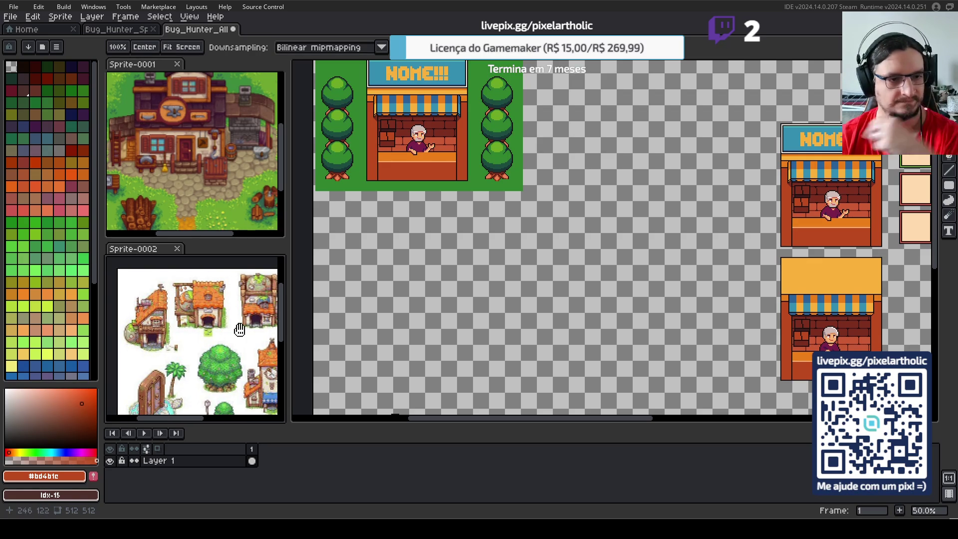
{"action": "left_click_drag", "start_coordinate": [239, 326], "coordinate": [169, 320]}
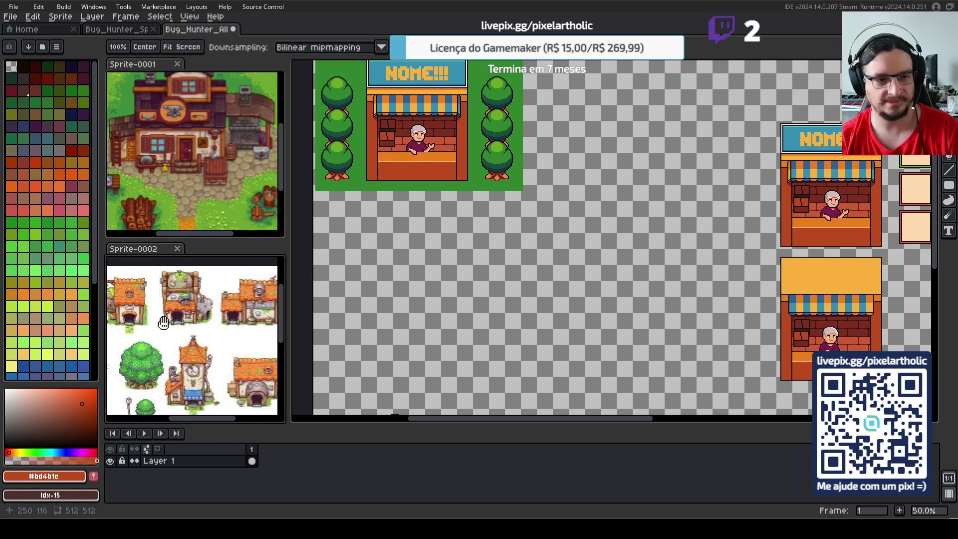
{"action": "left_click_drag", "start_coordinate": [227, 344], "coordinate": [190, 333]}
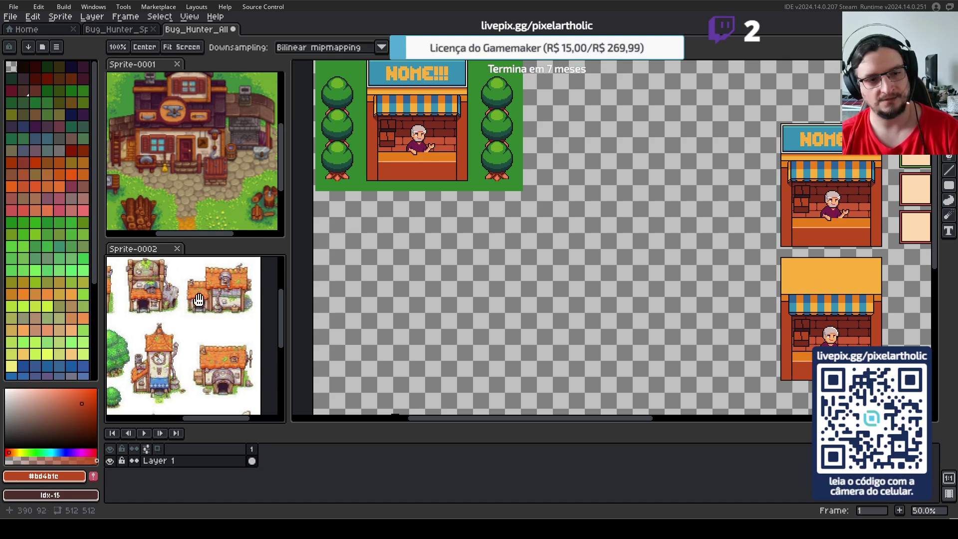
{"action": "key", "text": "s"}
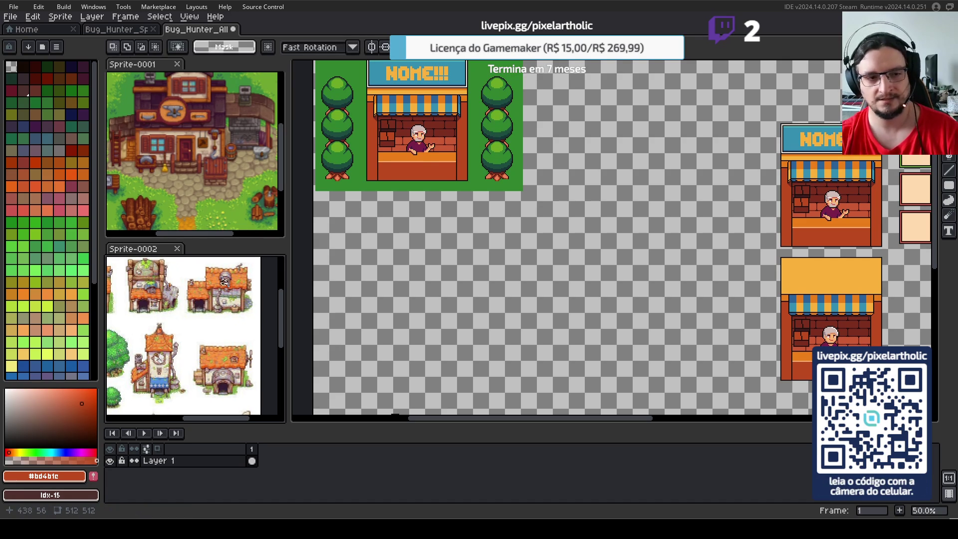
{"action": "scroll", "coordinate": [192, 360], "scroll_direction": "up", "scroll_amount": 1}
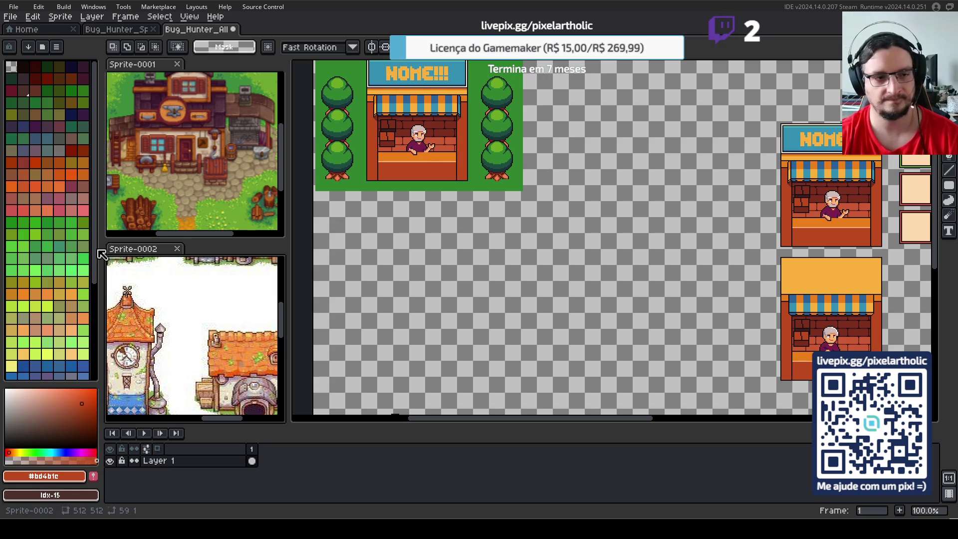
{"action": "left_click_drag", "start_coordinate": [234, 309], "coordinate": [209, 391]}
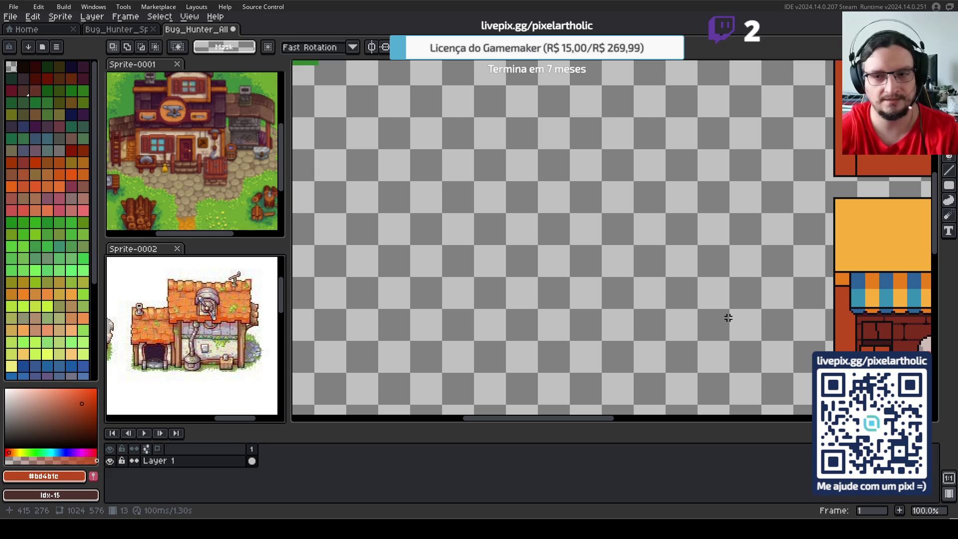
- Pan the main canvas to bring the lower yellow-topped stall into view
{"action": "scroll", "coordinate": [728, 318], "scroll_direction": "down", "scroll_amount": 2}
{"action": "key", "text": "m"}
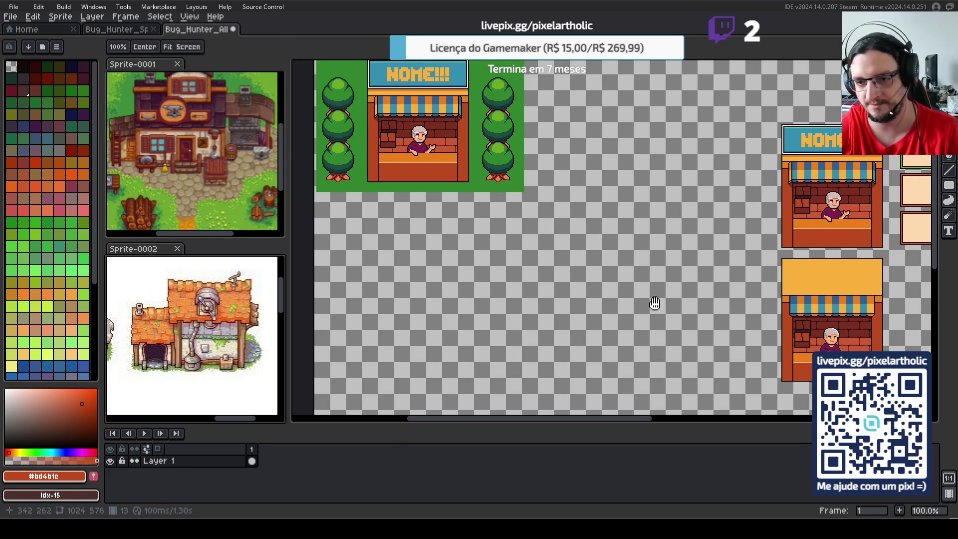
{"action": "left_click_drag", "start_coordinate": [648, 293], "coordinate": [489, 207]}
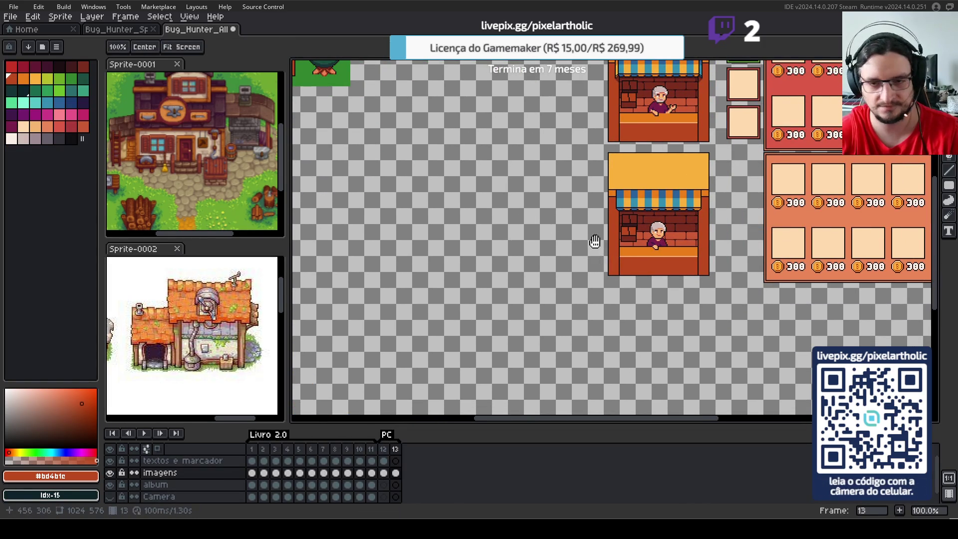
- Sample the dark outline and red-brown colours, then choose orange from the palette
{"action": "key", "text": "i"}
{"action": "left_click", "coordinate": [612, 230]}
{"action": "scroll", "coordinate": [613, 231], "scroll_direction": "up", "scroll_amount": 1}
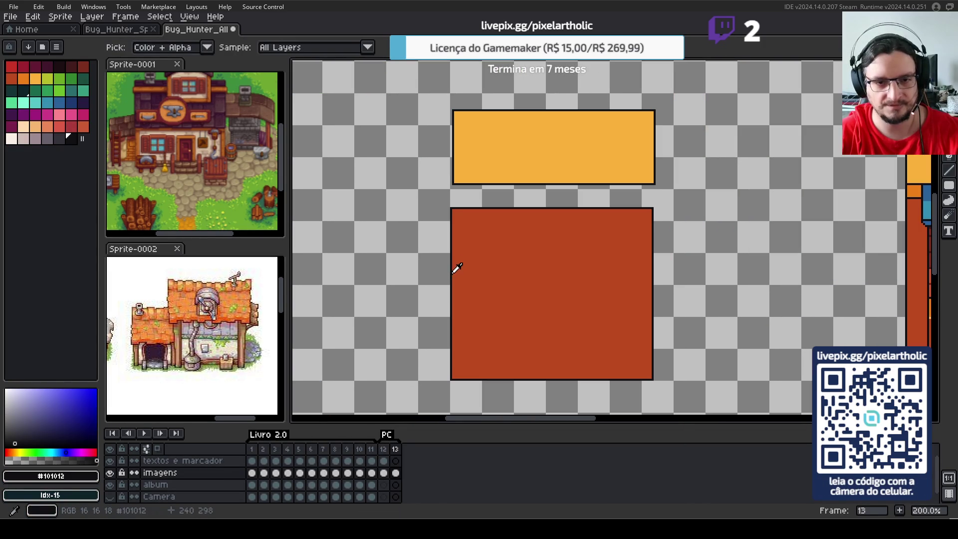
{"action": "key", "text": "m"}
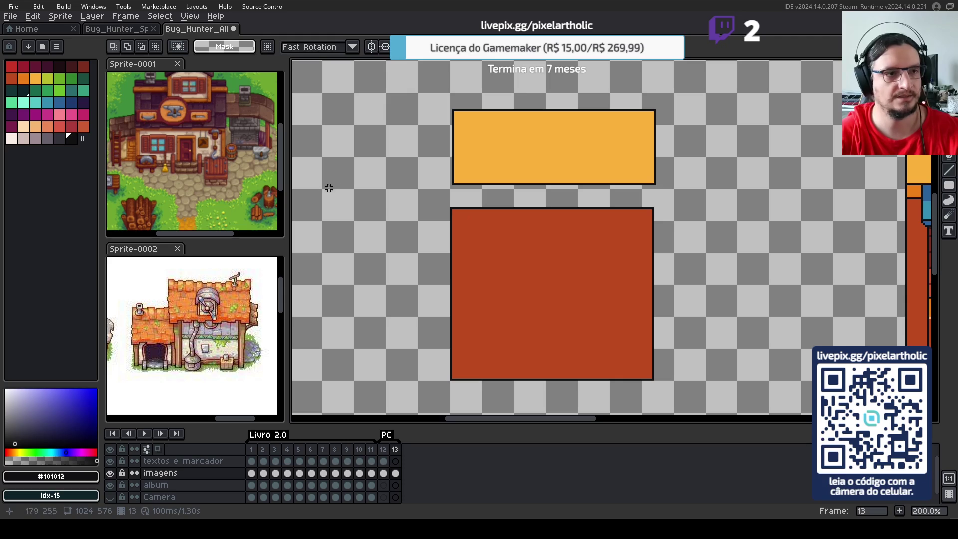
{"action": "left_click", "coordinate": [514, 256], "text": "alt"}
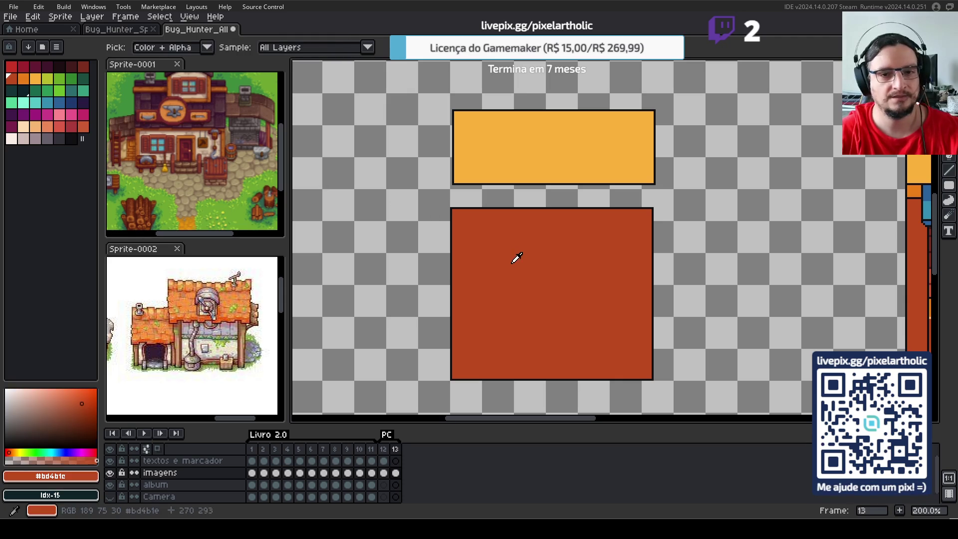
{"action": "left_click", "coordinate": [27, 78]}
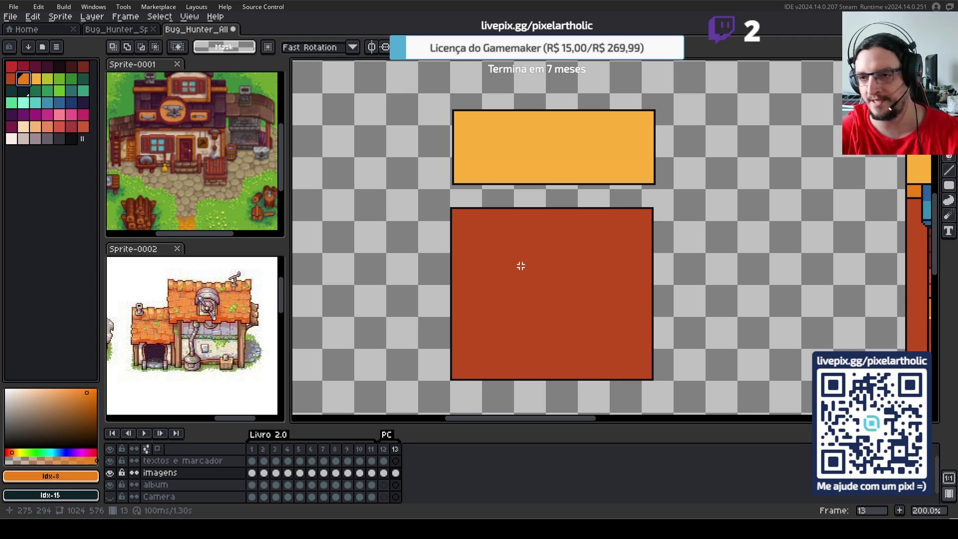
{"action": "key", "text": "b"}
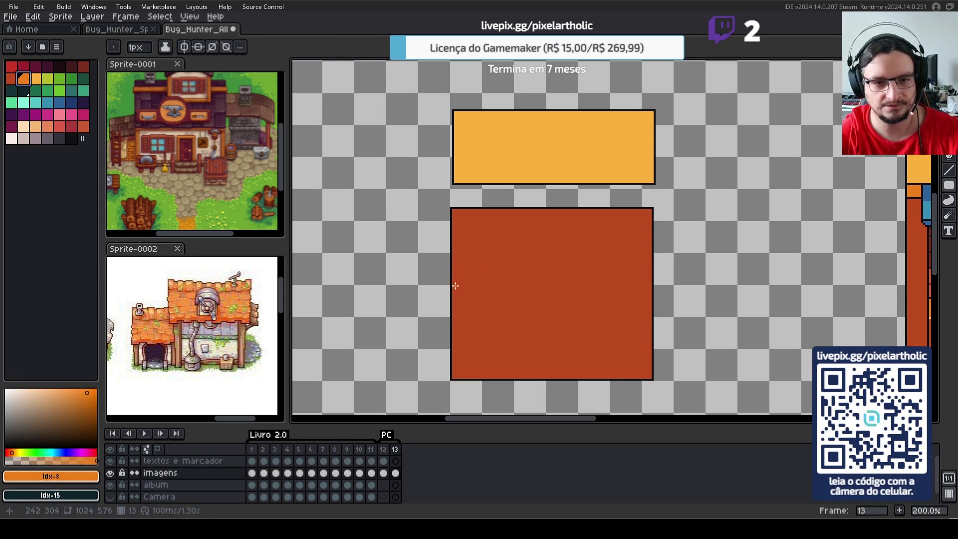
{"action": "scroll", "coordinate": [697, 268], "scroll_direction": "right", "scroll_amount": 3}
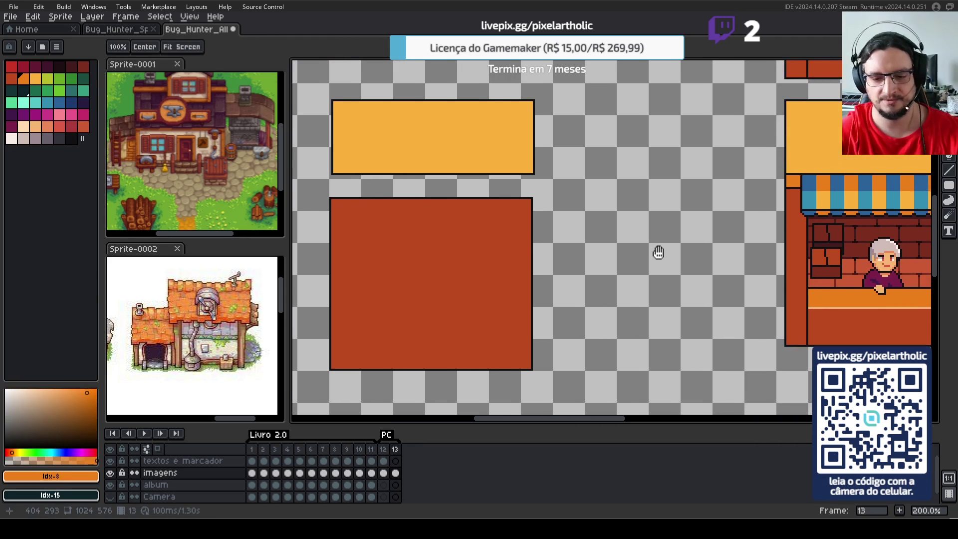
- Move the orange and red blocks together right and up
{"action": "key", "text": "m"}
{"action": "left_click_drag", "start_coordinate": [329, 82], "coordinate": [532, 305]}
{"action": "left_click_drag", "start_coordinate": [518, 342], "coordinate": [633, 305]}
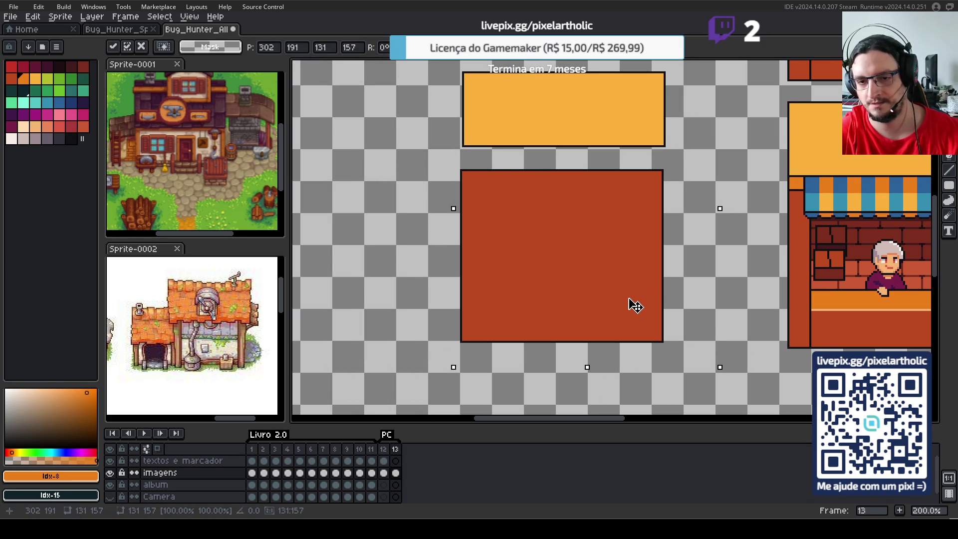
{"action": "left_click", "coordinate": [763, 306]}
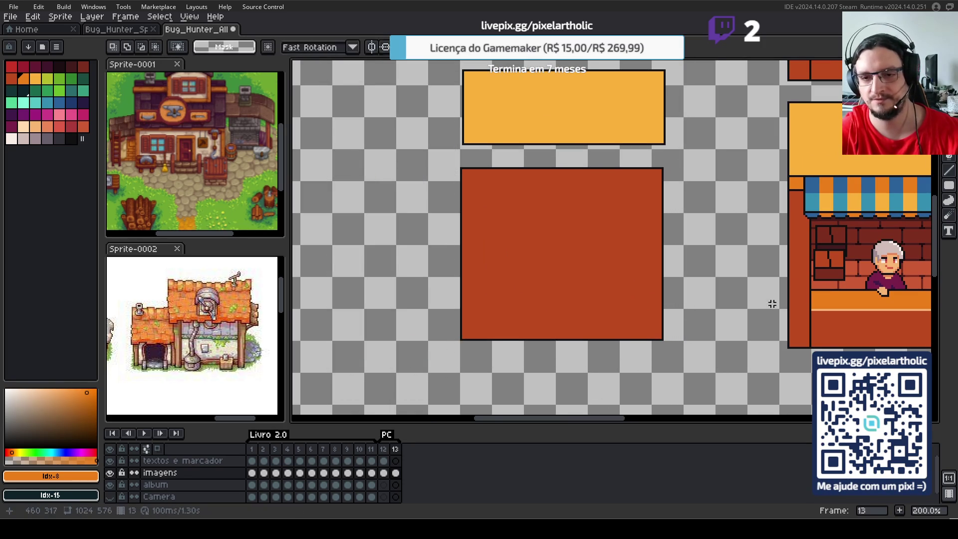
- Raise the NOME!!! shop and shift the lower shop left so its bottom lines up with the blocks
{"action": "scroll", "coordinate": [649, 290], "scroll_direction": "right", "scroll_amount": 5}
{"action": "scroll", "coordinate": [649, 289], "scroll_direction": "up", "scroll_amount": 2}
{"action": "scroll", "coordinate": [548, 272], "scroll_direction": "down", "scroll_amount": 1}
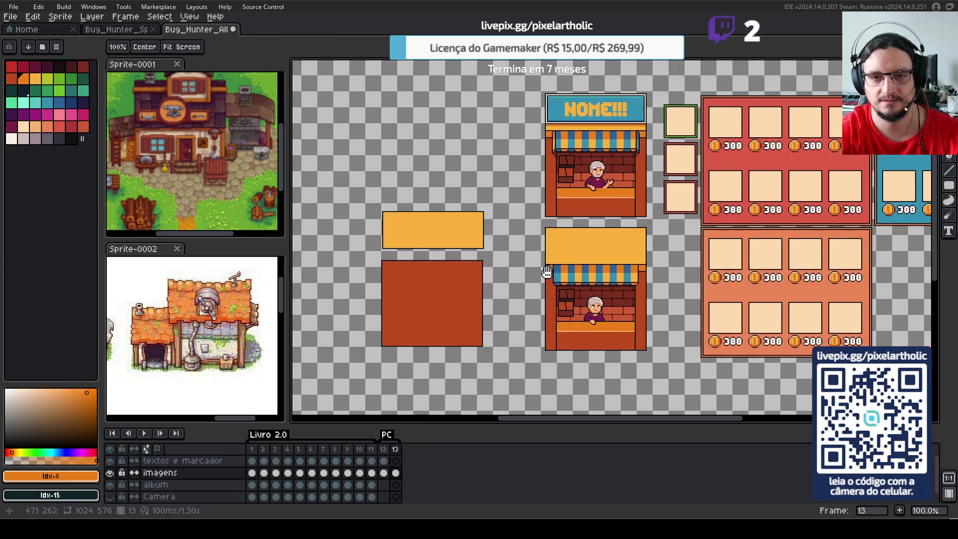
{"action": "left_click_drag", "start_coordinate": [653, 168], "coordinate": [662, 273]}
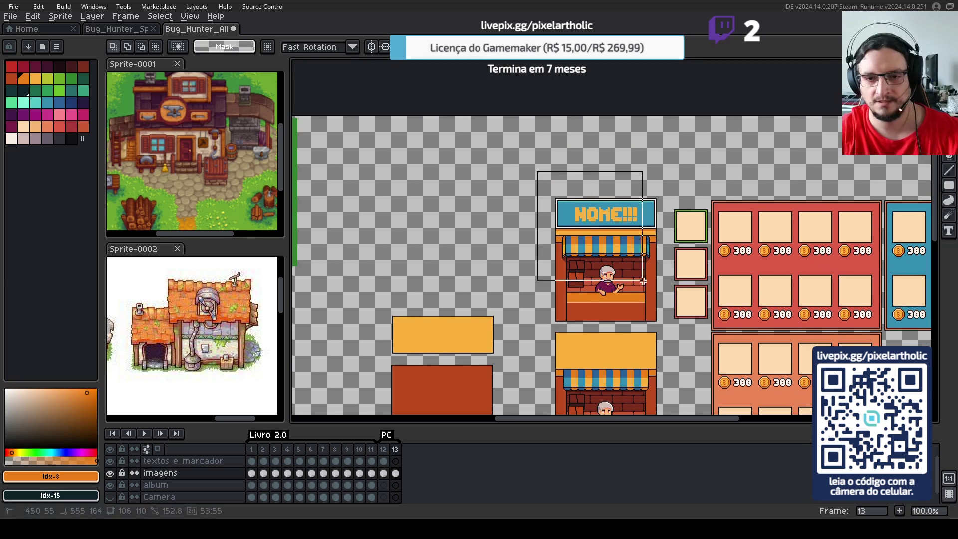
{"action": "mouse_move", "coordinate": [534, 169]}
{"action": "left_mouse_down"}
{"action": "mouse_move", "coordinate": [667, 328]}
{"action": "mouse_move", "coordinate": [627, 232]}
{"action": "left_mouse_up"}
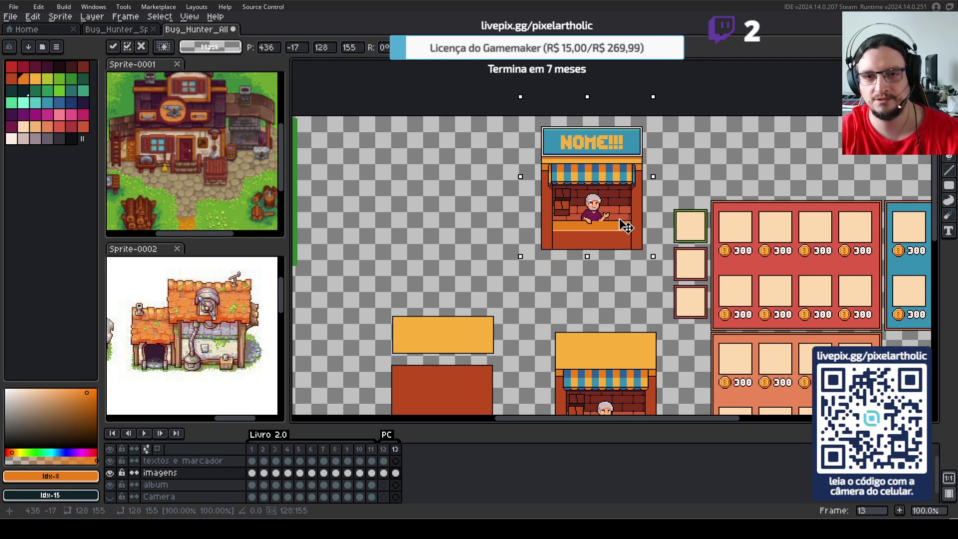
{"action": "mouse_move", "coordinate": [566, 306]}
{"action": "left_mouse_down"}
{"action": "mouse_move", "coordinate": [574, 215]}
{"action": "mouse_move", "coordinate": [694, 385]}
{"action": "left_mouse_up"}
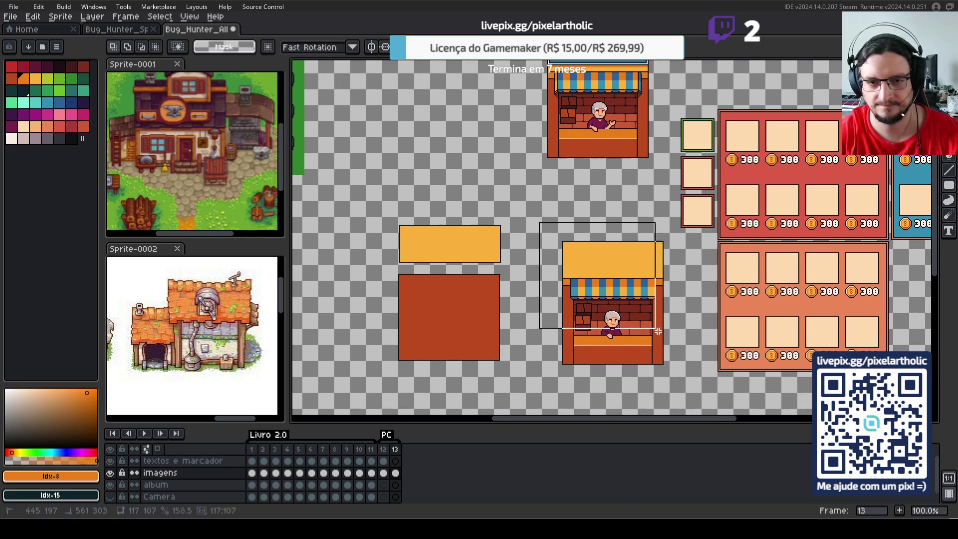
{"action": "left_click_drag", "start_coordinate": [627, 324], "coordinate": [585, 318]}
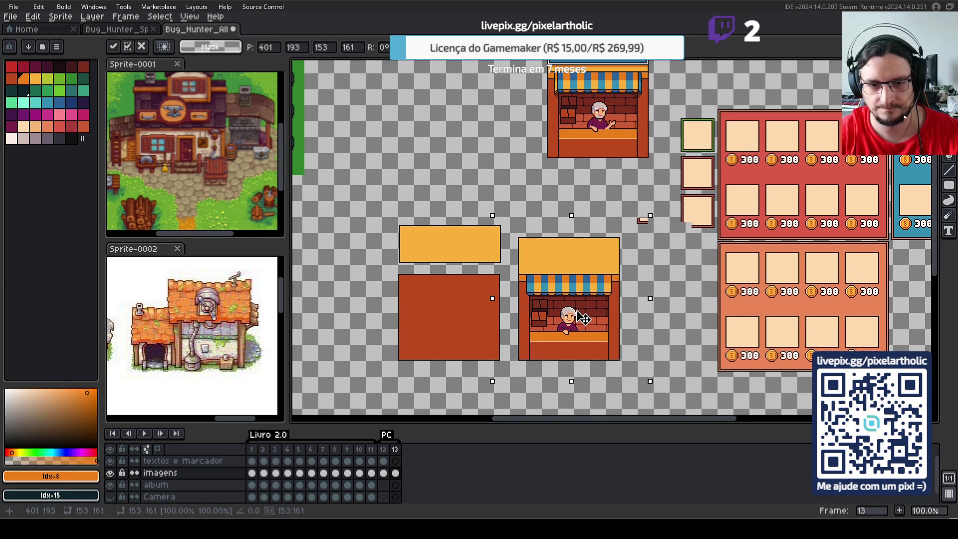
{"action": "left_click", "coordinate": [684, 308]}
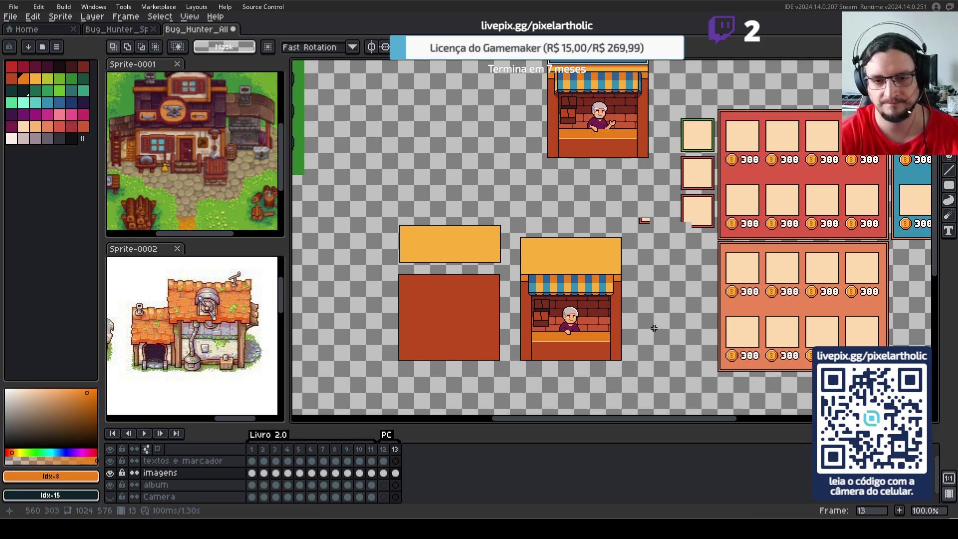
{"action": "scroll", "coordinate": [611, 330], "scroll_direction": "up", "scroll_amount": 1}
{"action": "scroll", "coordinate": [604, 329], "scroll_direction": "down", "scroll_amount": 1}
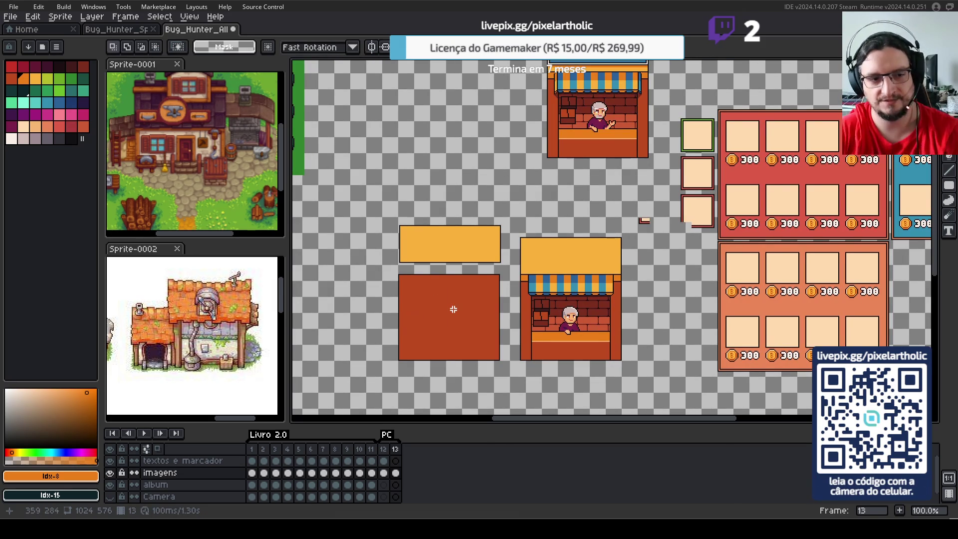
{"action": "scroll", "coordinate": [512, 333], "scroll_direction": "up", "scroll_amount": 1}
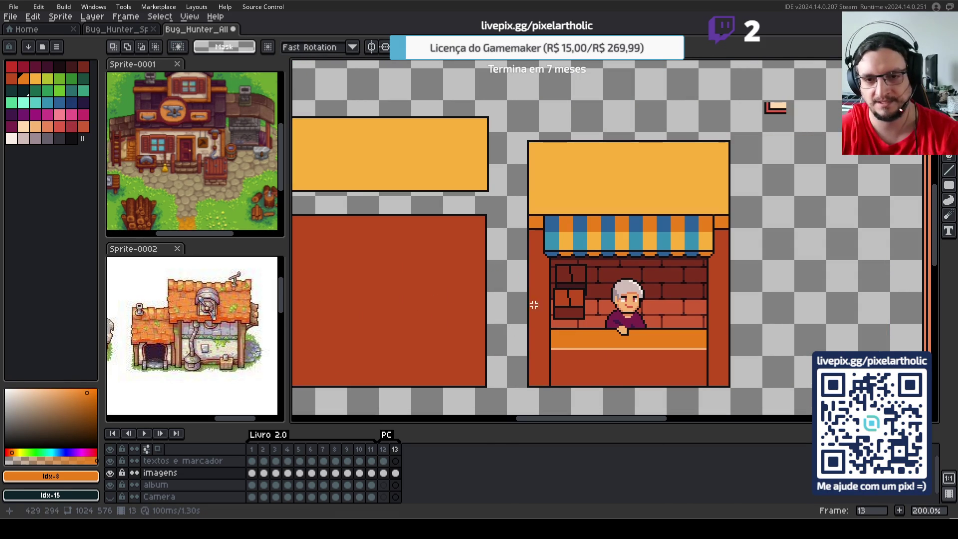
{"action": "scroll", "coordinate": [525, 295], "scroll_direction": "left", "scroll_amount": 3}
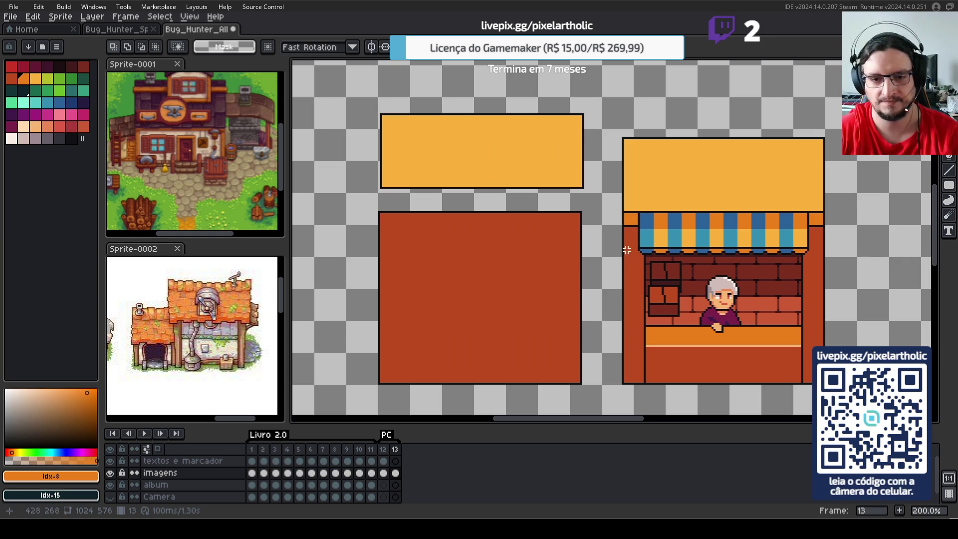
- Select the top part of the red-brown block, nudge it down and commit
{"action": "left_click_drag", "start_coordinate": [367, 204], "coordinate": [590, 230]}
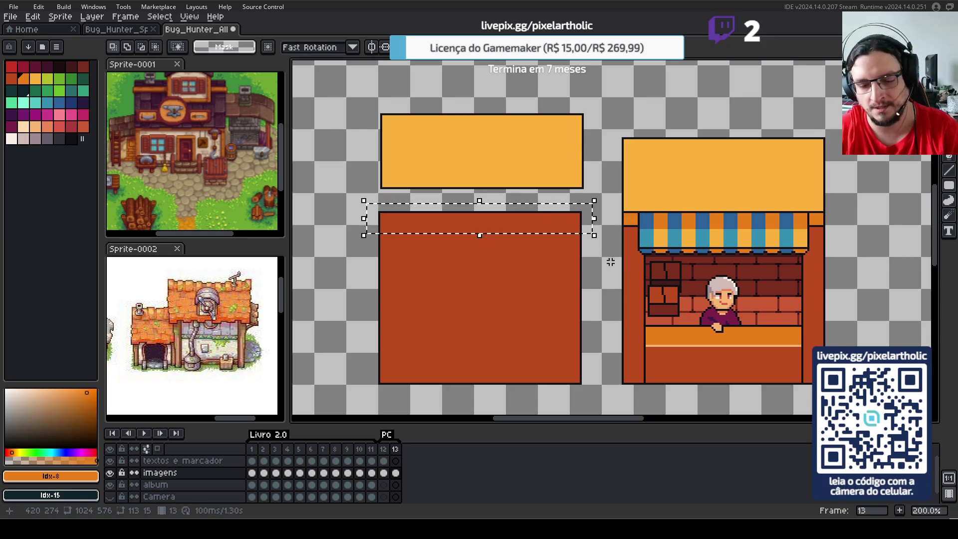
{"action": "left_click", "coordinate": [593, 282]}
{"action": "left_click_drag", "start_coordinate": [361, 199], "coordinate": [605, 285]}
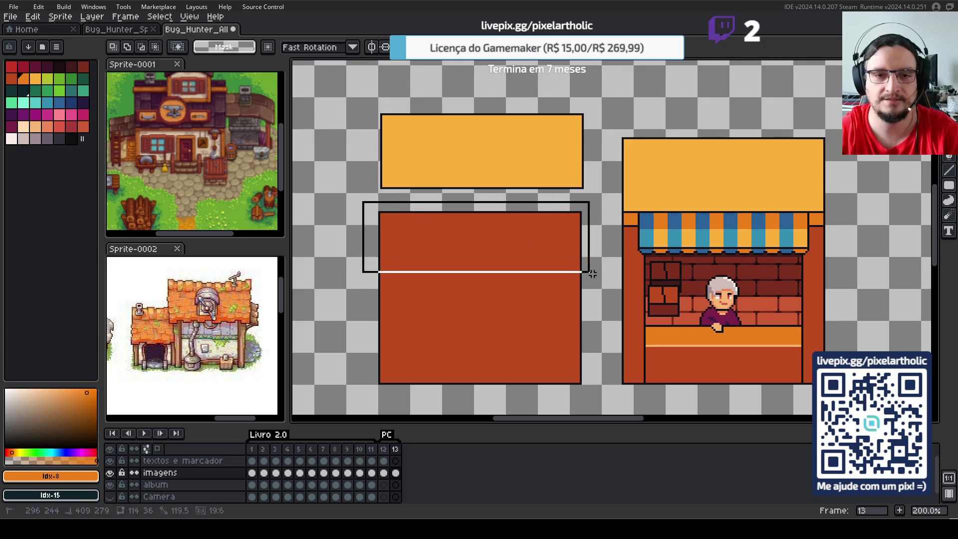
{"action": "key", "text": "Down"}
{"action": "key", "text": "Down"}
{"action": "key", "text": "Down"}
{"action": "key", "text": "Down"}
{"action": "key", "text": "Down"}
{"action": "left_click", "coordinate": [604, 360]}
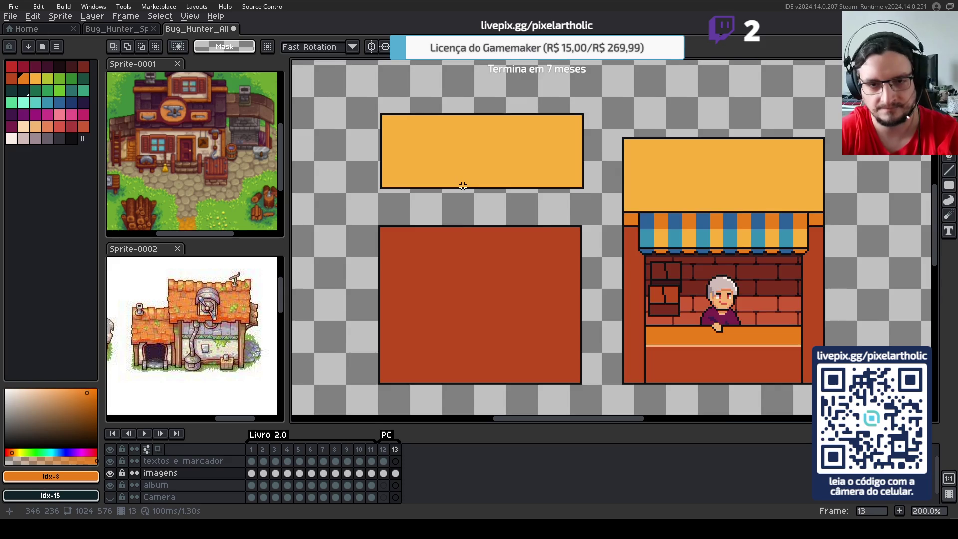
- Duplicate the red-brown block to the left, raised one pixel
{"action": "scroll", "coordinate": [463, 186], "scroll_direction": "down", "scroll_amount": 1}
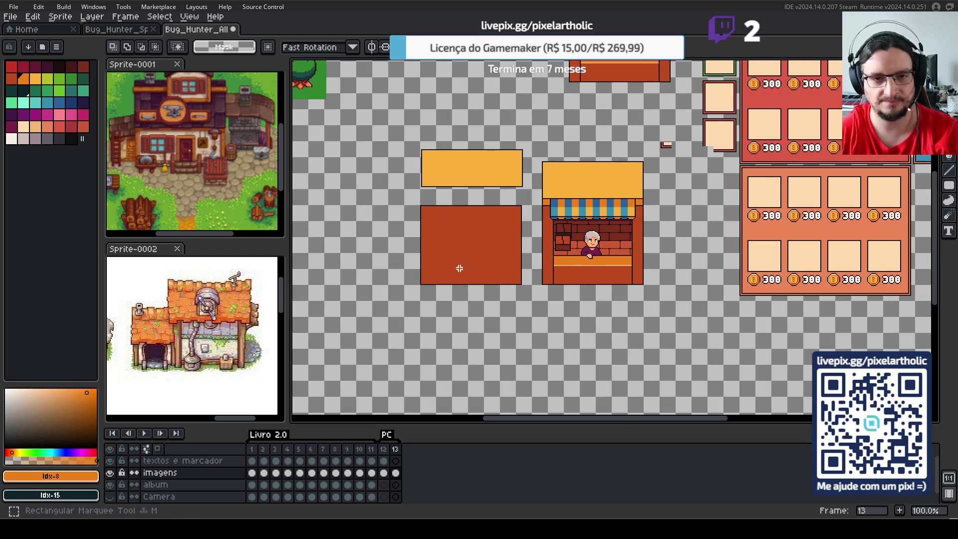
{"action": "left_click_drag", "start_coordinate": [405, 197], "coordinate": [533, 293]}
{"action": "left_click_drag", "start_coordinate": [498, 263], "coordinate": [393, 266], "text": "ctrl"}
{"action": "key", "text": "Up"}
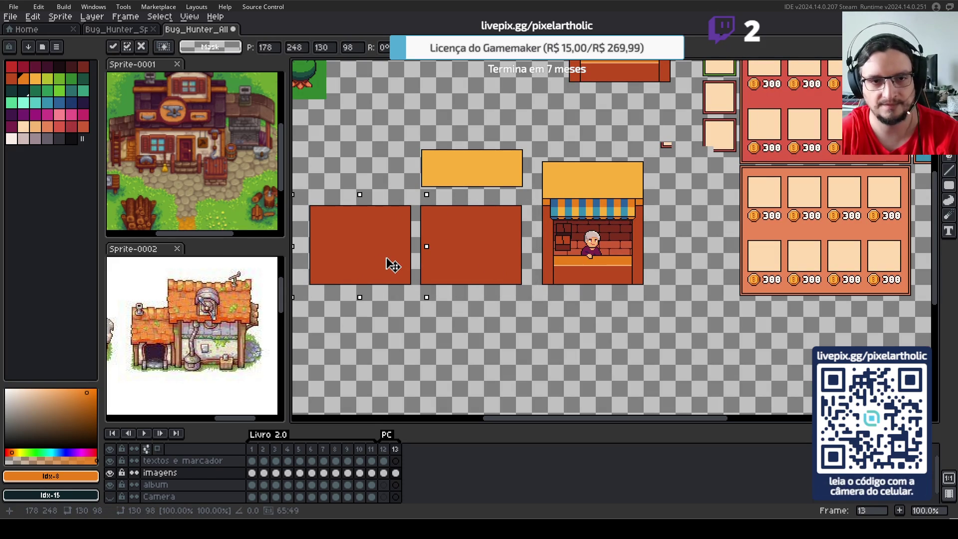
{"action": "key", "text": "ctrl+d"}
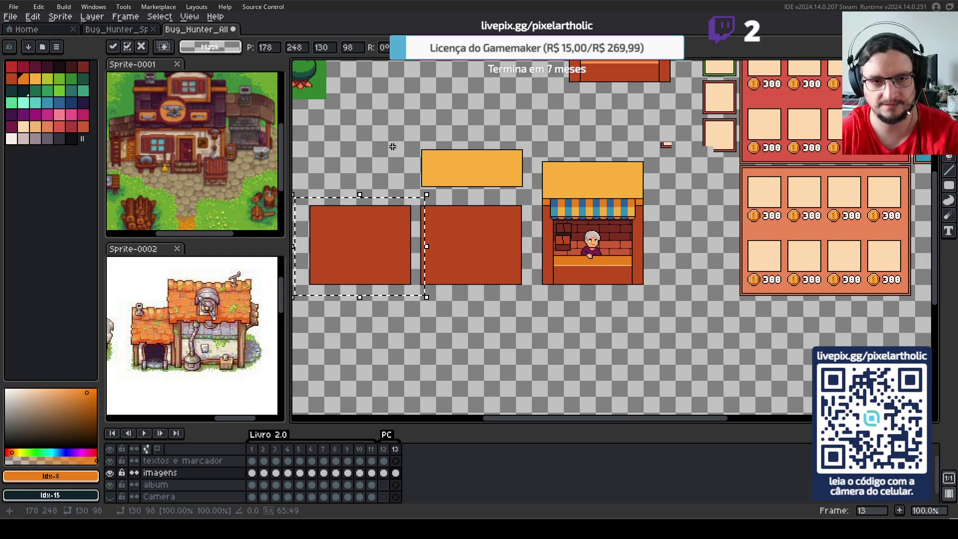
- Move the orange block above the left copy and stack a second red block atop the middle wall
{"action": "mouse_move", "coordinate": [403, 137]}
{"action": "left_mouse_down"}
{"action": "mouse_move", "coordinate": [536, 197]}
{"action": "mouse_move", "coordinate": [392, 194]}
{"action": "mouse_move", "coordinate": [533, 315]}
{"action": "mouse_move", "coordinate": [493, 184]}
{"action": "left_mouse_up"}
{"action": "key", "text": "ctrl+d"}
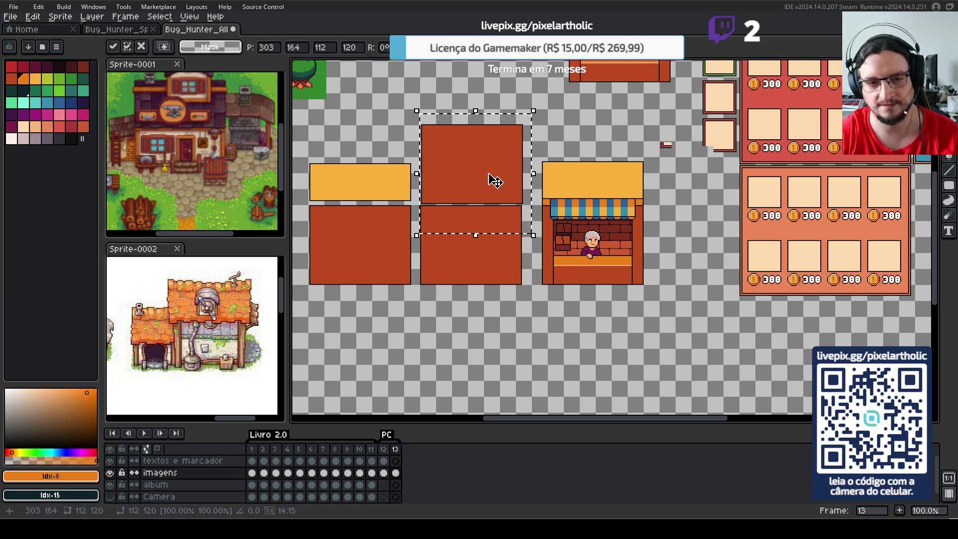
{"action": "key", "text": "Left"}
{"action": "key", "text": "Down"}
{"action": "key", "text": "Down"}
{"action": "key", "text": "Down"}
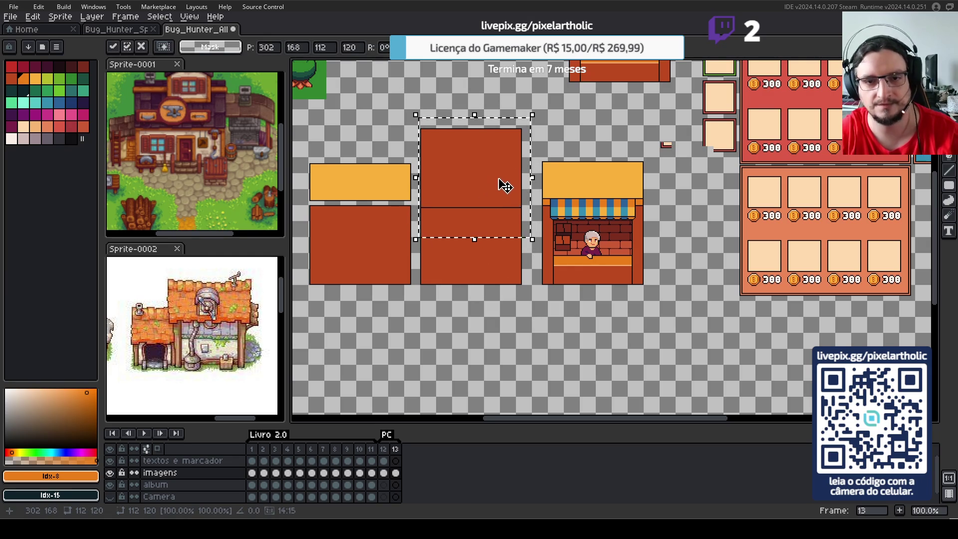
{"action": "key", "text": "Up"}
{"action": "key", "text": "Up"}
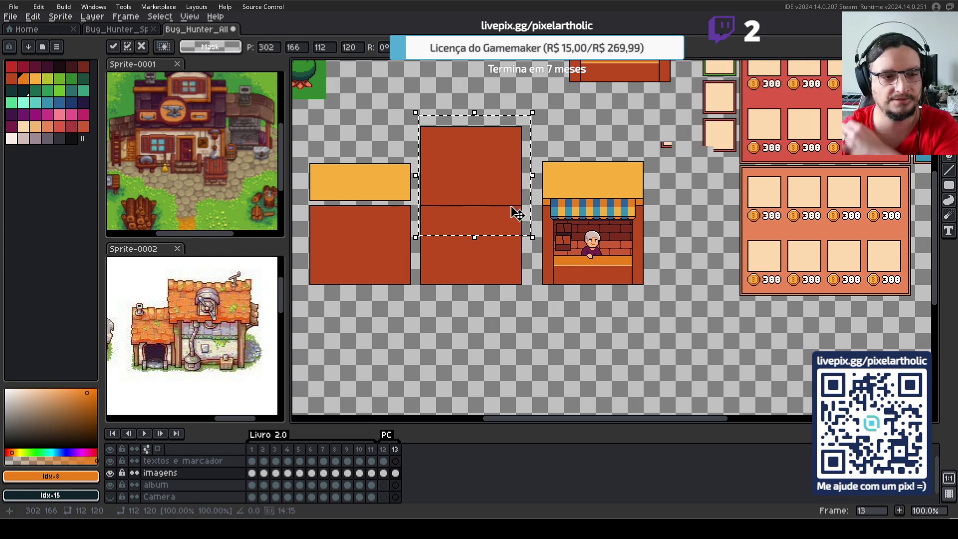
{"action": "scroll", "coordinate": [497, 193], "scroll_direction": "up", "scroll_amount": 1}
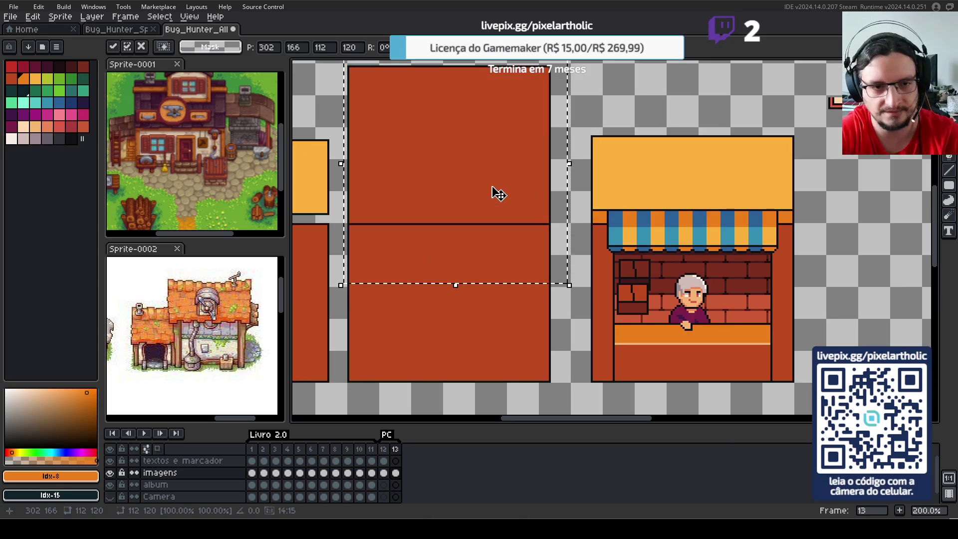
{"action": "key", "text": "Return"}
- Pick the dark outline colour from the stacked blocks
{"action": "left_click_drag", "start_coordinate": [498, 242], "coordinate": [585, 275]}
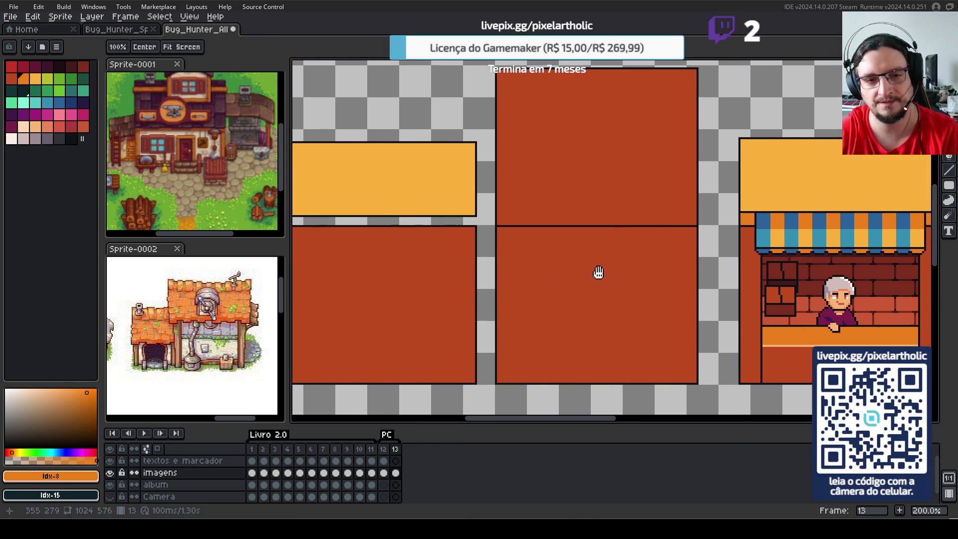
{"action": "key", "text": "m"}
{"action": "left_click", "coordinate": [507, 227], "text": "alt"}
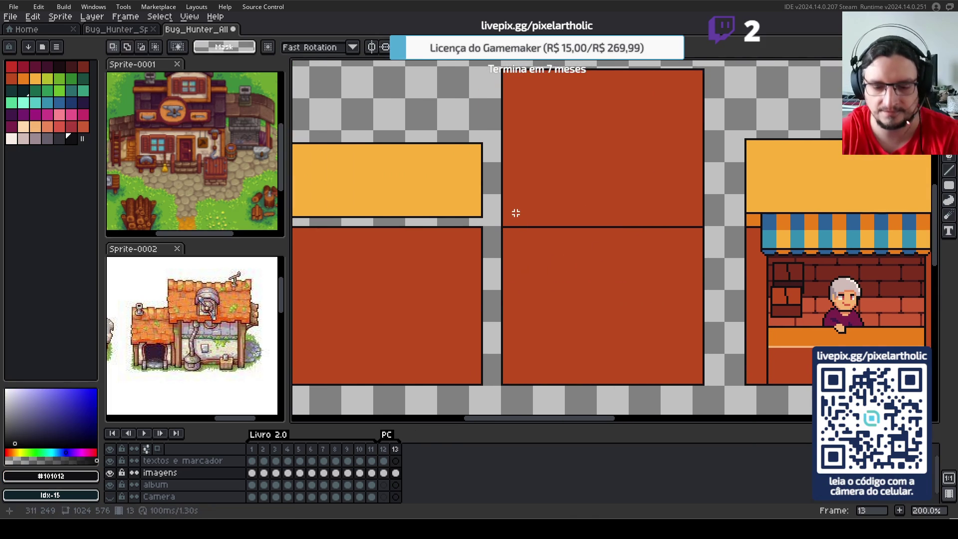
- Draw a thin dark filled-rectangle band across the tall wall
{"action": "scroll", "coordinate": [516, 213], "scroll_direction": "up", "scroll_amount": 1}
{"action": "scroll", "coordinate": [516, 213], "scroll_direction": "up", "scroll_amount": 1}
{"action": "key", "text": "u"}
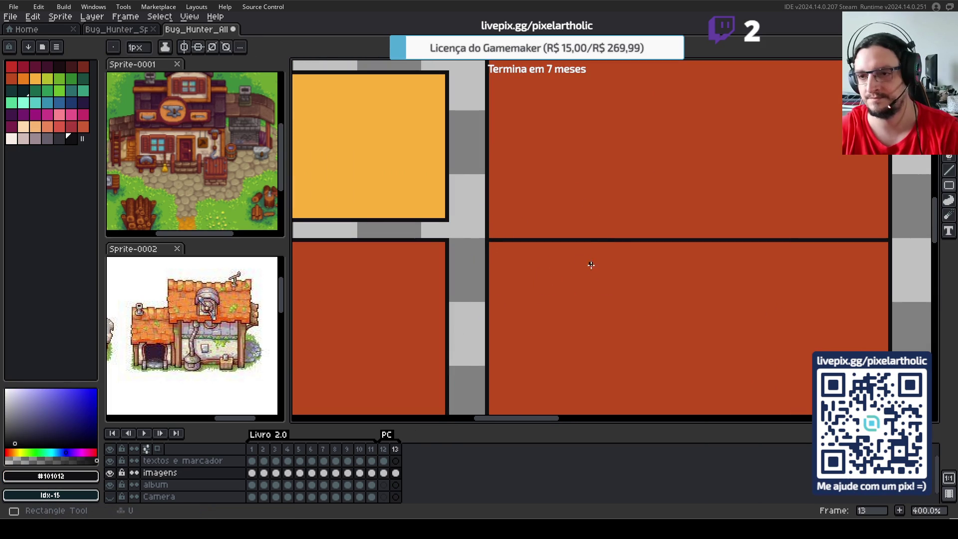
{"action": "left_click_drag", "start_coordinate": [581, 261], "coordinate": [544, 270]}
{"action": "key", "text": "shift+u"}
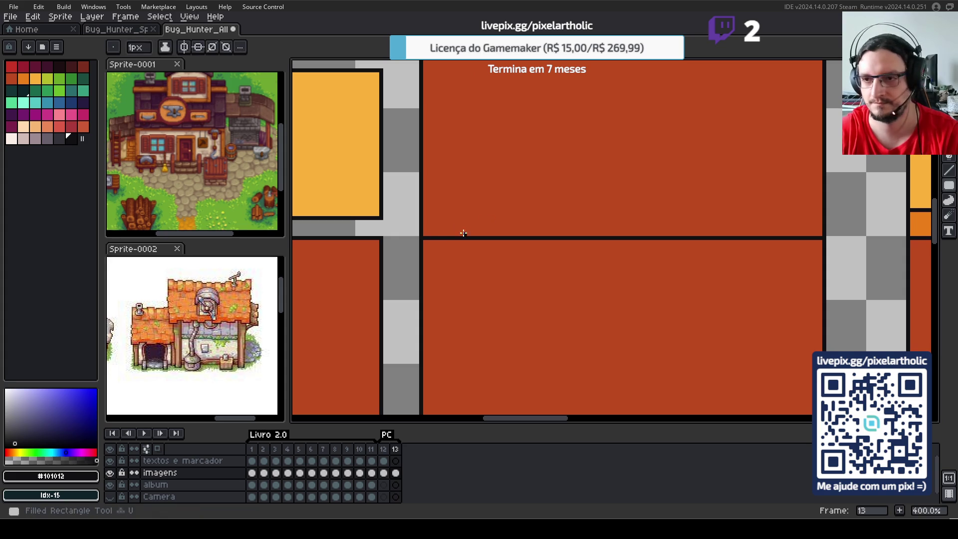
{"action": "mouse_move", "coordinate": [422, 225]}
{"action": "left_mouse_down"}
{"action": "mouse_move", "coordinate": [437, 251]}
{"action": "mouse_move", "coordinate": [824, 249]}
{"action": "left_mouse_up"}
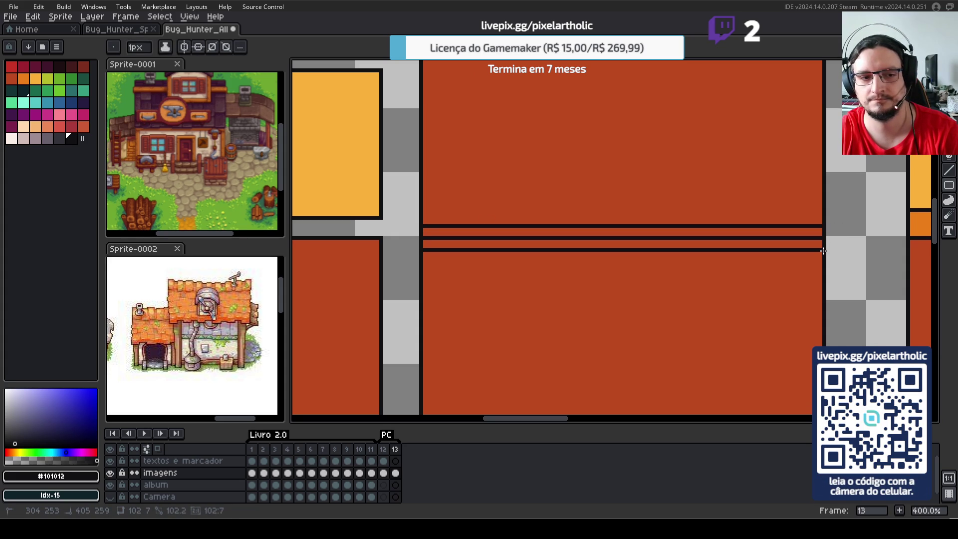
{"action": "left_click_drag", "start_coordinate": [823, 250], "coordinate": [823, 251]}
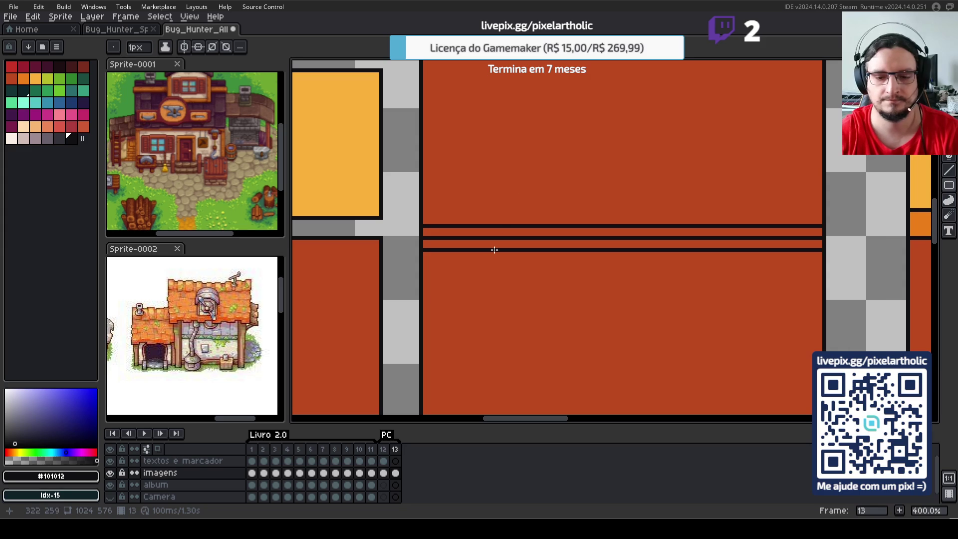
- Eyedrop the shop's orange and pencil over the black divider line
{"action": "left_click", "coordinate": [436, 238], "text": "alt"}
{"action": "key", "text": "b"}
{"action": "left_click_drag", "start_coordinate": [427, 239], "coordinate": [818, 237]}
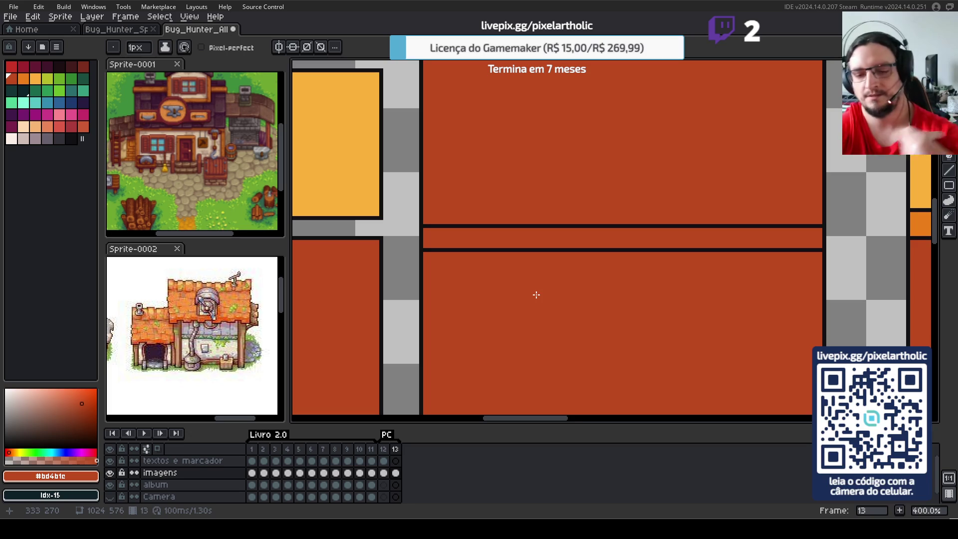
{"action": "scroll", "coordinate": [535, 295], "scroll_direction": "down", "scroll_amount": 1}
{"action": "scroll", "coordinate": [575, 301], "scroll_direction": "down", "scroll_amount": 1}
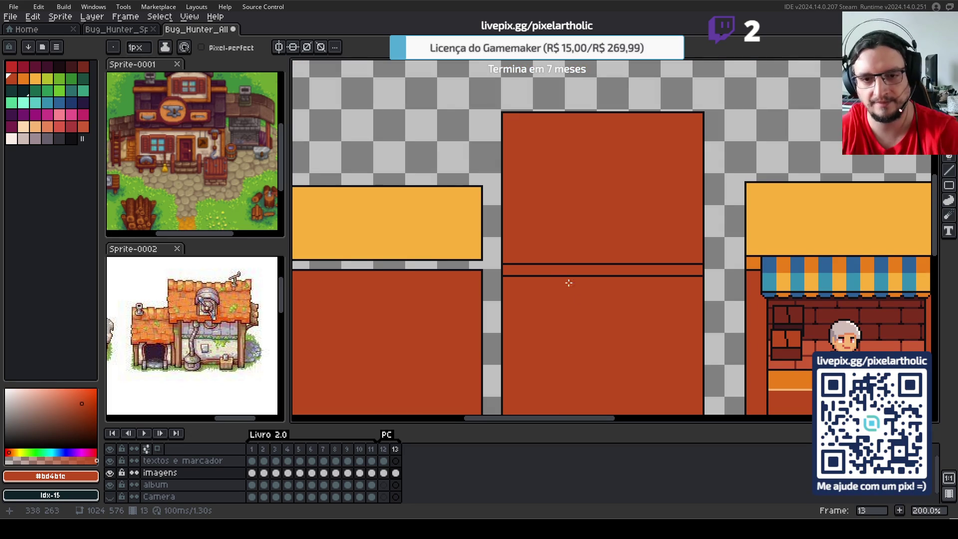
- Copy the left shop's yellow roof strip above the central block
{"action": "scroll", "coordinate": [602, 272], "scroll_direction": "down", "scroll_amount": 1}
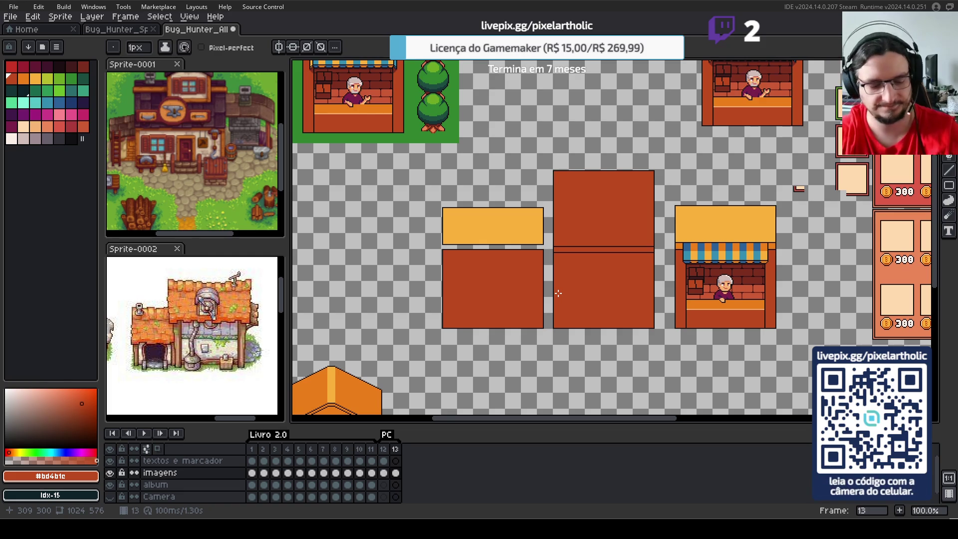
{"action": "key", "text": "m"}
{"action": "mouse_move", "coordinate": [428, 191]}
{"action": "left_mouse_down"}
{"action": "mouse_move", "coordinate": [549, 247]}
{"action": "mouse_move", "coordinate": [642, 132]}
{"action": "mouse_move", "coordinate": [628, 155]}
{"action": "left_mouse_up"}
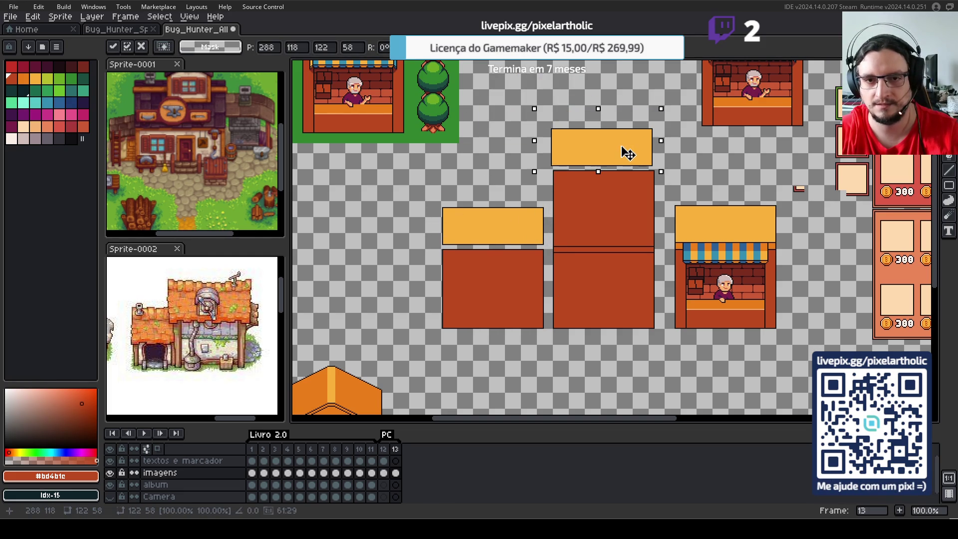
{"action": "left_click", "coordinate": [482, 158]}
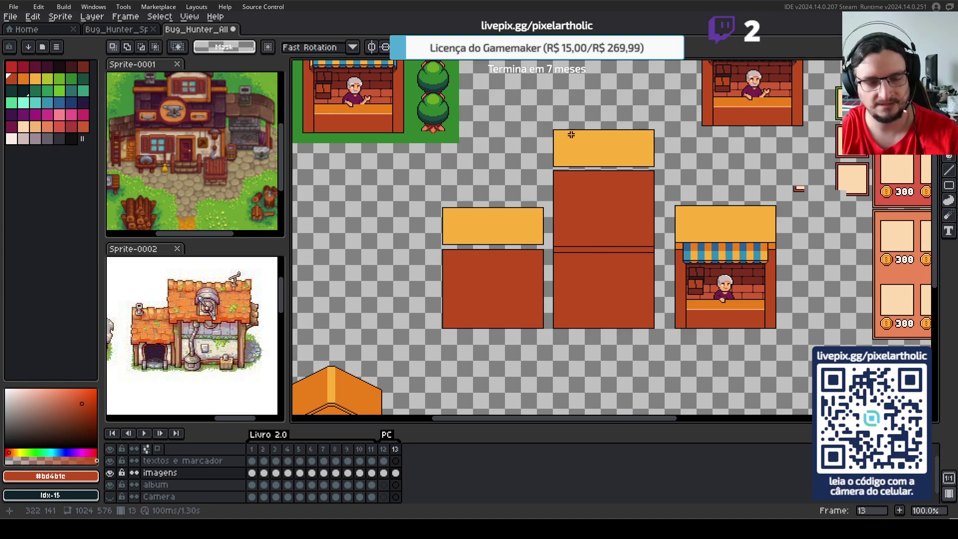
- Reselect the yellow roof strip and align it right on top of the central block
{"action": "scroll", "coordinate": [567, 131], "scroll_direction": "up", "scroll_amount": 1}
{"action": "key", "text": "m"}
{"action": "left_click_drag", "start_coordinate": [308, 272], "coordinate": [530, 364]}
{"action": "left_click_drag", "start_coordinate": [479, 341], "coordinate": [703, 184]}
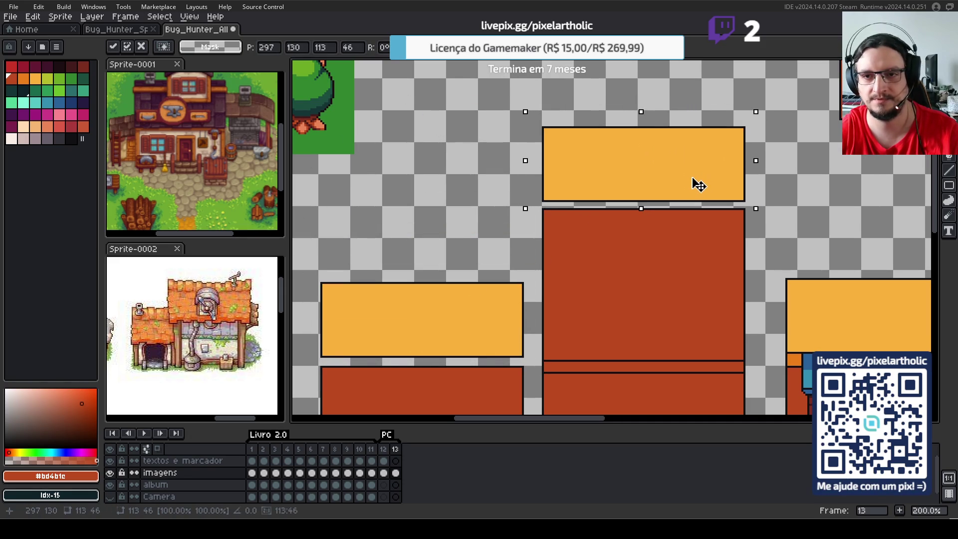
{"action": "key", "text": "Escape"}
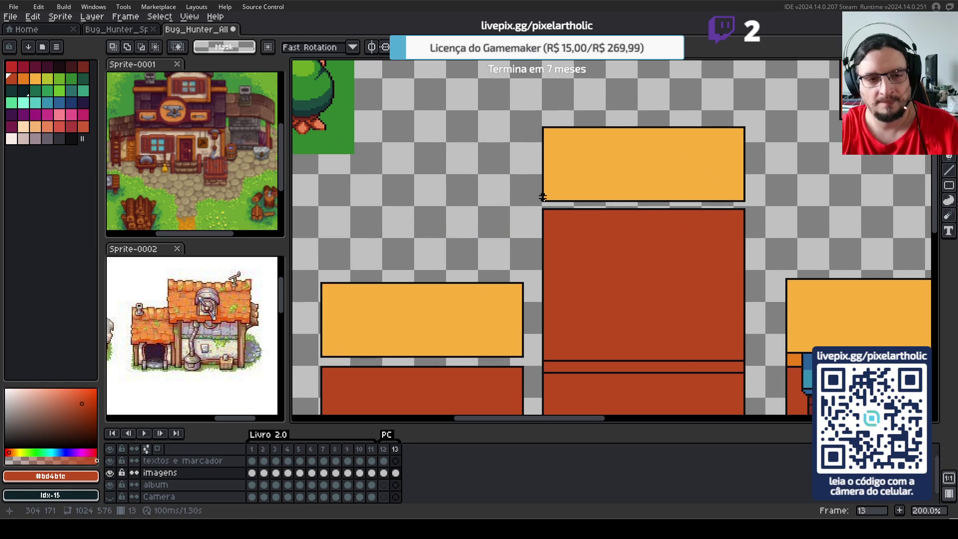
{"action": "scroll", "coordinate": [540, 207], "scroll_direction": "down", "scroll_amount": 1}
- Drop the floating piece into the third small frame, then pan back to centre the shops
{"action": "scroll", "coordinate": [530, 213], "scroll_direction": "down", "scroll_amount": 1}
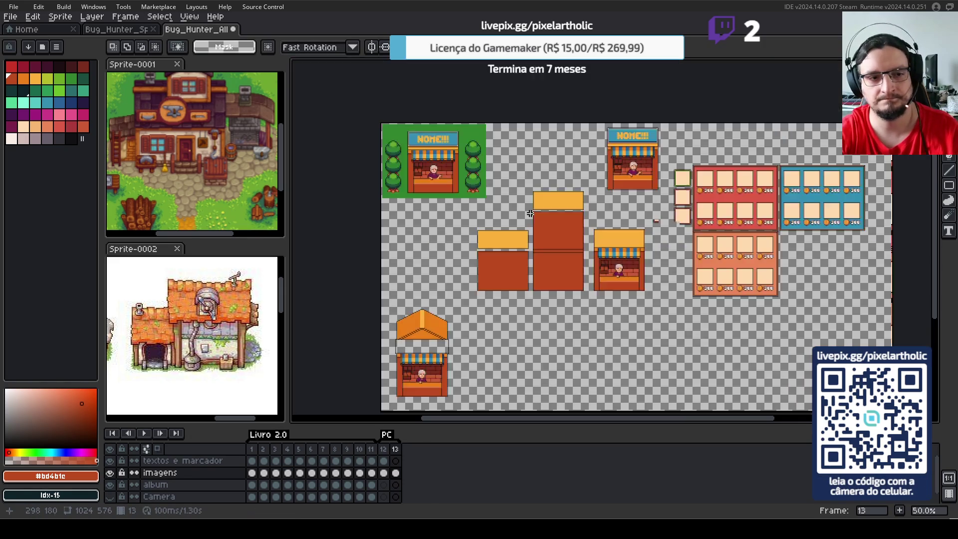
{"action": "scroll", "coordinate": [533, 213], "scroll_direction": "up", "scroll_amount": 1}
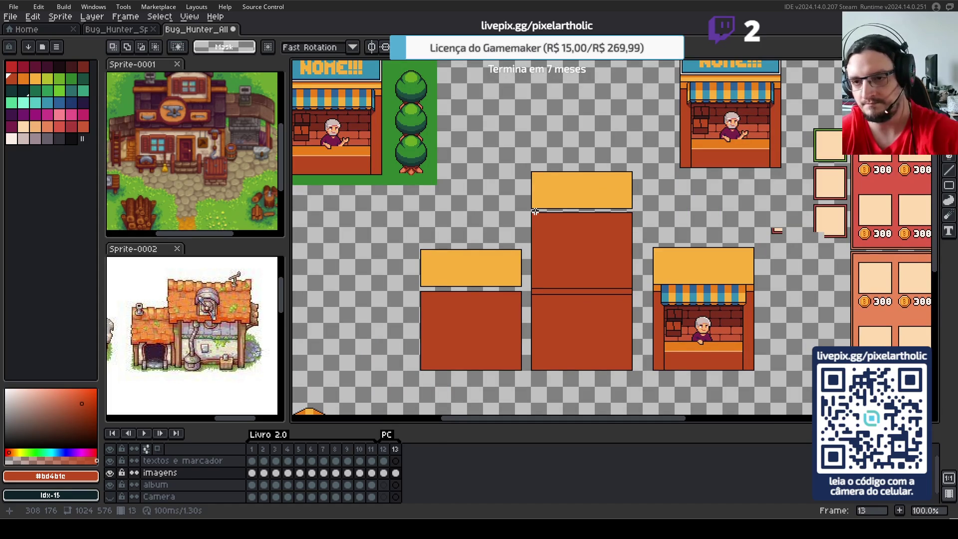
{"action": "mouse_move", "coordinate": [756, 208]}
{"action": "left_mouse_down"}
{"action": "mouse_move", "coordinate": [595, 203]}
{"action": "mouse_move", "coordinate": [643, 248]}
{"action": "mouse_move", "coordinate": [658, 232]}
{"action": "left_mouse_up"}
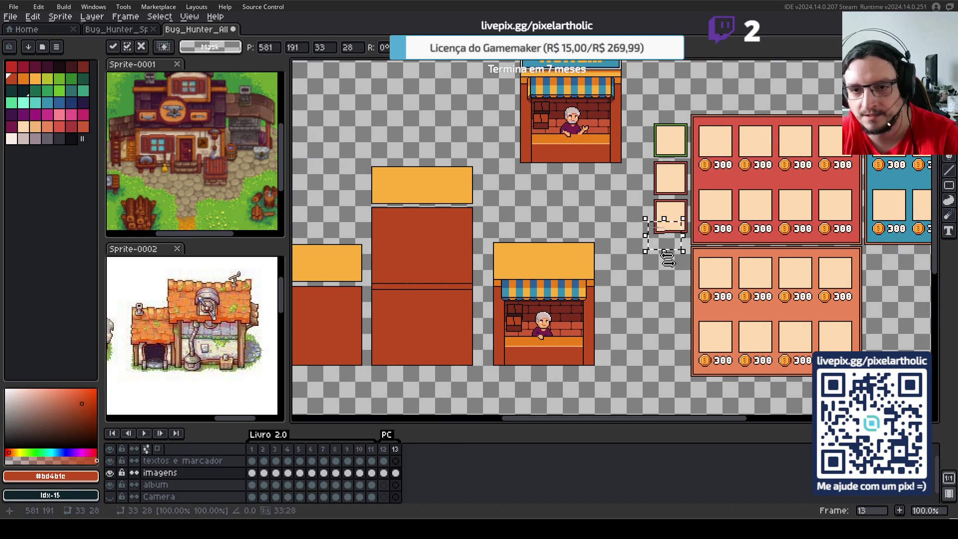
{"action": "left_click", "coordinate": [559, 213]}
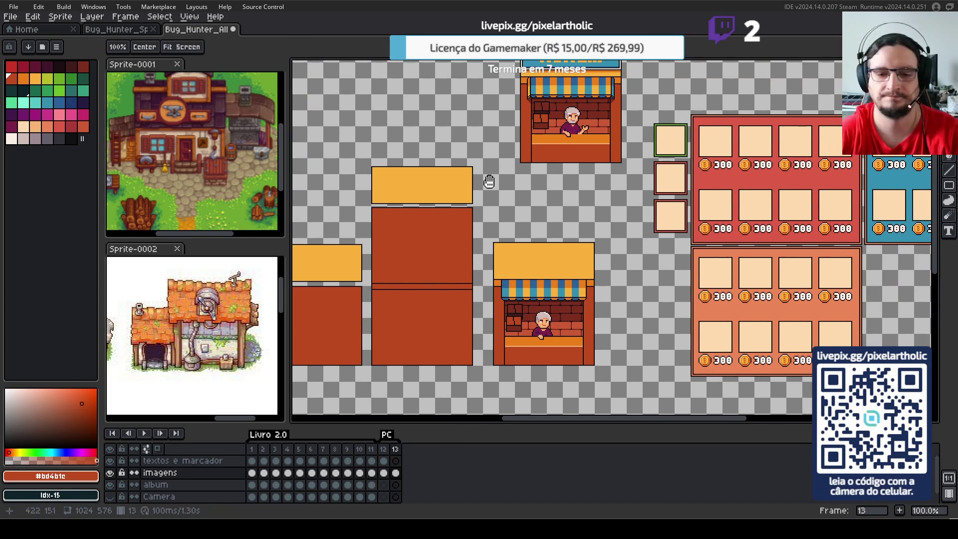
{"action": "left_click_drag", "start_coordinate": [497, 185], "coordinate": [554, 199]}
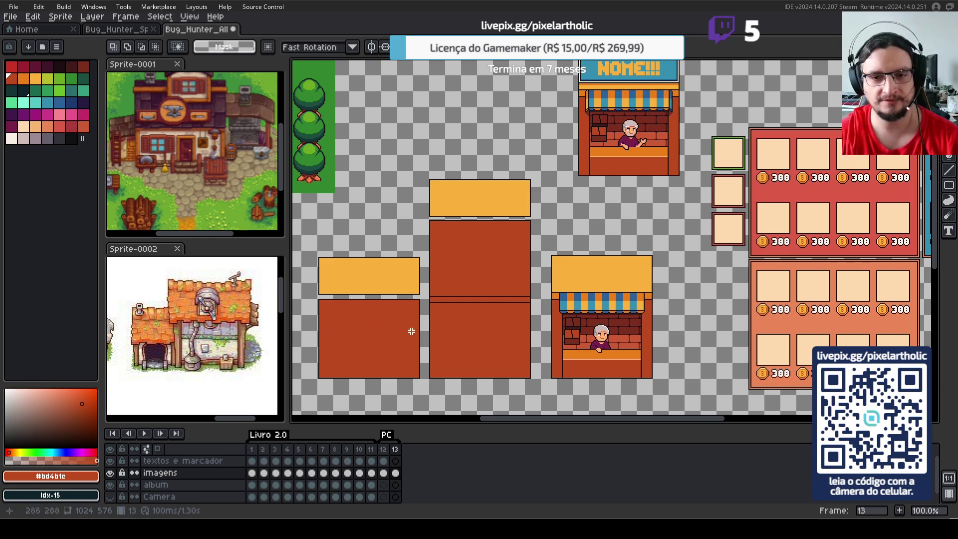
{"action": "mouse_move", "coordinate": [516, 306]}
{"action": "left_mouse_down"}
{"action": "mouse_move", "coordinate": [632, 302]}
{"action": "mouse_move", "coordinate": [634, 292]}
{"action": "left_mouse_up"}
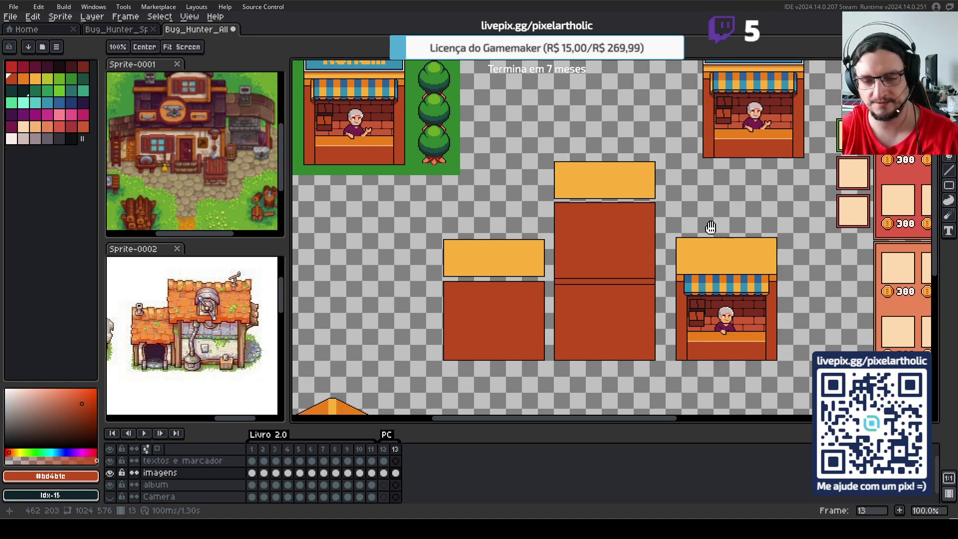
- Move the striped-awning stall a few pixels right and commit it, then select the tall central block
{"action": "key", "text": "m"}
{"action": "left_click_drag", "start_coordinate": [664, 220], "coordinate": [802, 376]}
{"action": "left_click_drag", "start_coordinate": [740, 324], "coordinate": [797, 326]}
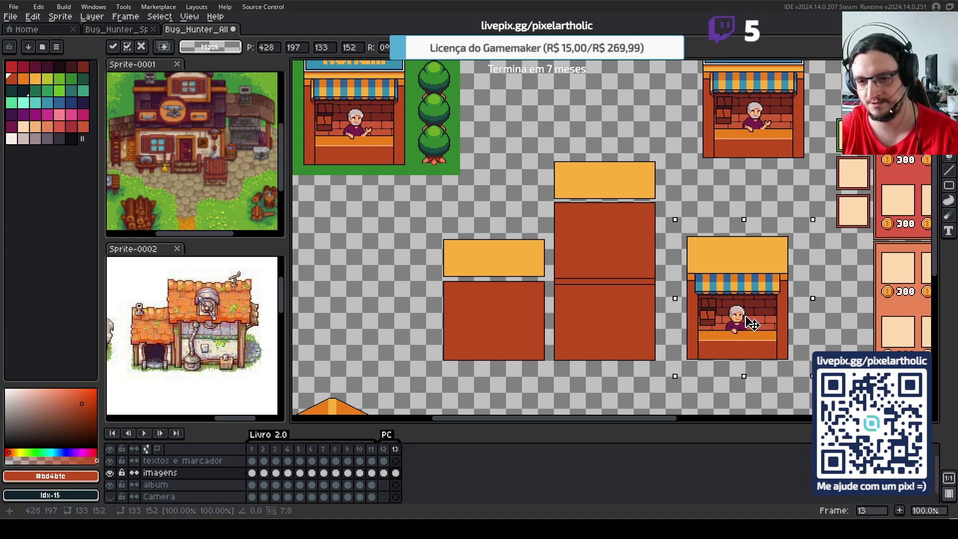
{"action": "key", "text": "Right"}
{"action": "key", "text": "Right"}
{"action": "key", "text": "Right"}
{"action": "key", "text": "Right"}
{"action": "key", "text": "Right"}
{"action": "key", "text": "Right"}
{"action": "key", "text": "Right"}
{"action": "key", "text": "Right"}
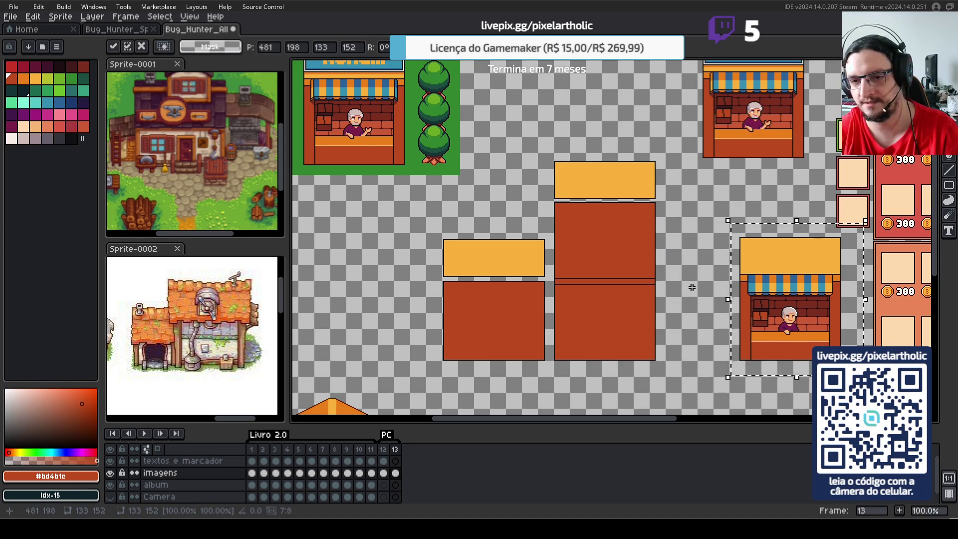
{"action": "left_click", "coordinate": [705, 292]}
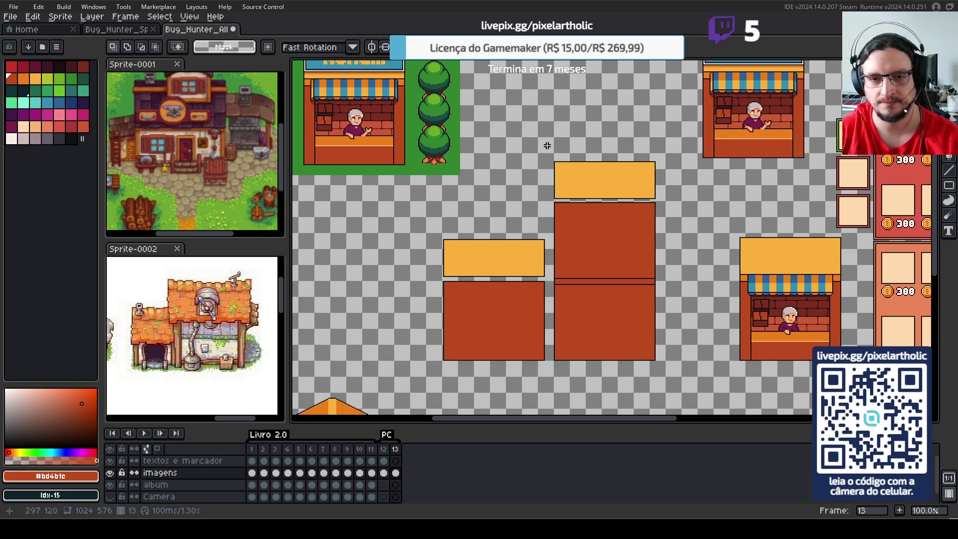
{"action": "left_click_drag", "start_coordinate": [544, 121], "coordinate": [697, 384]}
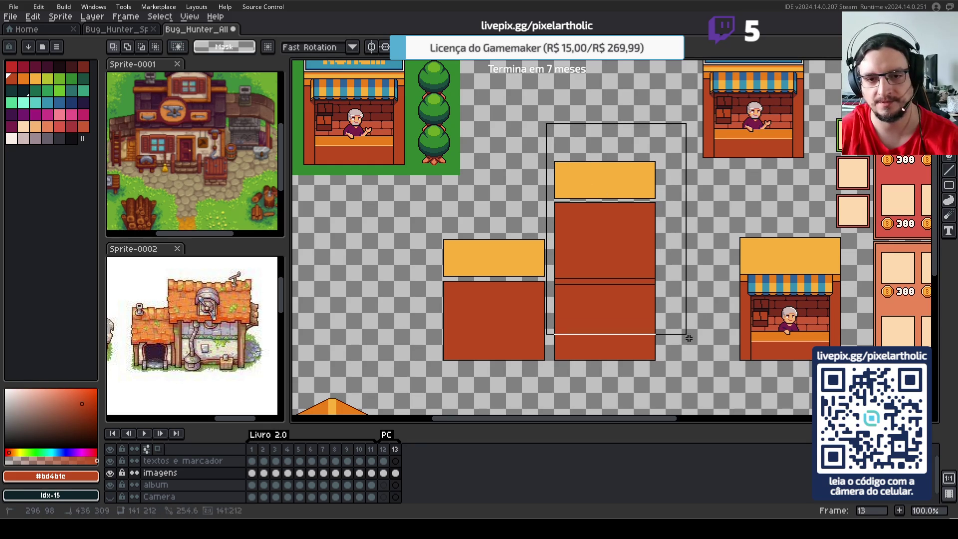
- Delete the tall central block and place a copy of the left shop beside the original
{"action": "key", "text": "Delete"}
{"action": "left_click_drag", "start_coordinate": [418, 213], "coordinate": [583, 383]}
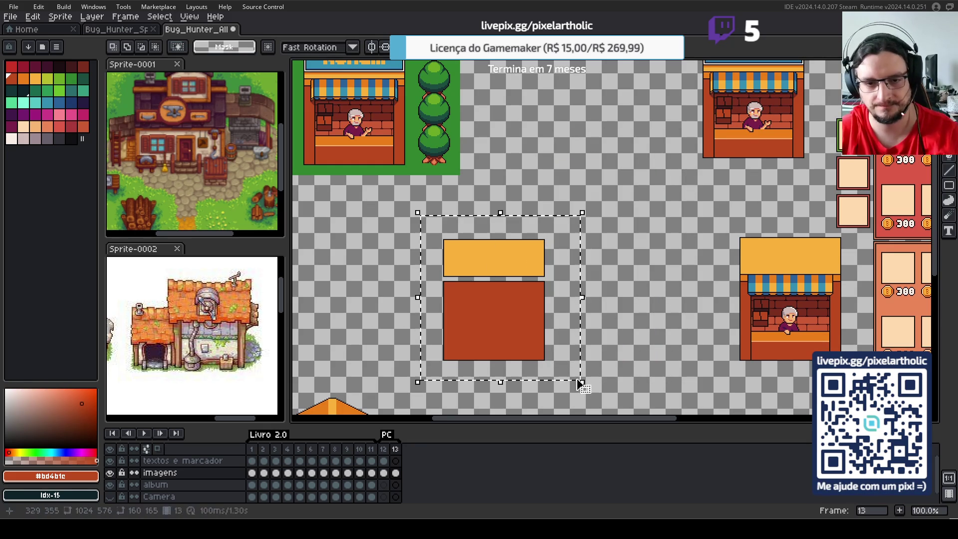
{"action": "mouse_move", "coordinate": [507, 321]}
{"action": "left_mouse_down"}
{"action": "mouse_move", "coordinate": [489, 321]}
{"action": "mouse_move", "coordinate": [596, 320]}
{"action": "left_mouse_up"}
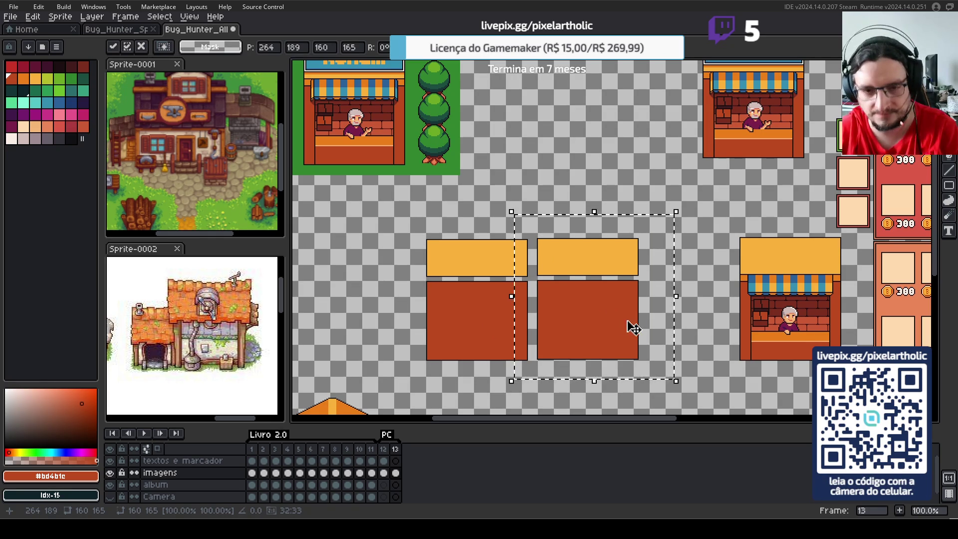
{"action": "left_click", "coordinate": [636, 172]}
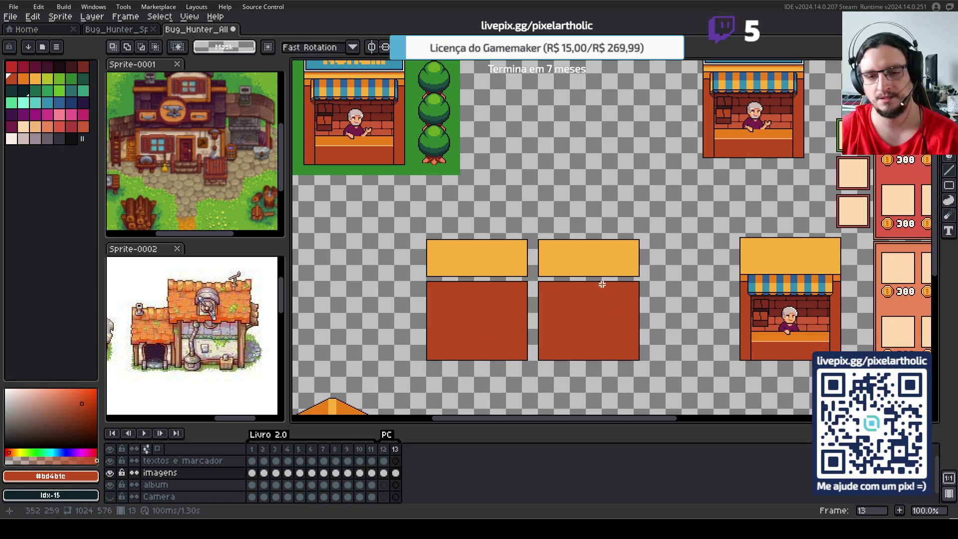
- Widen the copied shop by nudging its right half, a strip and a thin column rightward
{"action": "left_click_drag", "start_coordinate": [594, 213], "coordinate": [667, 380]}
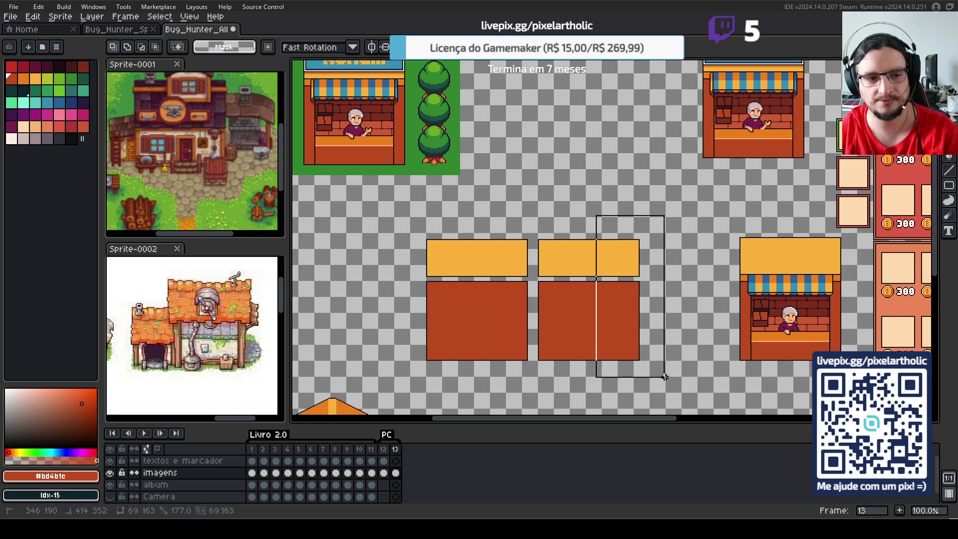
{"action": "key", "text": "Right"}
{"action": "key", "text": "Right"}
{"action": "key", "text": "Right"}
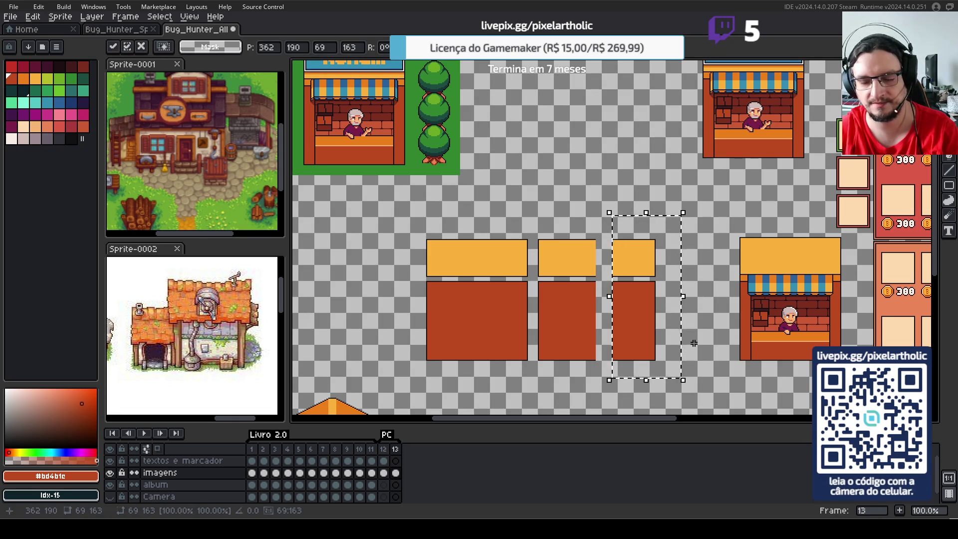
{"action": "key", "text": "Right"}
{"action": "key", "text": "Right"}
{"action": "key", "text": "Right"}
{"action": "left_click", "coordinate": [577, 211]}
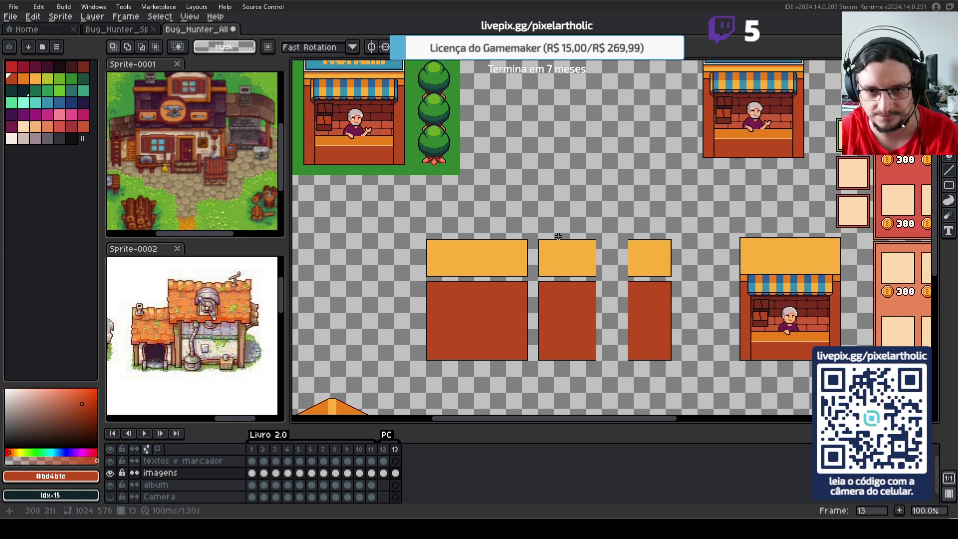
{"action": "left_click_drag", "start_coordinate": [553, 222], "coordinate": [597, 374]}
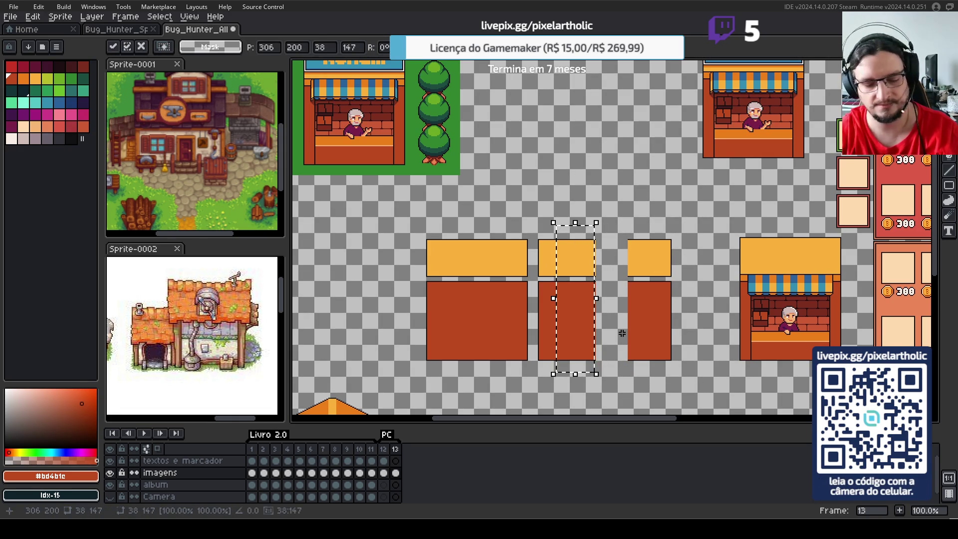
{"action": "key", "text": "Right"}
{"action": "key", "text": "Right"}
{"action": "key", "text": "Right"}
{"action": "key", "text": "Right"}
{"action": "key", "text": "Right"}
{"action": "key", "text": "Right"}
{"action": "key", "text": "Return"}
{"action": "left_click_drag", "start_coordinate": [584, 199], "coordinate": [600, 376]}
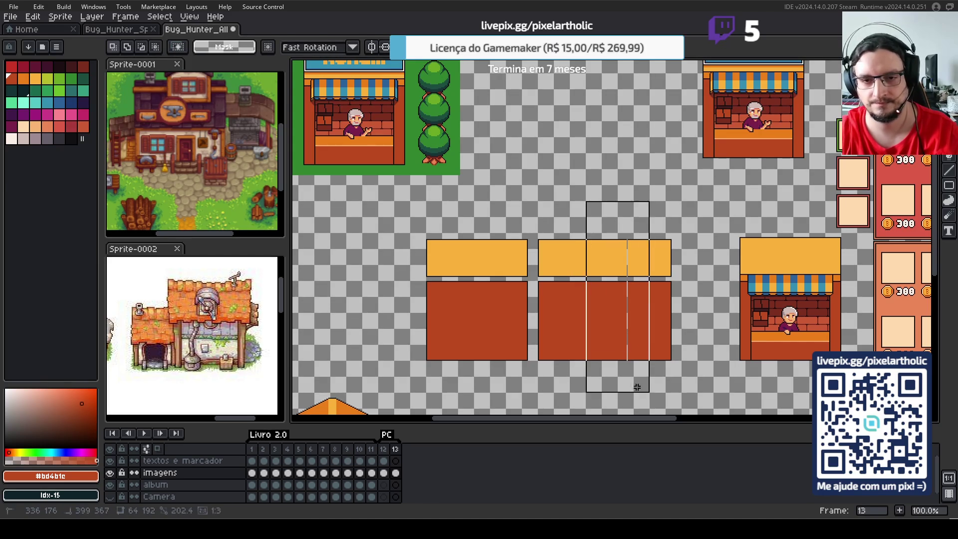
{"action": "key", "text": "shift+Right"}
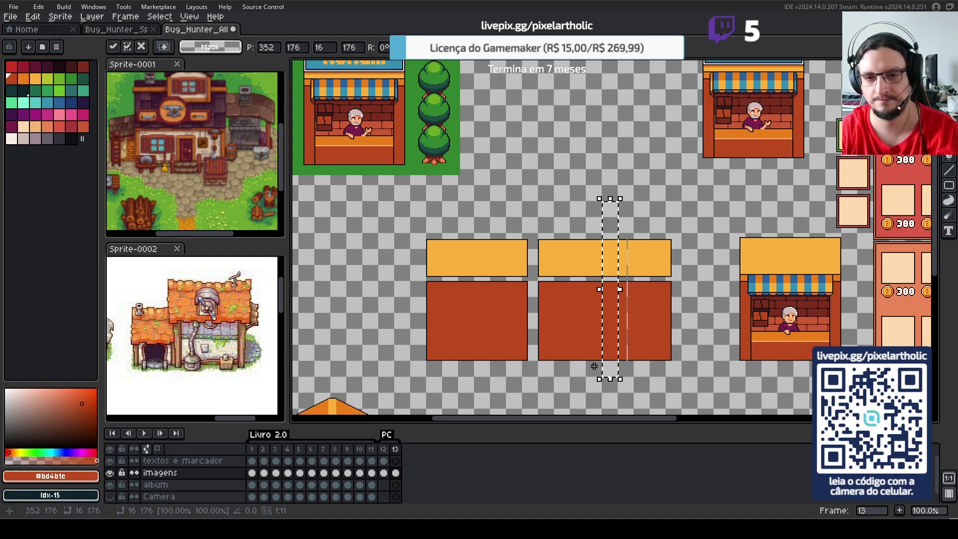
{"action": "key", "text": "Right"}
{"action": "key", "text": "Right"}
{"action": "key", "text": "Right"}
{"action": "key", "text": "Right"}
{"action": "key", "text": "Right"}
{"action": "key", "text": "Right"}
{"action": "key", "text": "Right"}
{"action": "key", "text": "Right"}
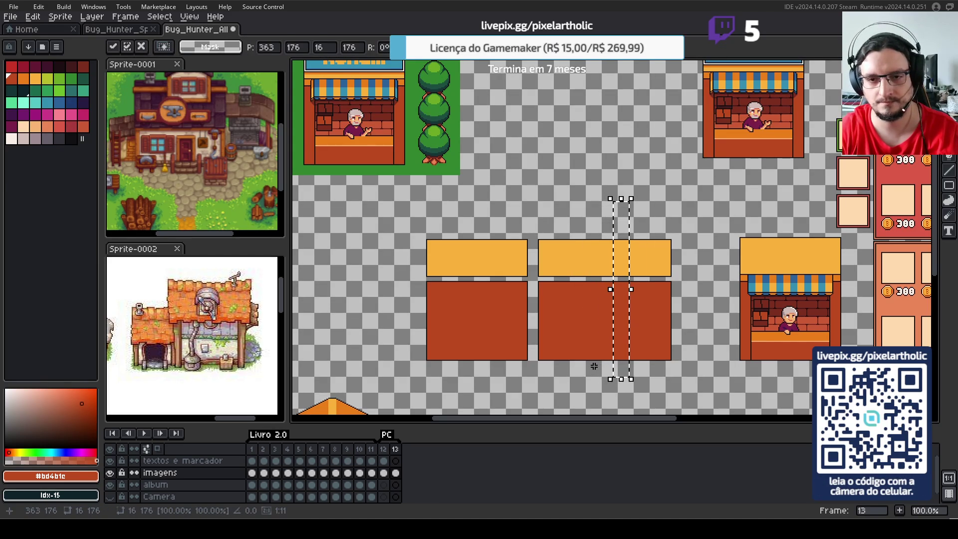
{"action": "key", "text": "ctrl+d"}
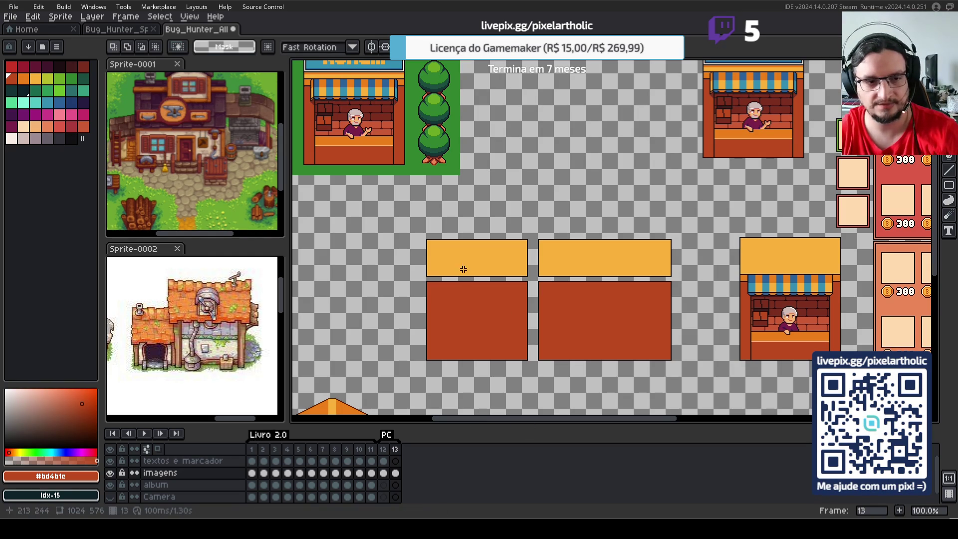
- Raise the roof strips and stretch the upper red boxes down to meet the lower row
{"action": "left_click_drag", "start_coordinate": [411, 210], "coordinate": [683, 276]}
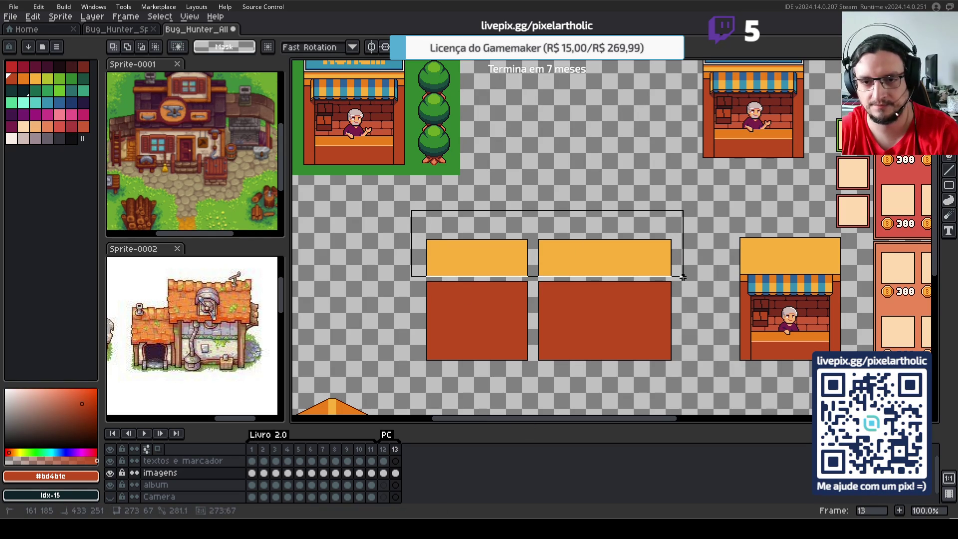
{"action": "key", "text": "Up"}
{"action": "key", "text": "Up"}
{"action": "key", "text": "Up"}
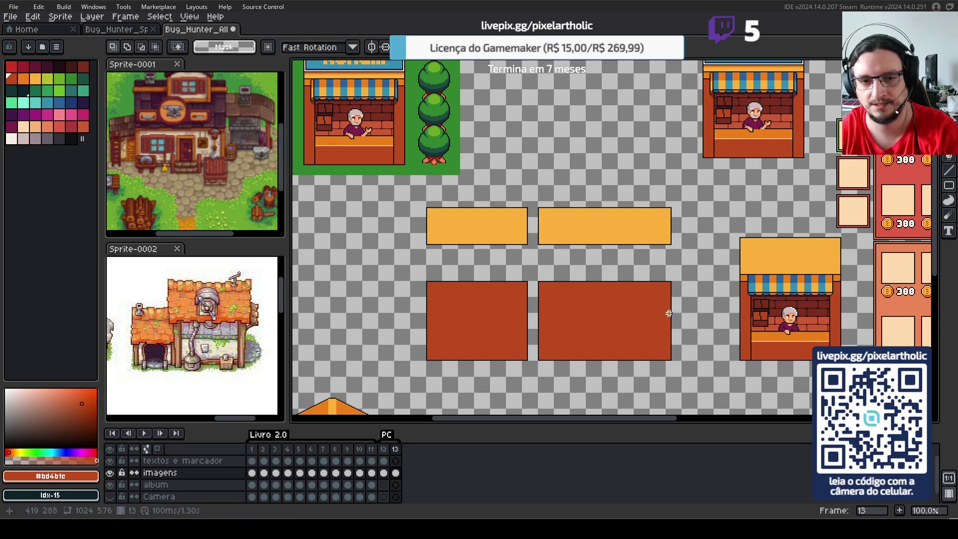
{"action": "left_click_drag", "start_coordinate": [407, 260], "coordinate": [697, 330]}
{"action": "key", "text": "Up"}
{"action": "key", "text": "Up"}
{"action": "key", "text": "Up"}
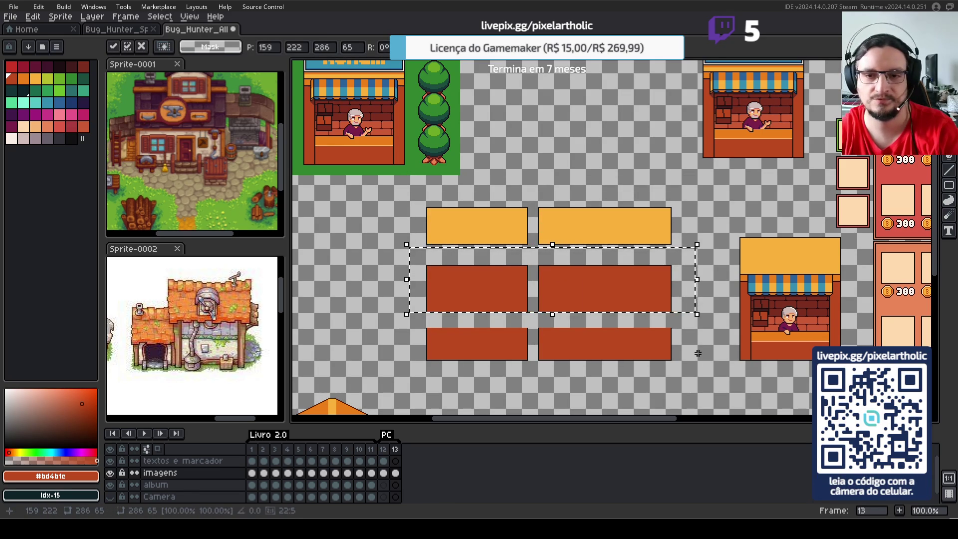
{"action": "left_click", "coordinate": [695, 352]}
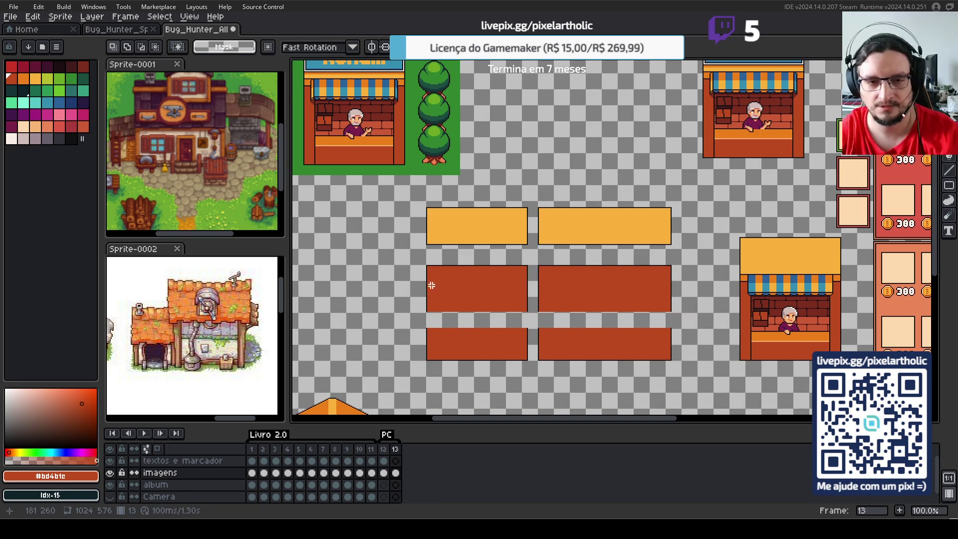
{"action": "mouse_move", "coordinate": [404, 275]}
{"action": "left_mouse_down"}
{"action": "mouse_move", "coordinate": [697, 309]}
{"action": "mouse_move", "coordinate": [697, 344]}
{"action": "left_mouse_up"}
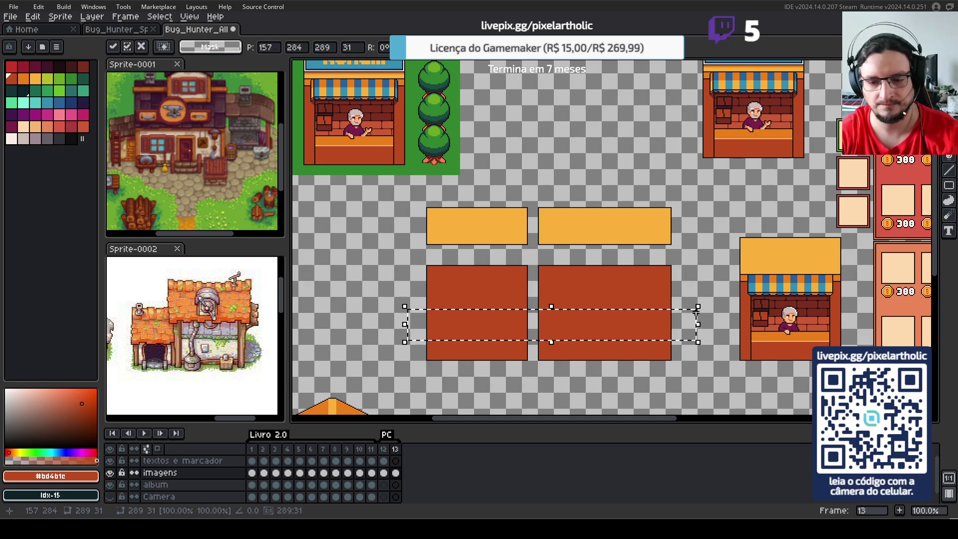
{"action": "key", "text": "Return"}
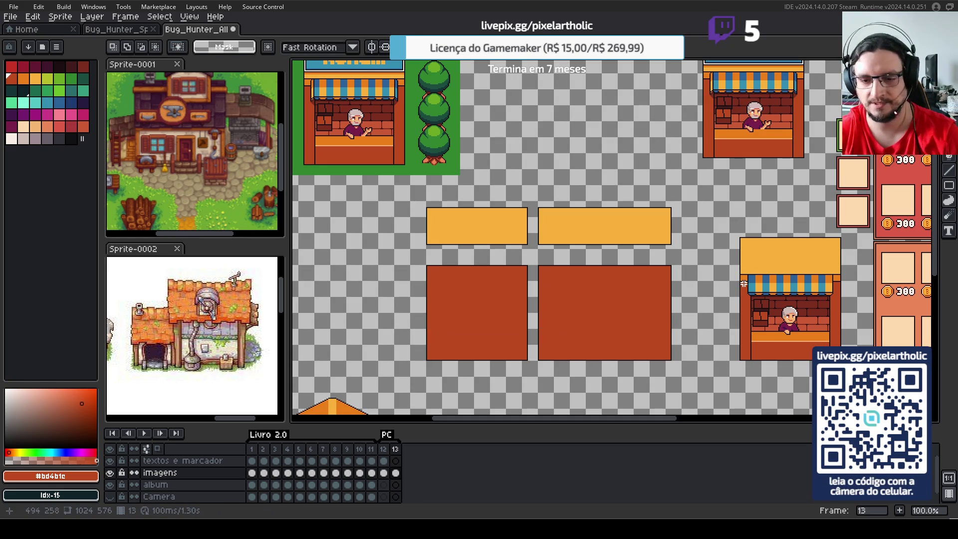
- Copy the lower-right market stall and settle the copy exactly back onto the original
{"action": "mouse_move", "coordinate": [743, 282]}
{"action": "left_mouse_down"}
{"action": "mouse_move", "coordinate": [840, 357]}
{"action": "mouse_move", "coordinate": [719, 206]}
{"action": "mouse_move", "coordinate": [641, 348]}
{"action": "left_mouse_up"}
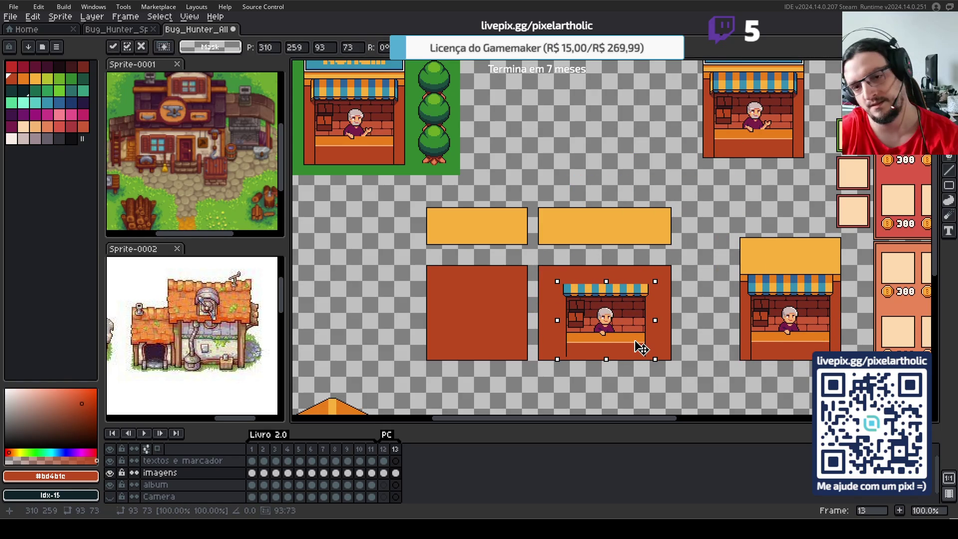
{"action": "mouse_move", "coordinate": [641, 348]}
{"action": "left_mouse_down"}
{"action": "mouse_move", "coordinate": [828, 334]}
{"action": "mouse_move", "coordinate": [826, 347]}
{"action": "left_mouse_up"}
{"action": "key", "text": "Return"}
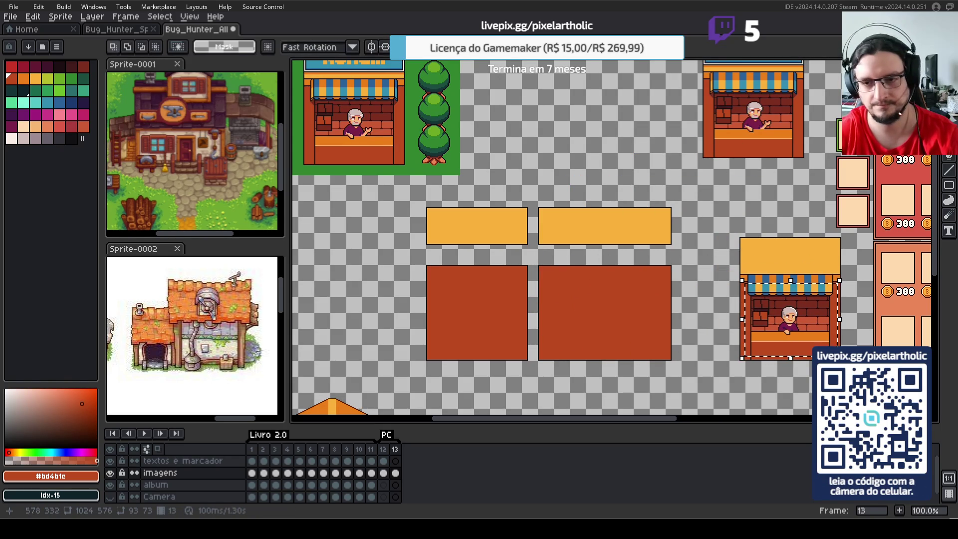
{"action": "key", "text": "ctrl+d"}
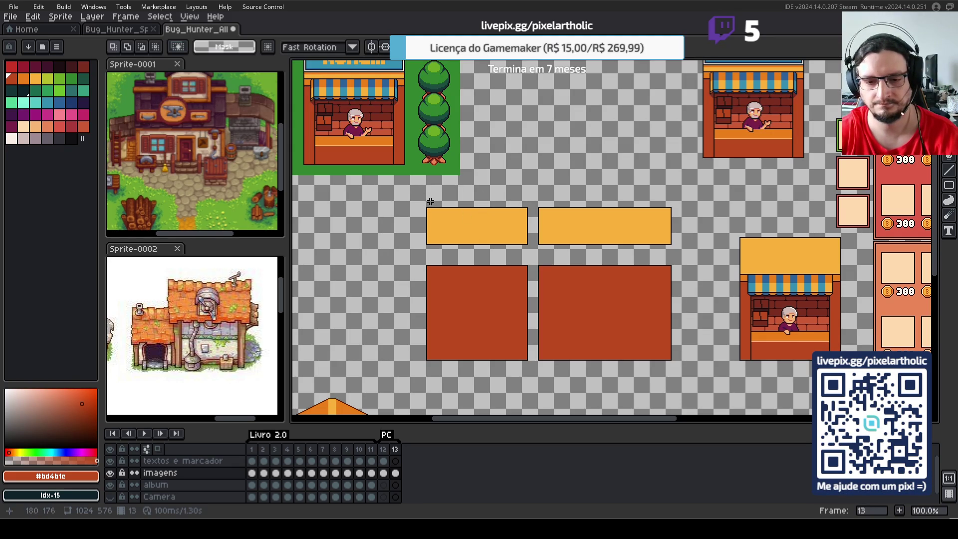
- Try lowering both orange roof bars onto the walls, then undo to keep them at original height
{"action": "left_click_drag", "start_coordinate": [409, 196], "coordinate": [702, 256]}
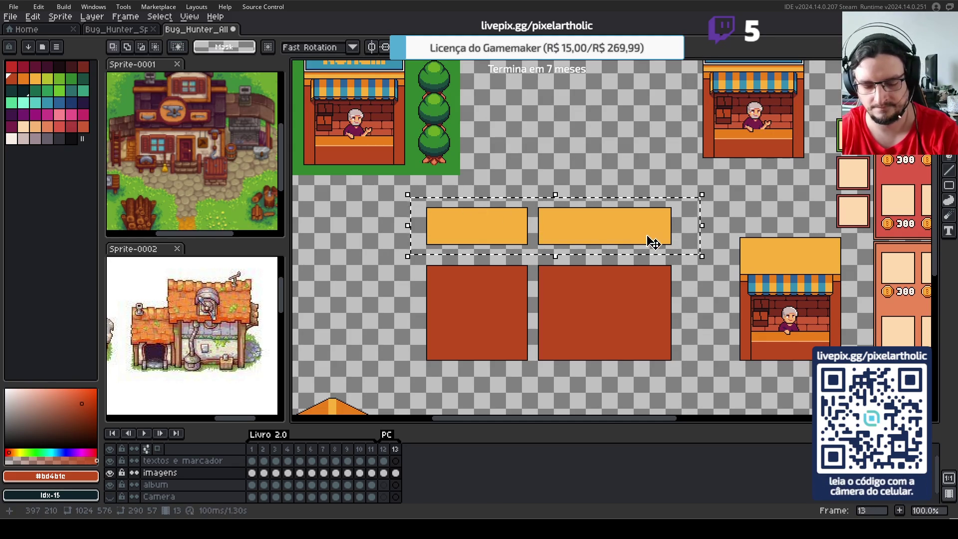
{"action": "key", "text": "Down"}
{"action": "key", "text": "Down"}
{"action": "key", "text": "Down"}
{"action": "key", "text": "Down"}
{"action": "key", "text": "Down"}
{"action": "key", "text": "Down"}
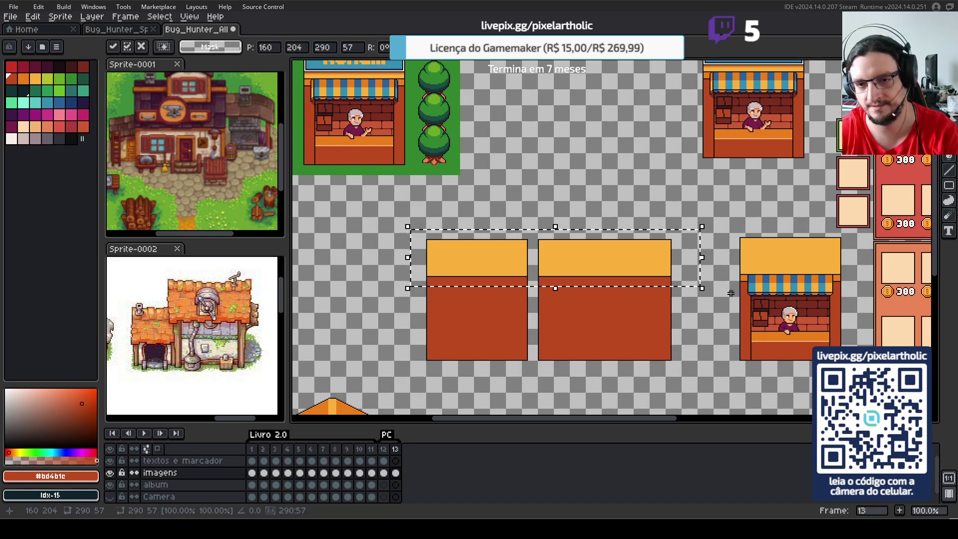
{"action": "key", "text": "ctrl+z"}
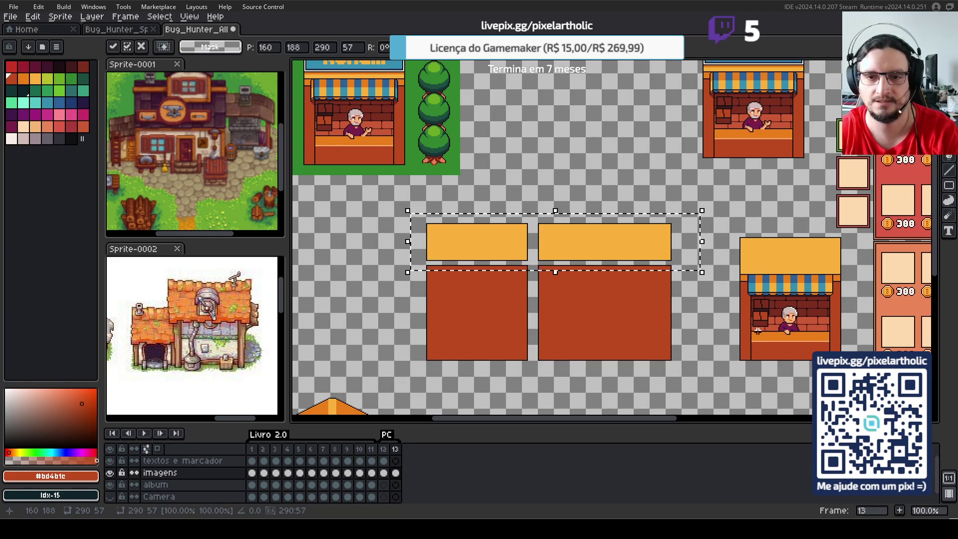
{"action": "key", "text": "ctrl+z"}
{"action": "key", "text": "ctrl+d"}
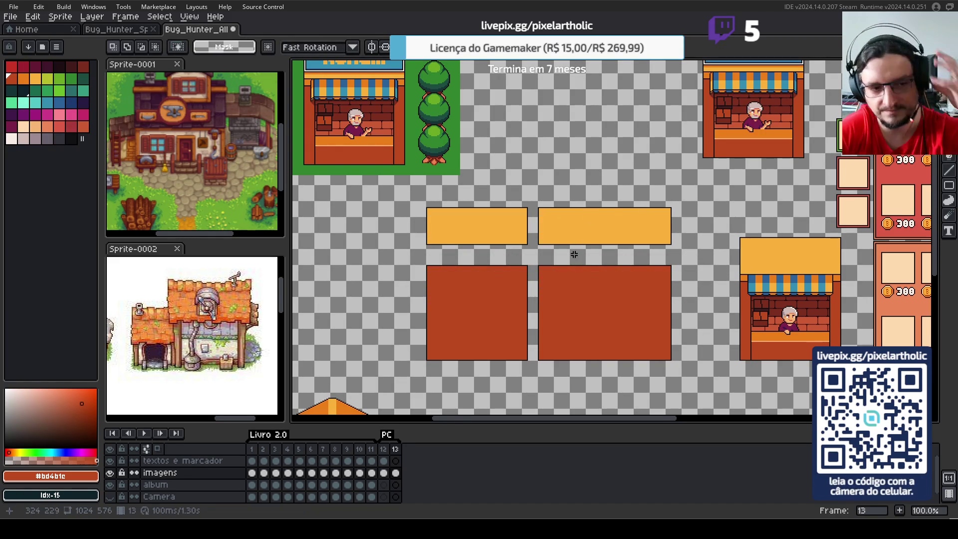
- Draw a thin dark #101012 rectangle along the right wall's left edge with the Pencil
{"action": "scroll", "coordinate": [573, 253], "scroll_direction": "up", "scroll_amount": 1}
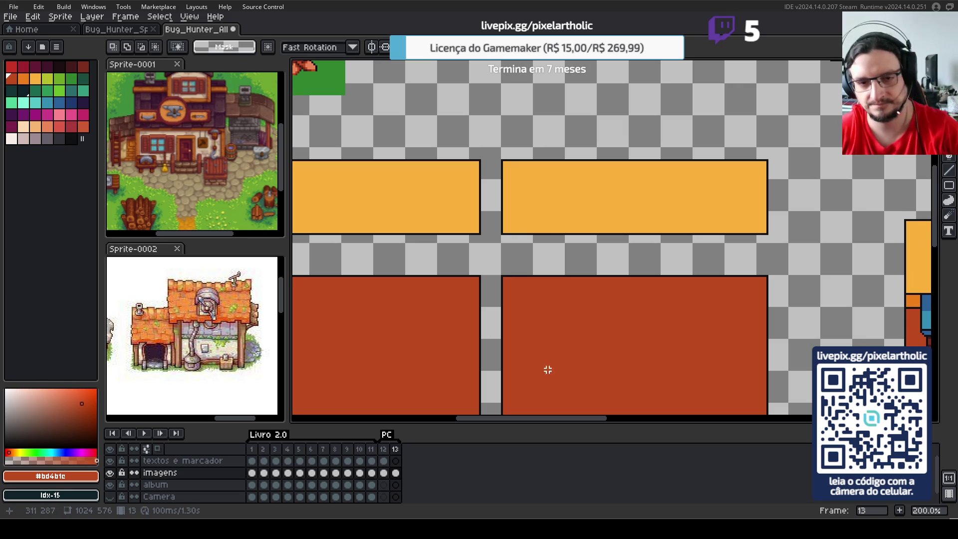
{"action": "left_click_drag", "start_coordinate": [583, 346], "coordinate": [571, 265]}
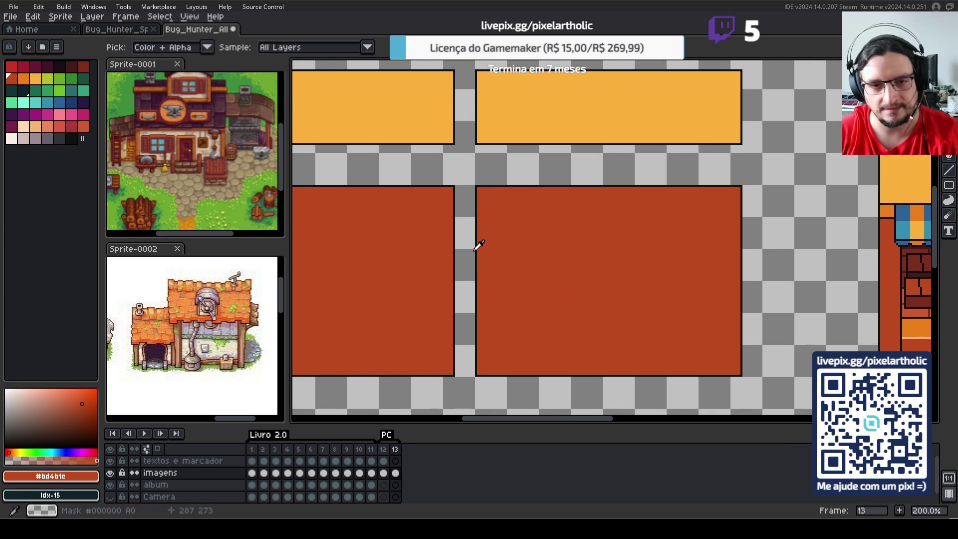
{"action": "key", "text": "x"}
{"action": "key", "text": "m"}
{"action": "key", "text": "b"}
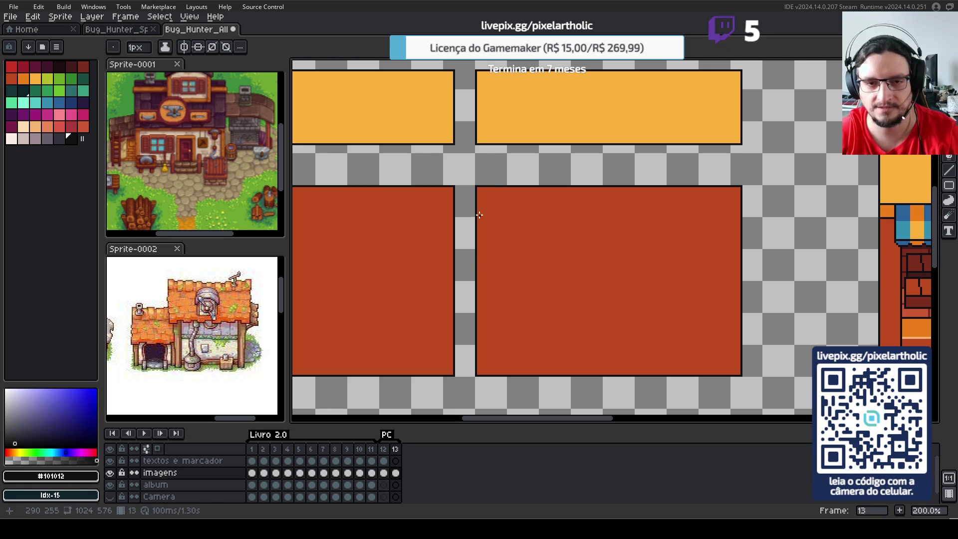
{"action": "left_click_drag", "start_coordinate": [476, 187], "coordinate": [491, 339]}
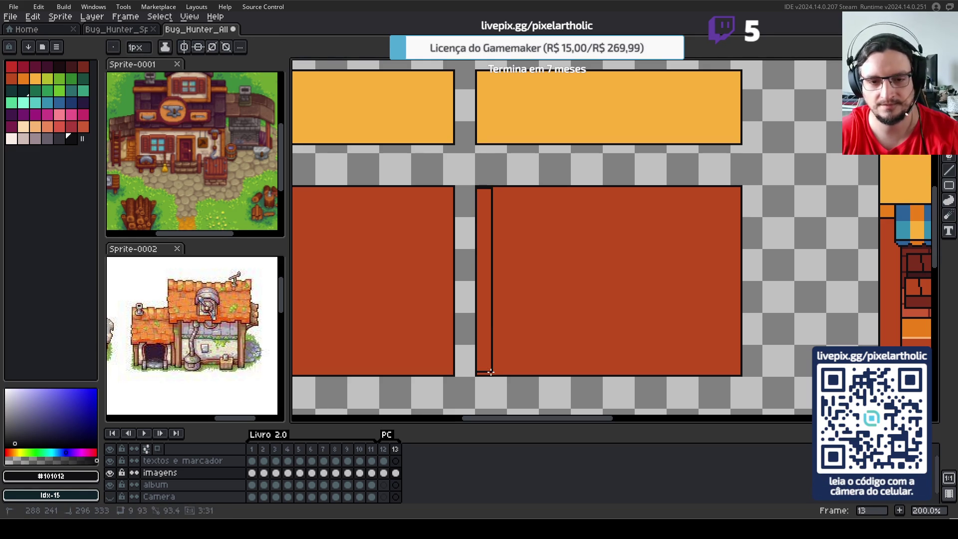
{"action": "left_click_drag", "start_coordinate": [490, 372], "coordinate": [488, 373]}
- Copy the outlined strip to the right wall's right edge and commit it
{"action": "left_click", "coordinate": [484, 199], "text": "alt"}
{"action": "key", "text": "b"}
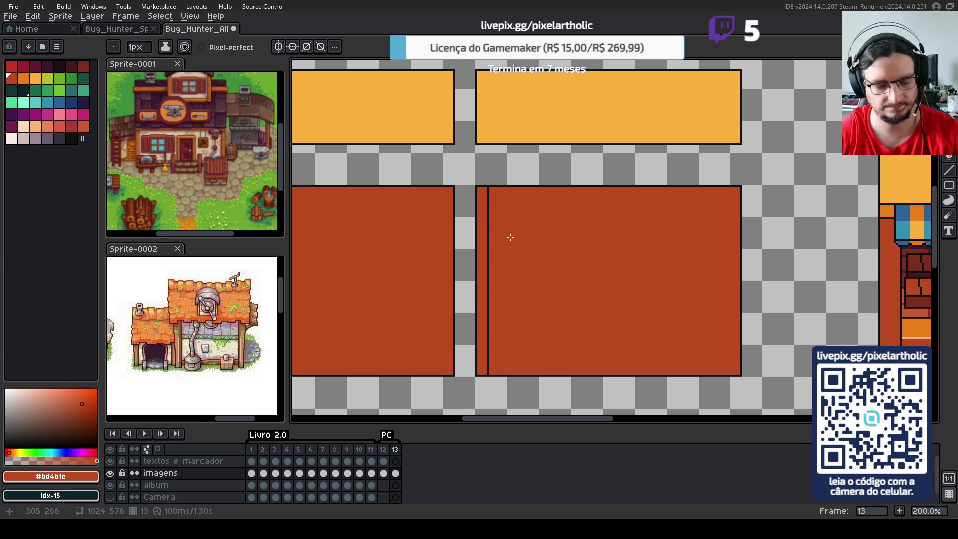
{"action": "key", "text": "m"}
{"action": "left_click_drag", "start_coordinate": [466, 163], "coordinate": [488, 375]}
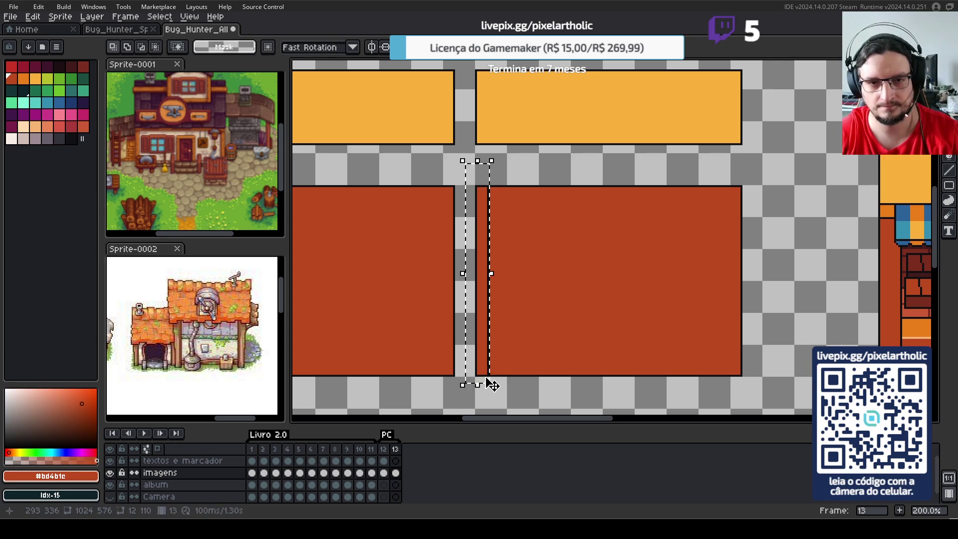
{"action": "left_click_drag", "start_coordinate": [488, 310], "coordinate": [734, 307]}
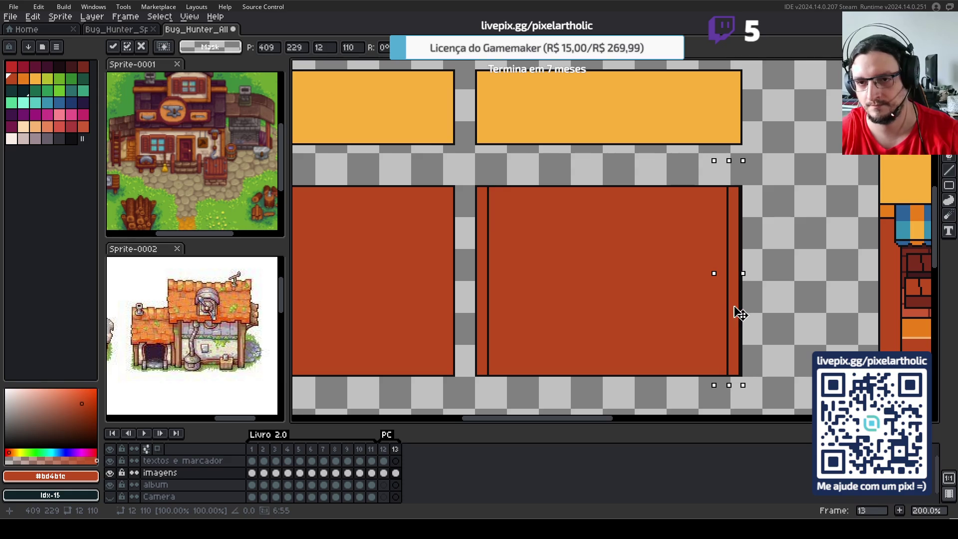
{"action": "key", "text": "Right"}
{"action": "left_click", "coordinate": [793, 310]}
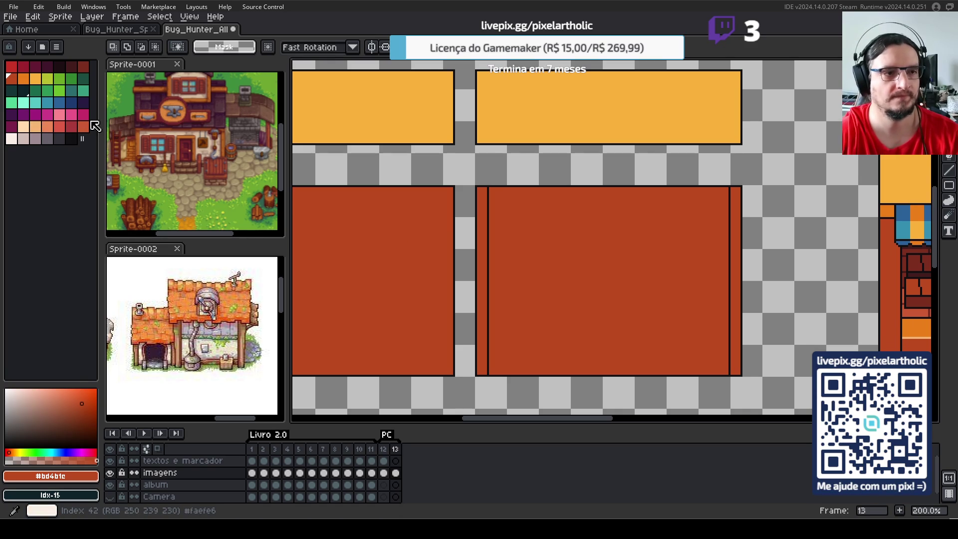
- Bucket-fill the right wall's centre peach and both side strips dark red
{"action": "left_click", "coordinate": [35, 127]}
{"action": "key", "text": "f"}
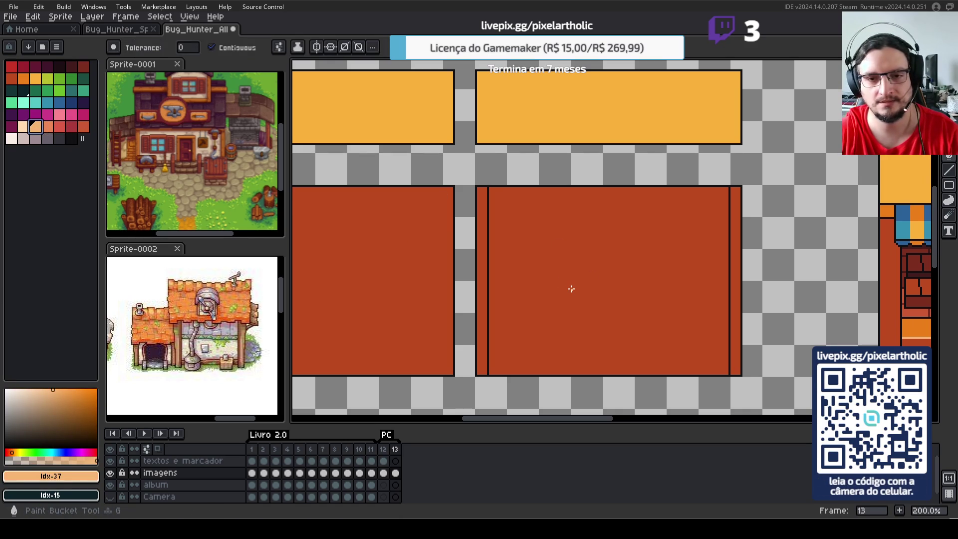
{"action": "left_click", "coordinate": [596, 312]}
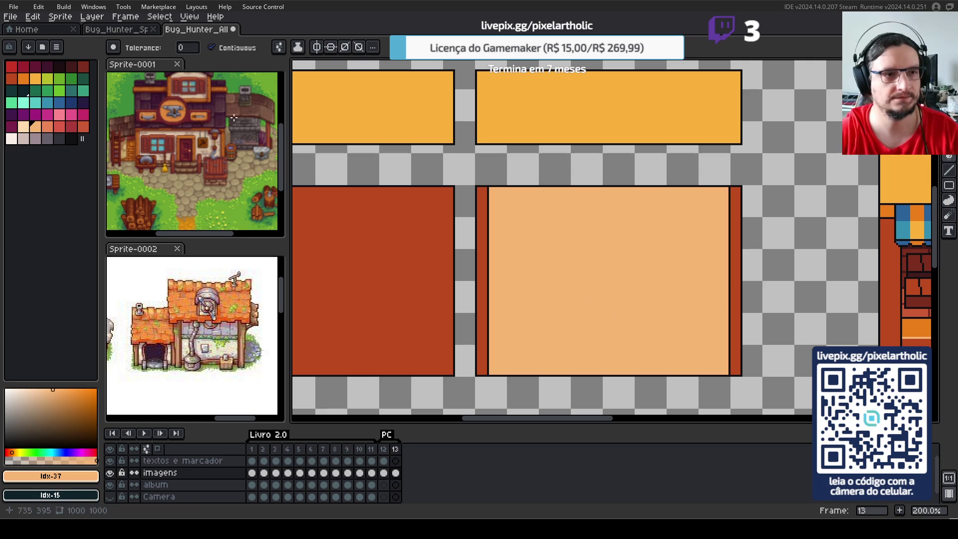
{"action": "left_click", "coordinate": [83, 66]}
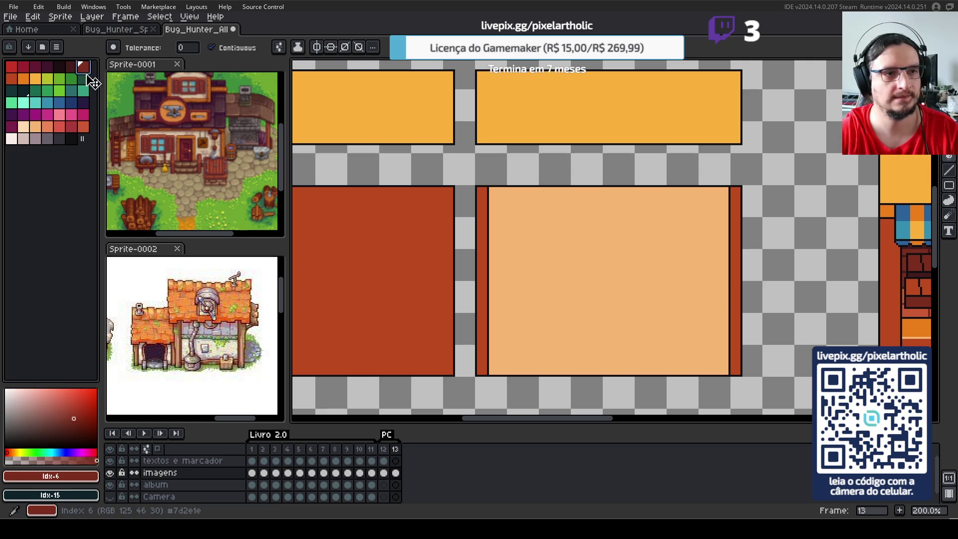
{"action": "left_click", "coordinate": [482, 241]}
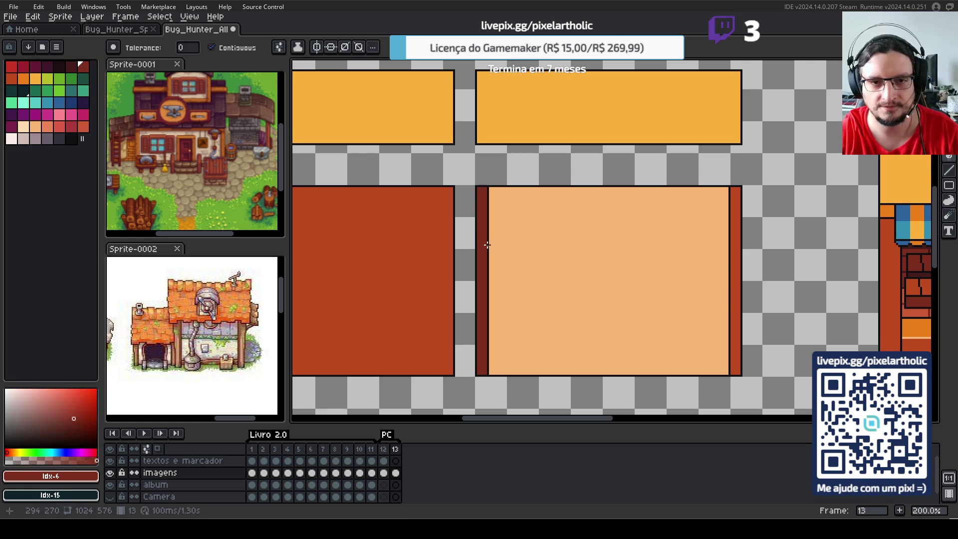
{"action": "left_click", "coordinate": [735, 265]}
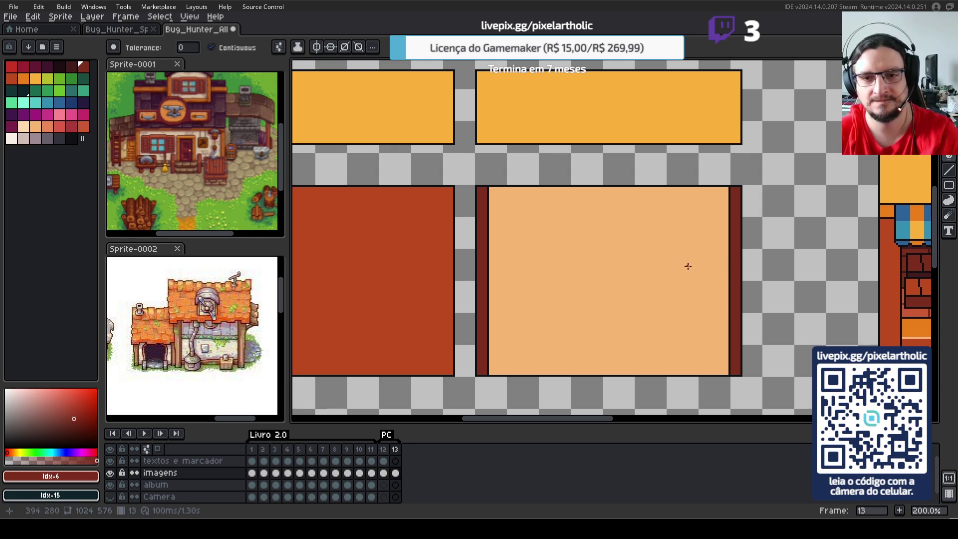
{"action": "left_click_drag", "start_coordinate": [654, 289], "coordinate": [694, 311]}
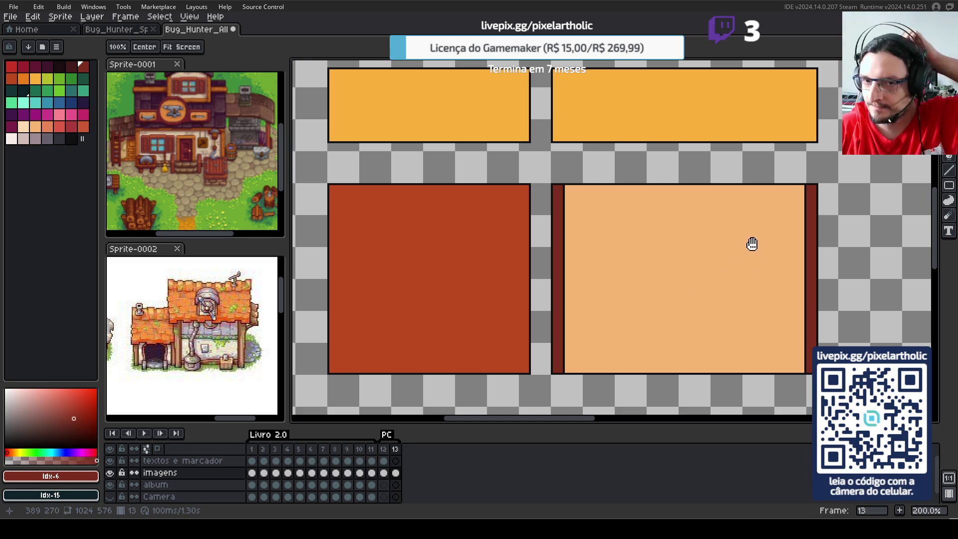
{"action": "mouse_move", "coordinate": [662, 215]}
{"action": "left_mouse_down"}
{"action": "mouse_move", "coordinate": [657, 272]}
{"action": "mouse_move", "coordinate": [558, 285]}
{"action": "left_mouse_up"}
{"action": "scroll", "coordinate": [649, 270], "scroll_direction": "up", "scroll_amount": 1}
- Draw a dark line across the right roof bar's top and fill the strip above it light peach
{"action": "left_click", "coordinate": [375, 156]}
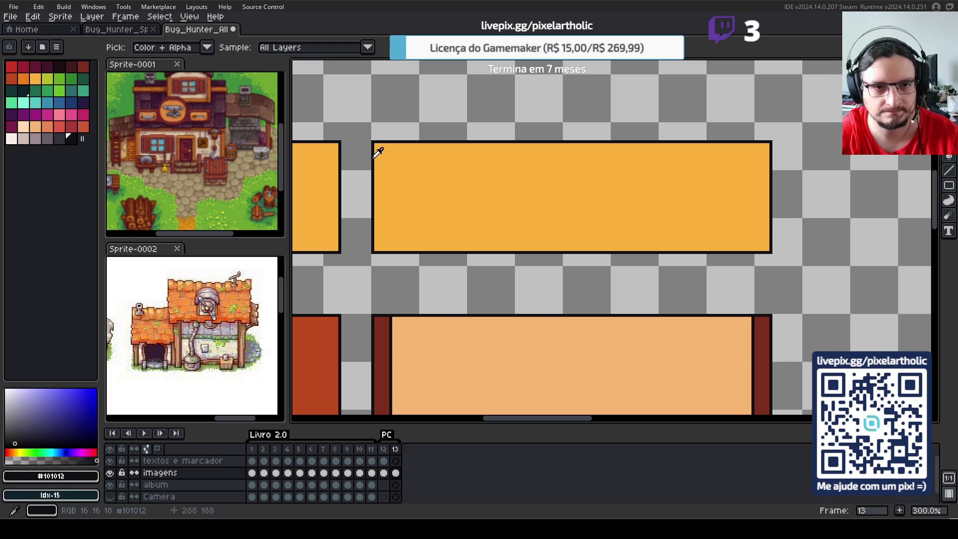
{"action": "left_click", "coordinate": [375, 160]}
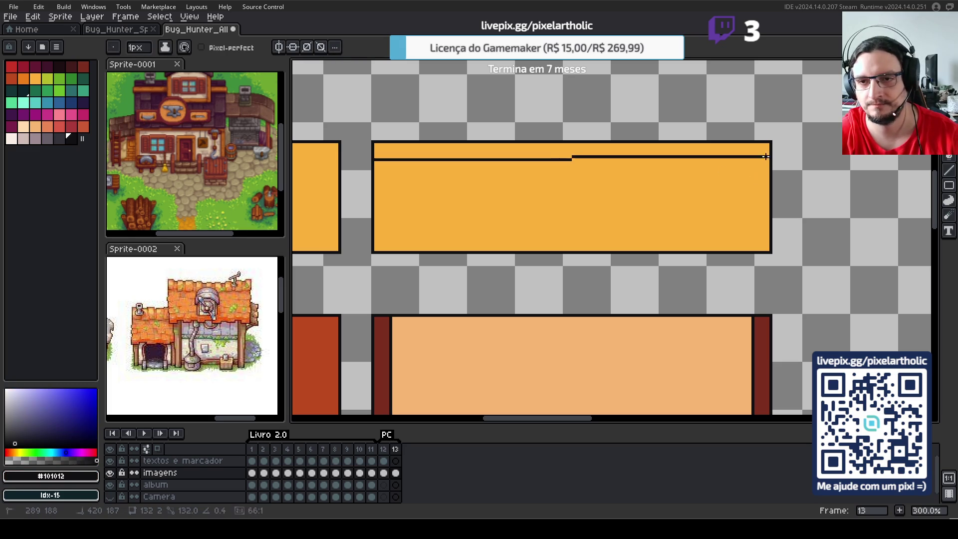
{"action": "left_click", "coordinate": [769, 160], "text": "shift"}
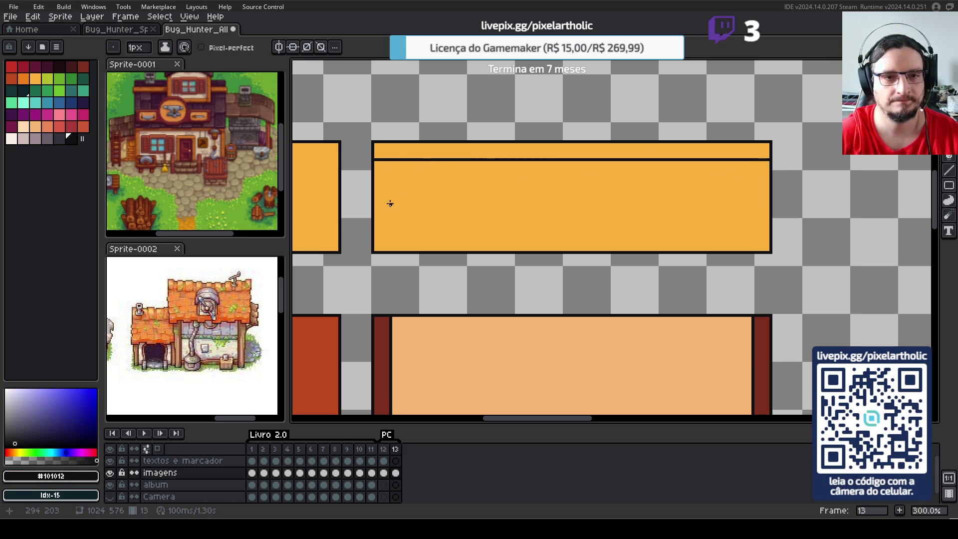
{"action": "left_click", "coordinate": [23, 127]}
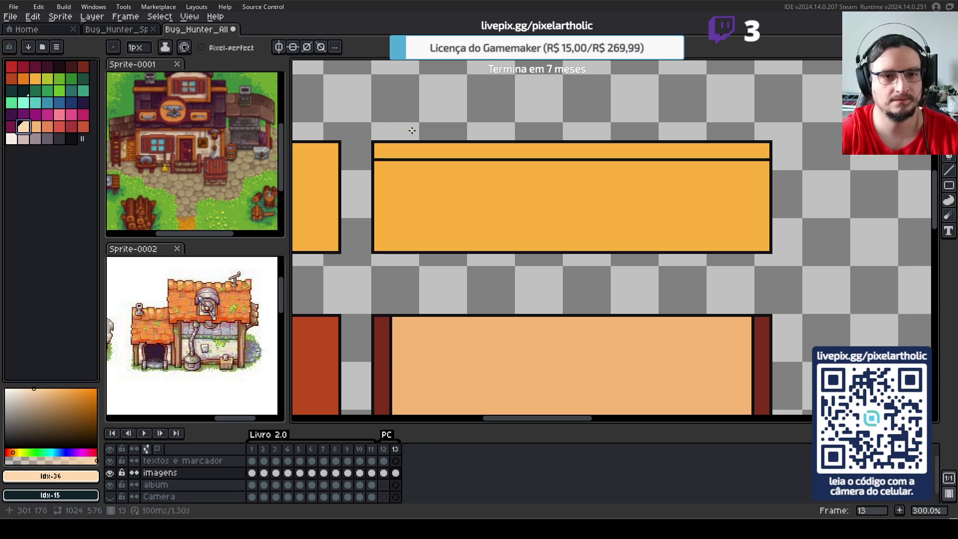
{"action": "key", "text": "g"}
{"action": "left_click", "coordinate": [421, 152]}
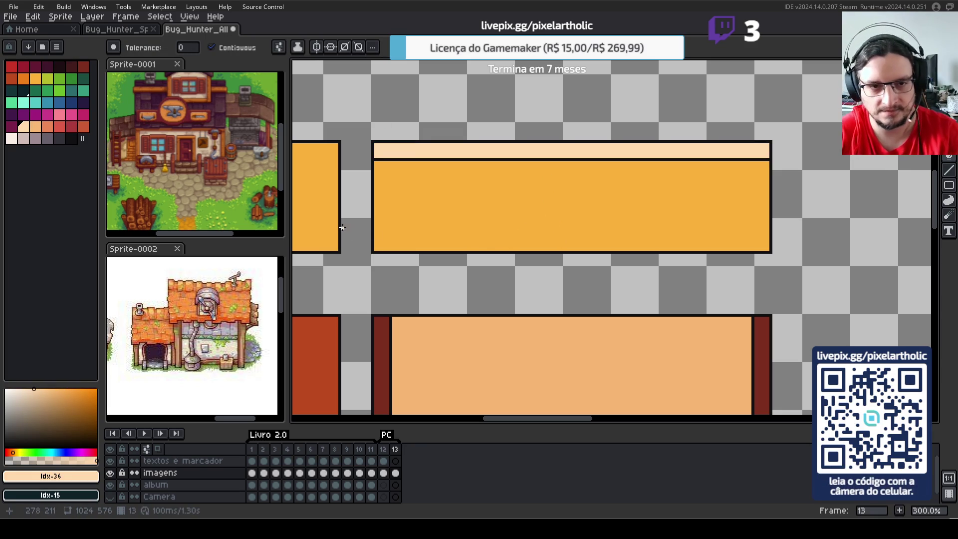
{"action": "key", "text": "i"}
{"action": "left_click", "coordinate": [374, 199]}
- Shift the lower-left edge of the orange roof one pixel left
{"action": "key", "text": "g"}
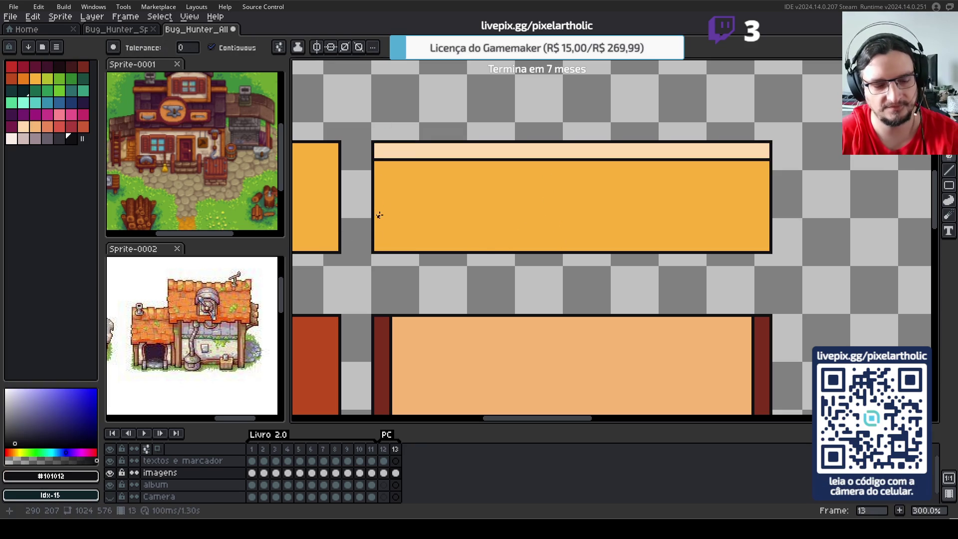
{"action": "key", "text": "s"}
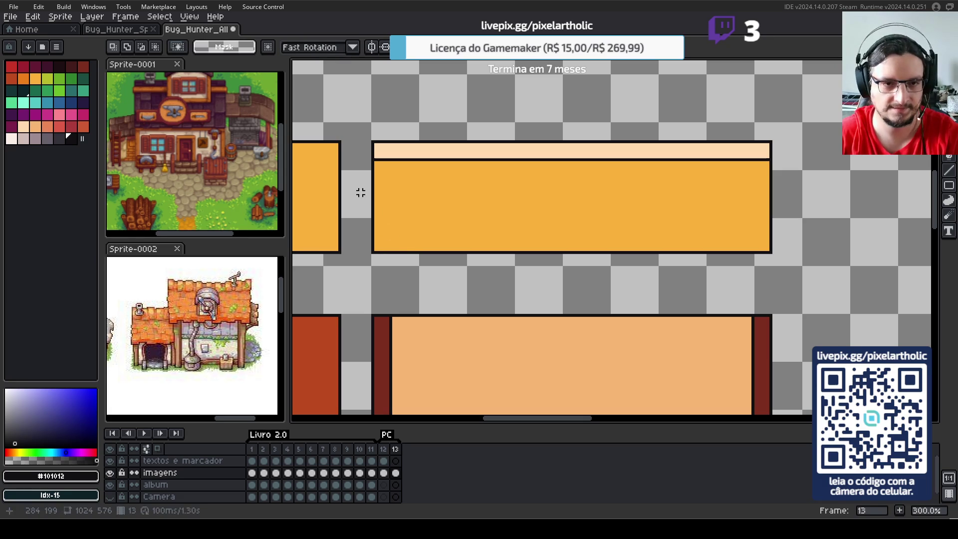
{"action": "left_click_drag", "start_coordinate": [363, 193], "coordinate": [417, 269]}
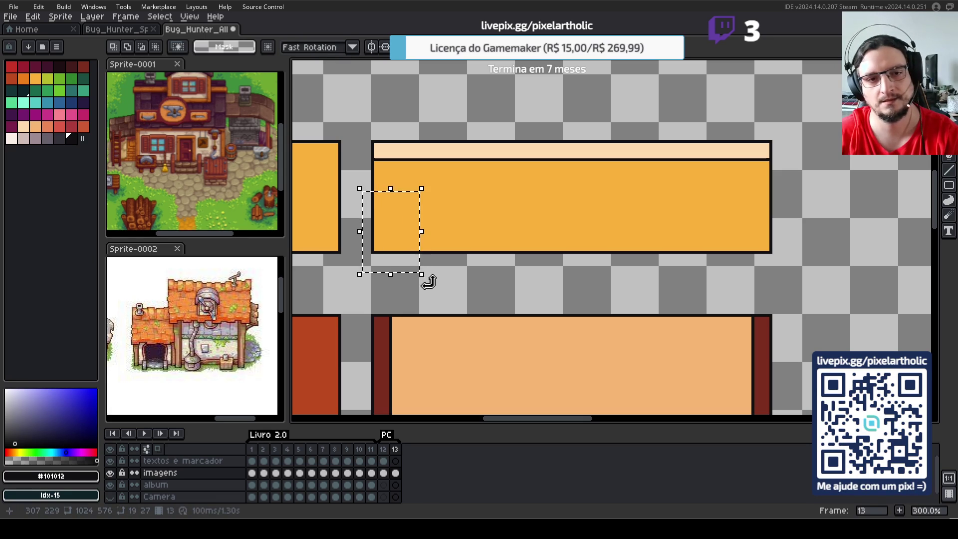
{"action": "left_click", "coordinate": [373, 226]}
{"action": "left_click_drag", "start_coordinate": [363, 203], "coordinate": [419, 272]}
{"action": "key", "text": "Left"}
{"action": "left_click", "coordinate": [469, 282]}
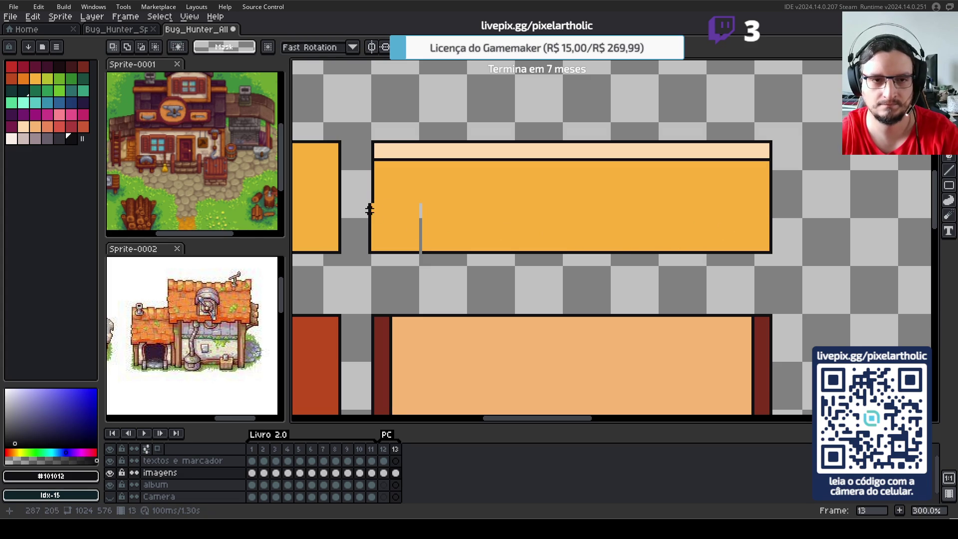
- Shift the roof's lower right end one pixel right
{"action": "mouse_move", "coordinate": [369, 205]}
{"action": "left_mouse_down"}
{"action": "mouse_move", "coordinate": [814, 237]}
{"action": "mouse_move", "coordinate": [802, 268]}
{"action": "left_mouse_up"}
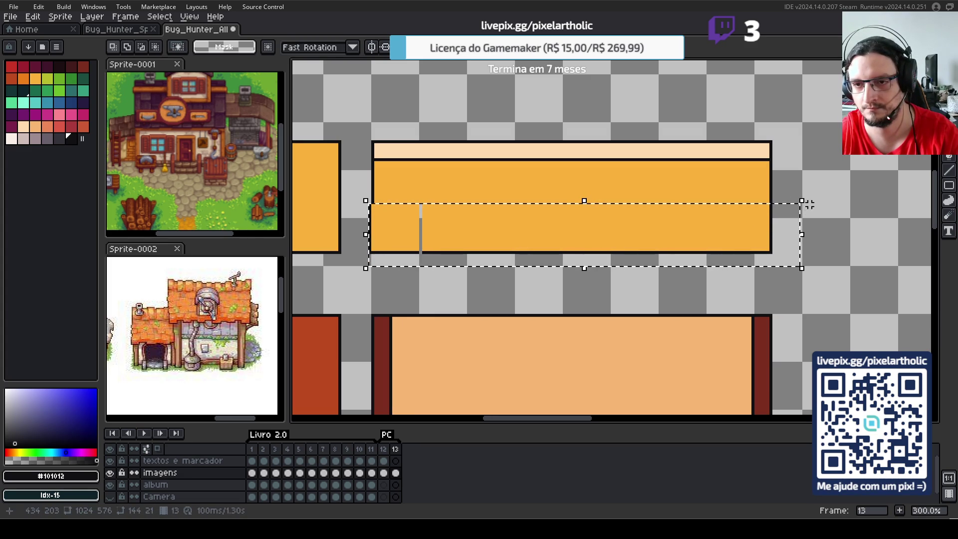
{"action": "left_click_drag", "start_coordinate": [810, 202], "coordinate": [720, 267]}
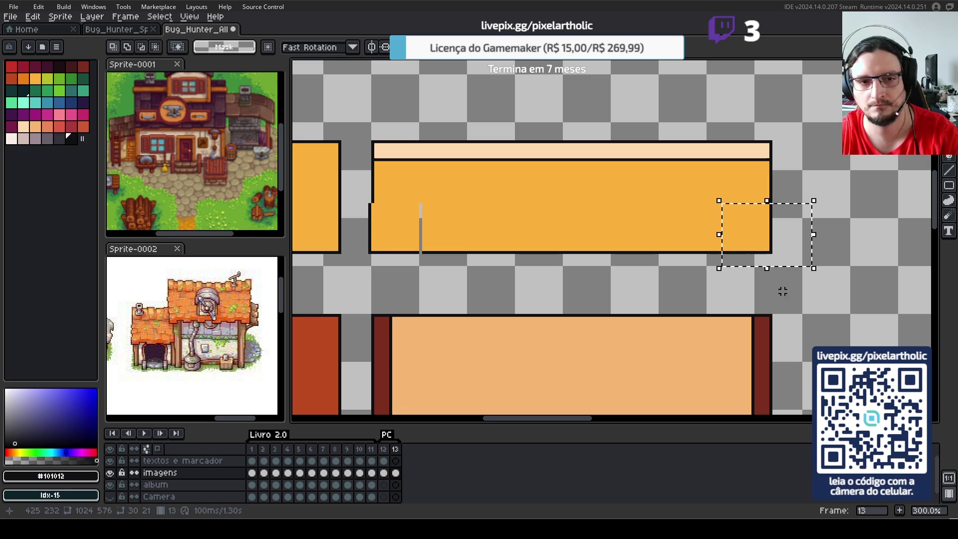
{"action": "key", "text": "Right"}
{"action": "key", "text": "ctrl+d"}
- Move a roof strip sideways to cover the grey seam and commit it
{"action": "left_click_drag", "start_coordinate": [435, 198], "coordinate": [466, 274]}
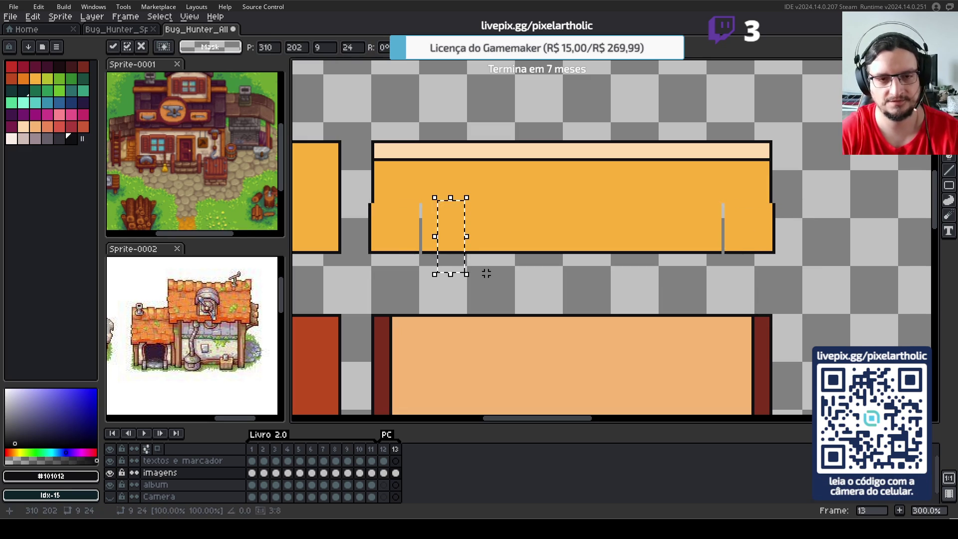
{"action": "key", "text": "Left"}
{"action": "key", "text": "Left"}
{"action": "key", "text": "Left"}
{"action": "key", "text": "Right"}
{"action": "key", "text": "Right"}
{"action": "key", "text": "Right"}
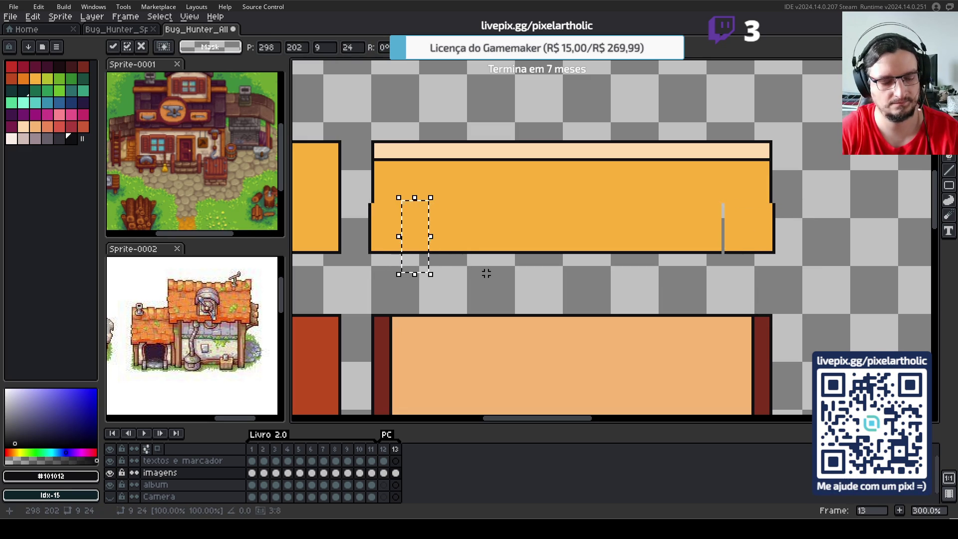
{"action": "key", "text": "shift+Right"}
{"action": "key", "text": "shift+Right"}
{"action": "key", "text": "shift+Right"}
{"action": "key", "text": "shift+Right"}
{"action": "key", "text": "shift+Right"}
{"action": "key", "text": "shift+Left"}
{"action": "key", "text": "shift+Left"}
{"action": "key", "text": "shift+Left"}
{"action": "key", "text": "shift+Left"}
{"action": "key", "text": "shift+Left"}
{"action": "key", "text": "shift+Left"}
{"action": "key", "text": "Right"}
{"action": "key", "text": "Right"}
{"action": "key", "text": "Right"}
{"action": "key", "text": "Return"}
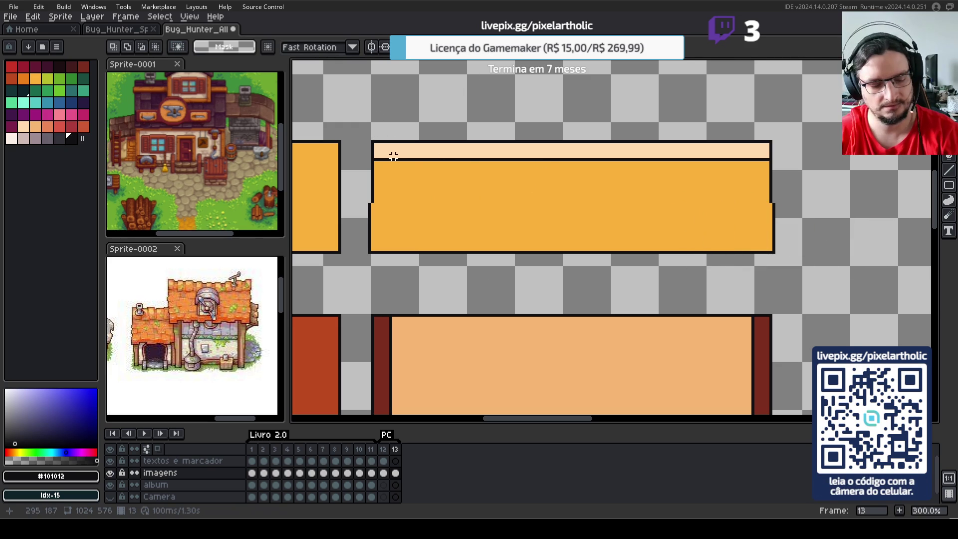
- Open the scene preview with F7, shrink its window, and pan to the roof's right end
{"action": "left_click_drag", "start_coordinate": [364, 122], "coordinate": [397, 159]}
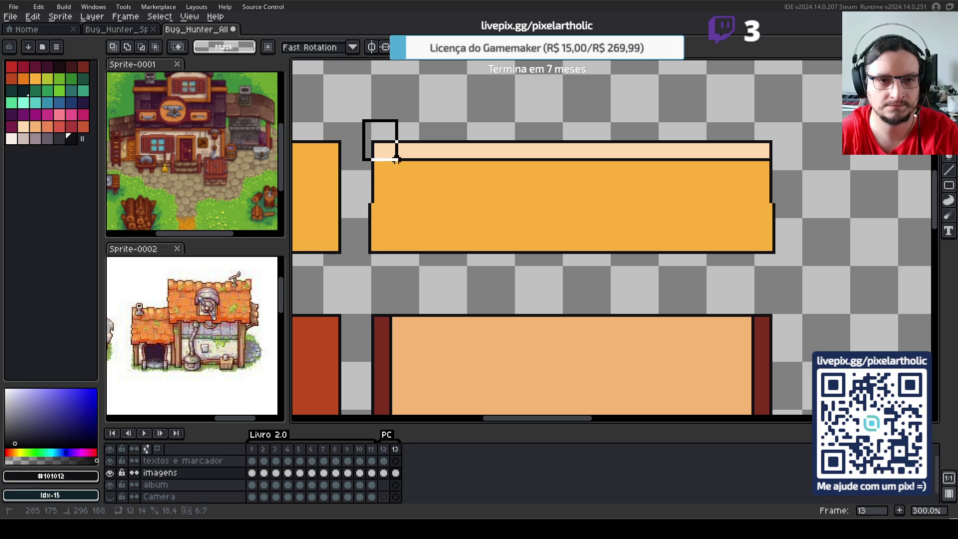
{"action": "left_click", "coordinate": [428, 171]}
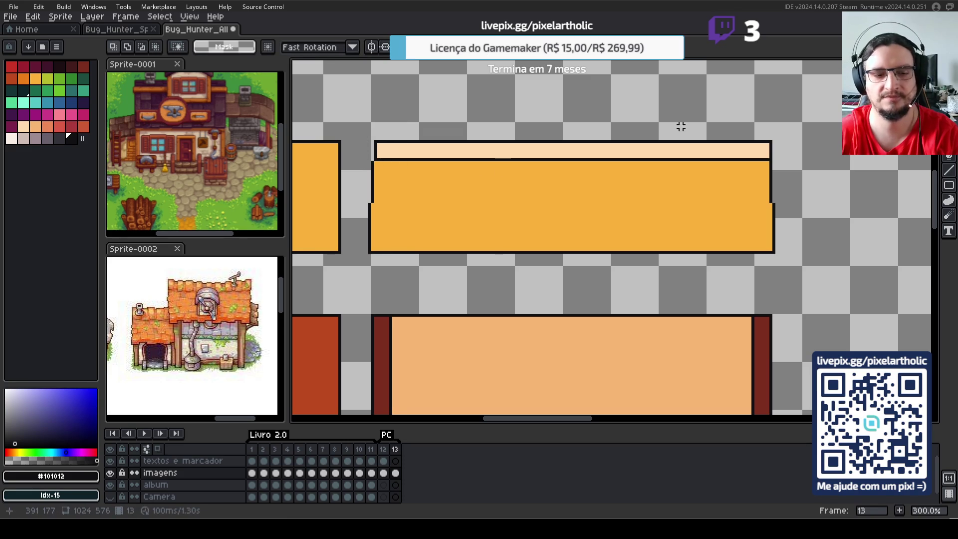
{"action": "key", "text": "F7"}
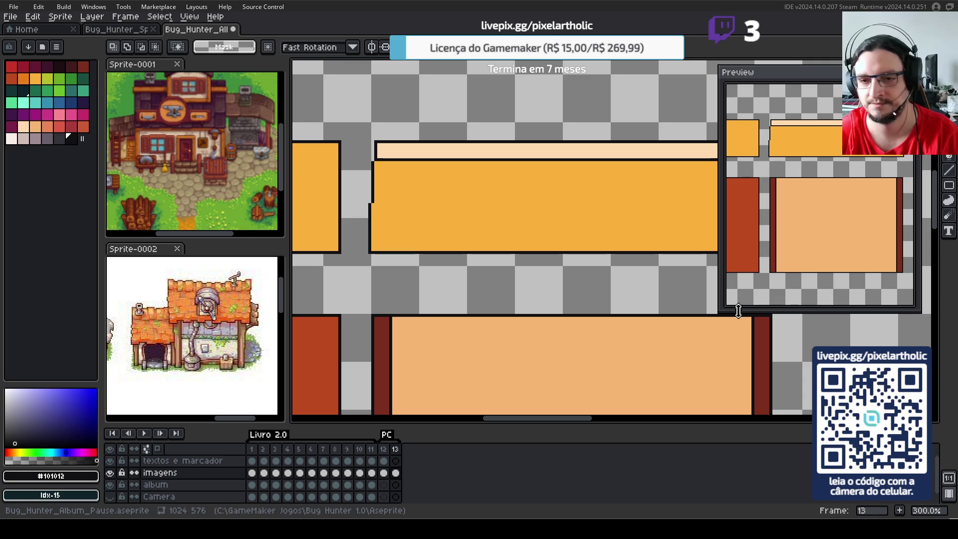
{"action": "left_click_drag", "start_coordinate": [720, 309], "coordinate": [747, 299]}
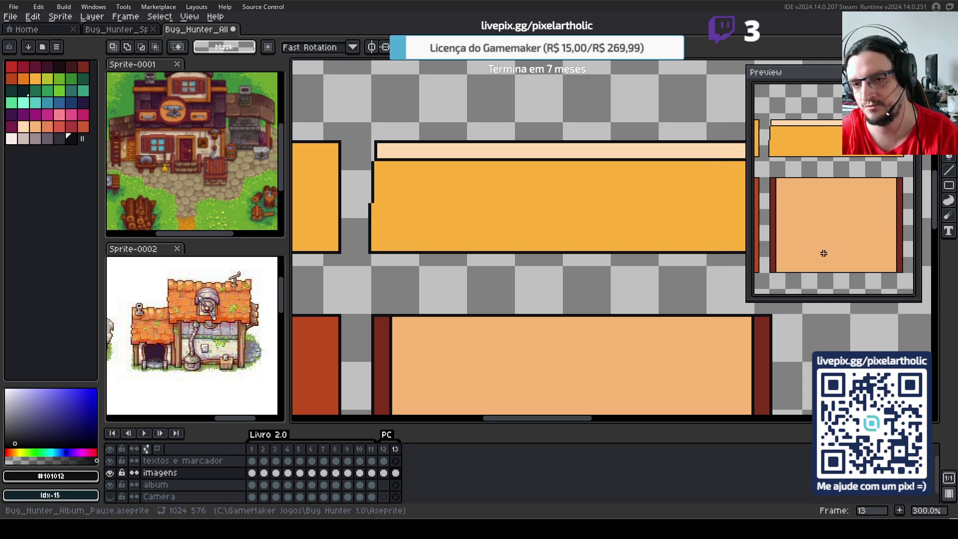
{"action": "key", "text": "h"}
{"action": "left_click_drag", "start_coordinate": [709, 253], "coordinate": [649, 242]}
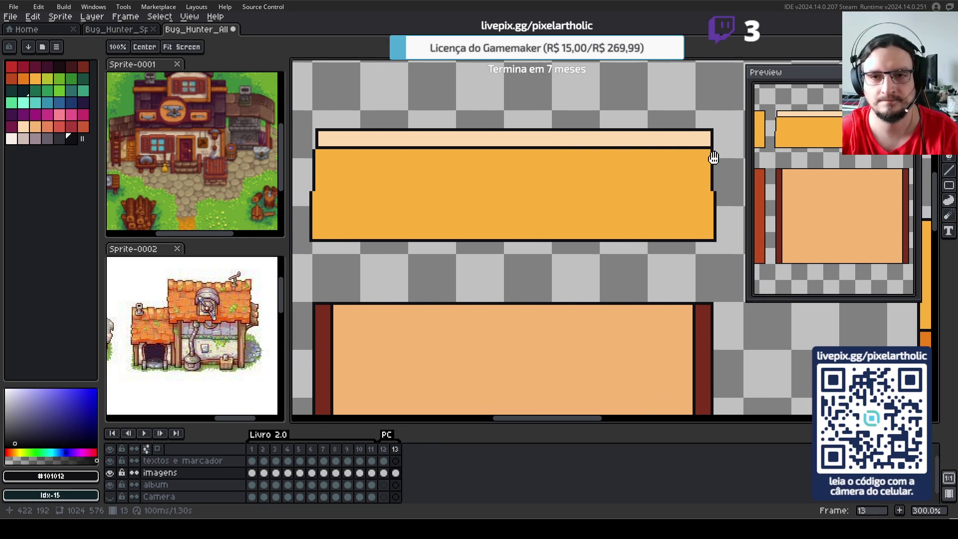
- Shorten the light peach strip's right end by shifting it one pixel left
{"action": "key", "text": "m"}
{"action": "left_click_drag", "start_coordinate": [684, 102], "coordinate": [718, 152]}
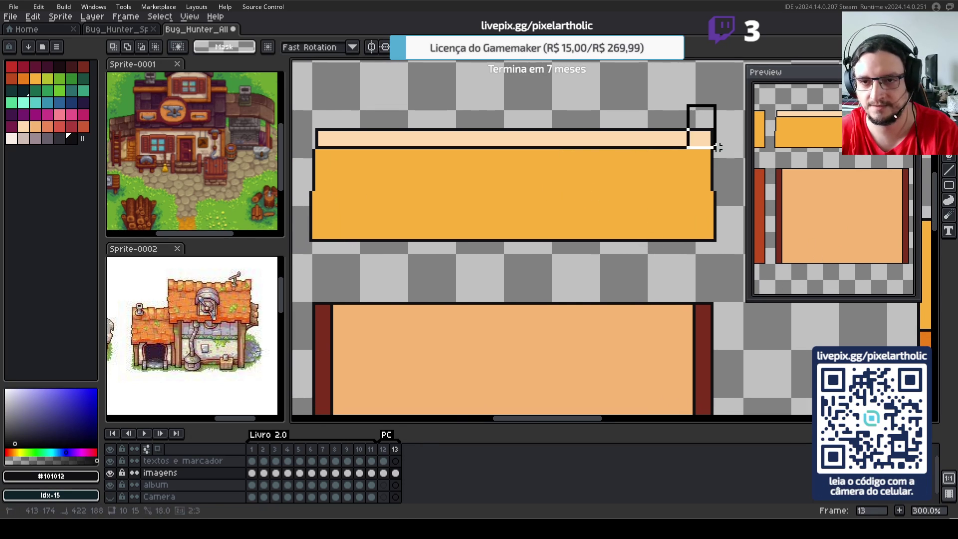
{"action": "key", "text": "Left"}
{"action": "key", "text": "Left"}
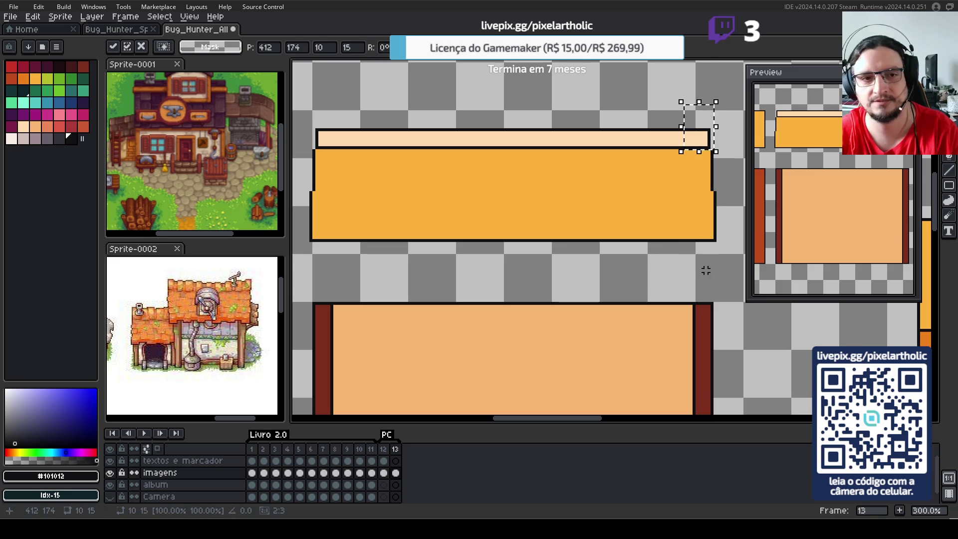
{"action": "key", "text": "ctrl+d"}
{"action": "left_click_drag", "start_coordinate": [702, 146], "coordinate": [719, 170]}
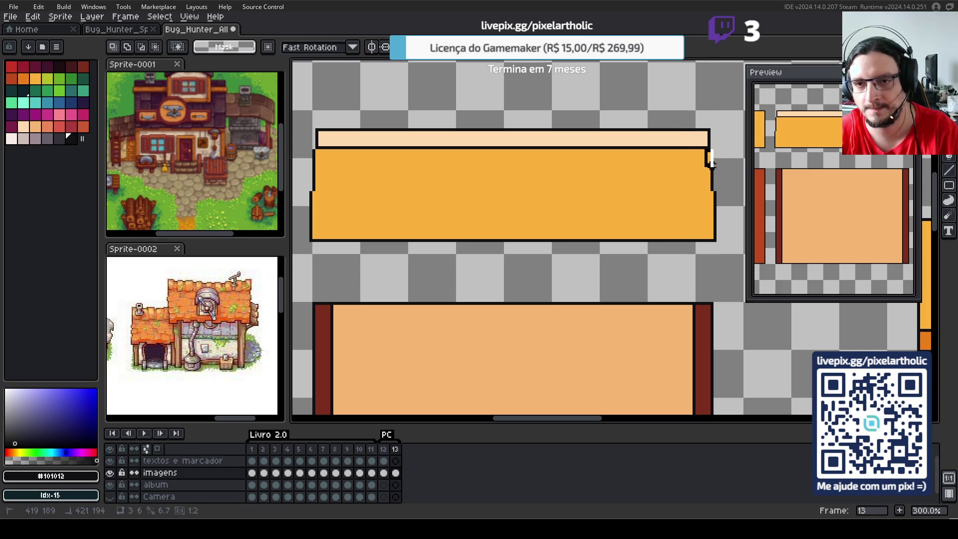
{"action": "key", "text": "ctrl+d"}
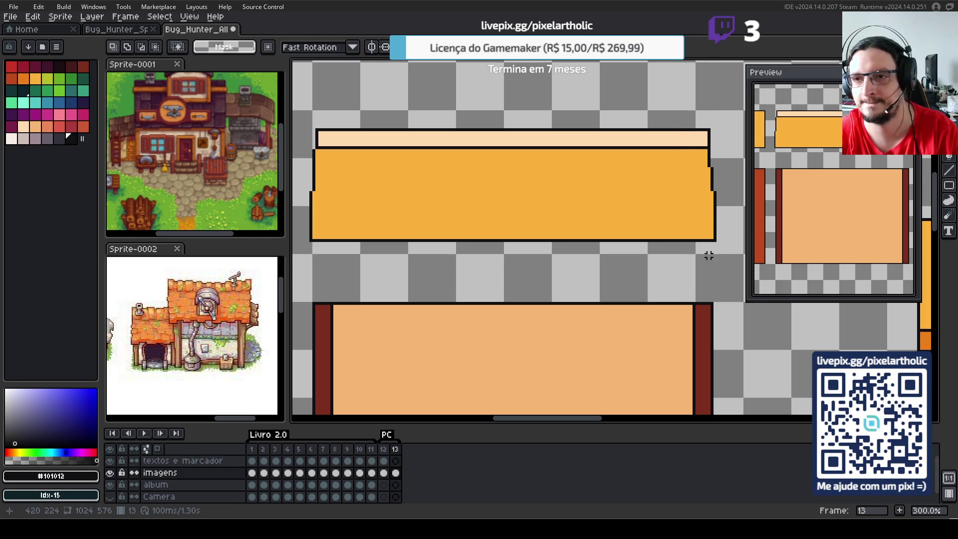
{"action": "left_click_drag", "start_coordinate": [705, 189], "coordinate": [722, 208]}
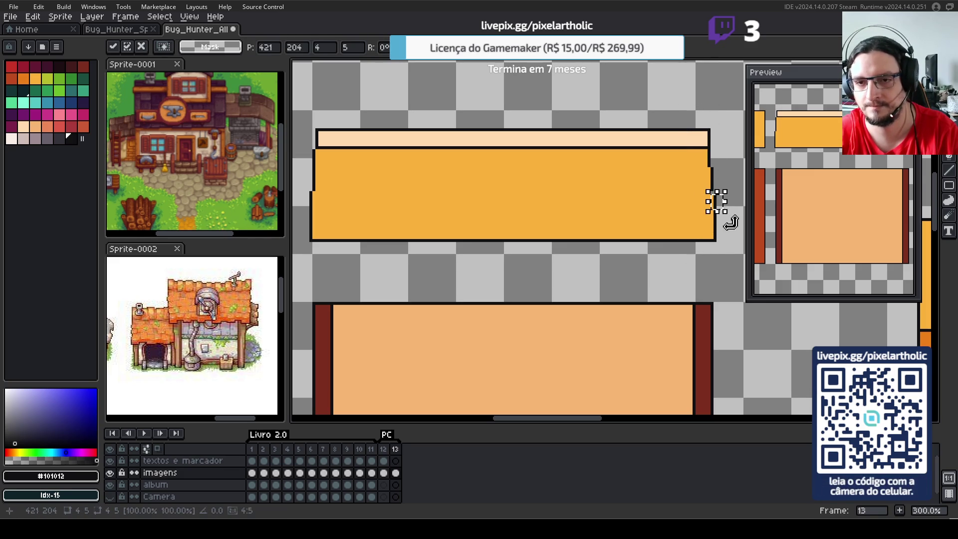
{"action": "key", "text": "ctrl+d"}
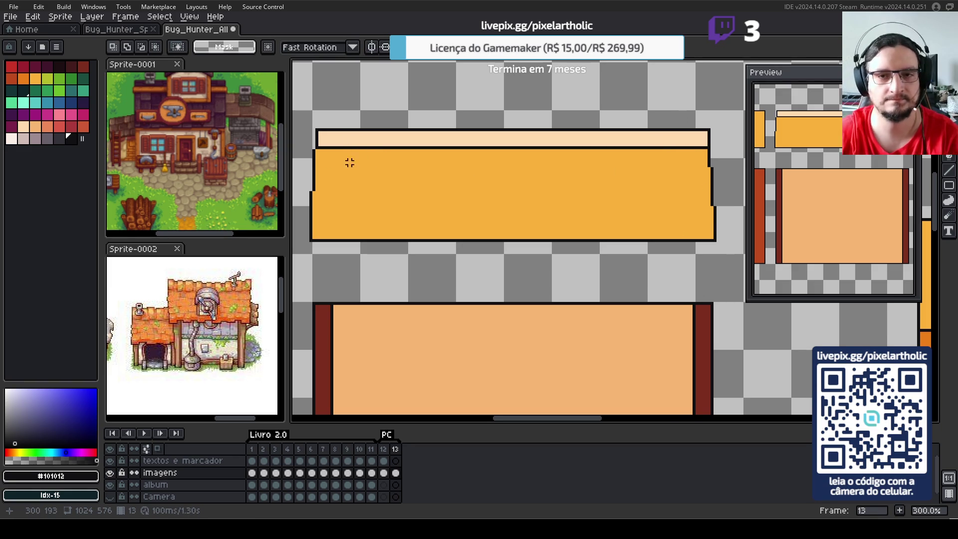
- Shift the top band of the orange roof two pixels left
{"action": "left_click_drag", "start_coordinate": [308, 149], "coordinate": [721, 169]}
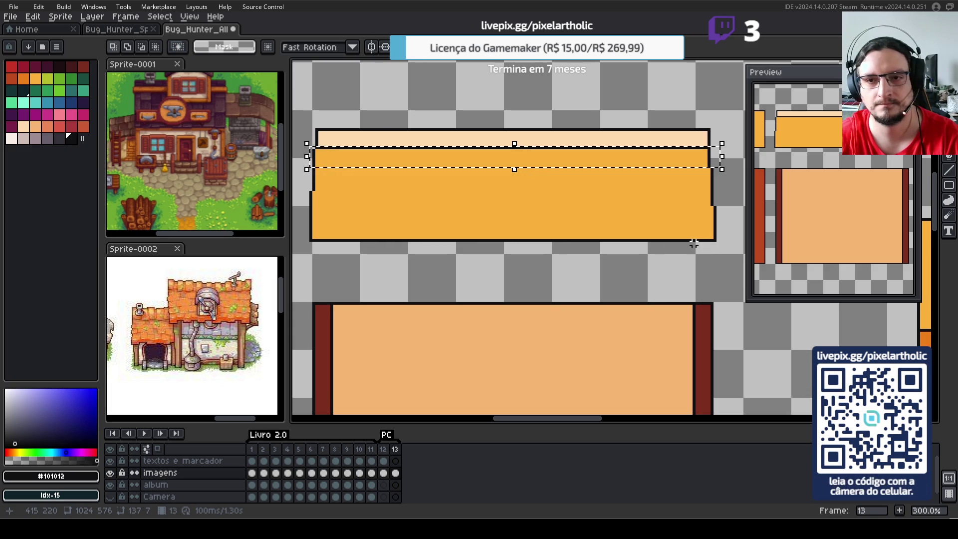
{"action": "left_click", "coordinate": [664, 262]}
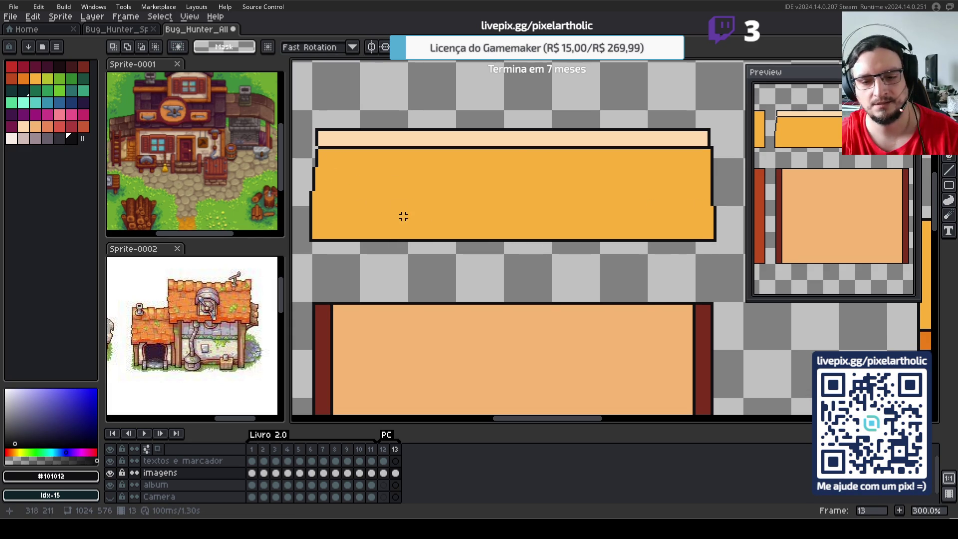
{"action": "key", "text": "ctrl+z"}
{"action": "key", "text": "Left"}
{"action": "key", "text": "Left"}
{"action": "left_click", "coordinate": [424, 100]}
{"action": "mouse_move", "coordinate": [307, 151]}
{"action": "left_mouse_down"}
{"action": "mouse_move", "coordinate": [334, 169]}
{"action": "mouse_move", "coordinate": [704, 166]}
{"action": "left_mouse_up"}
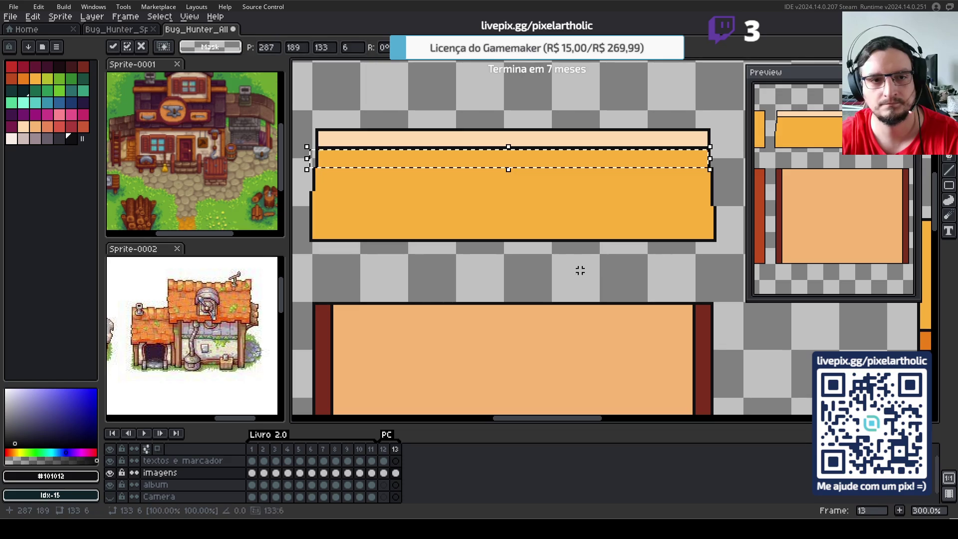
{"action": "left_click", "coordinate": [702, 276]}
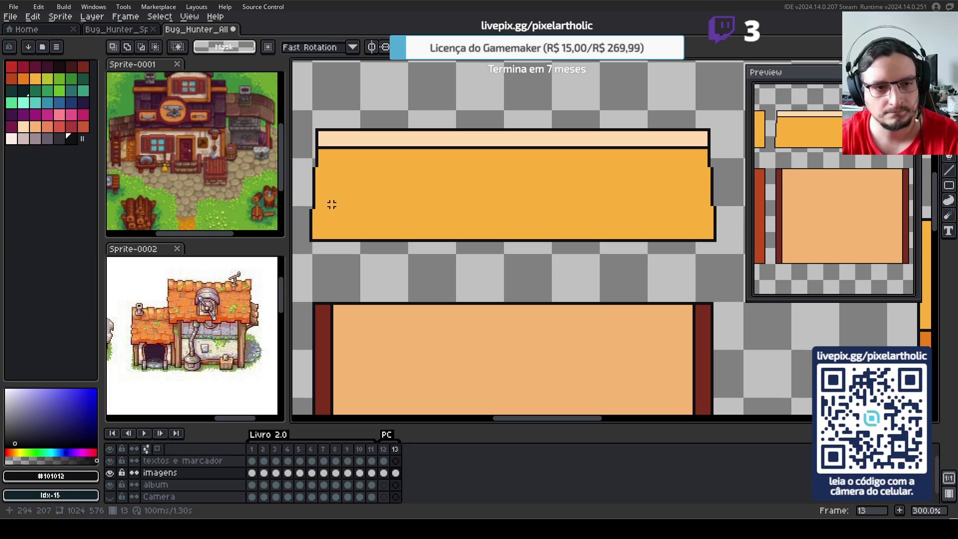
- Take up the Pencil with a darker orange for the roof lines
{"action": "left_click_drag", "start_coordinate": [321, 208], "coordinate": [314, 207]}
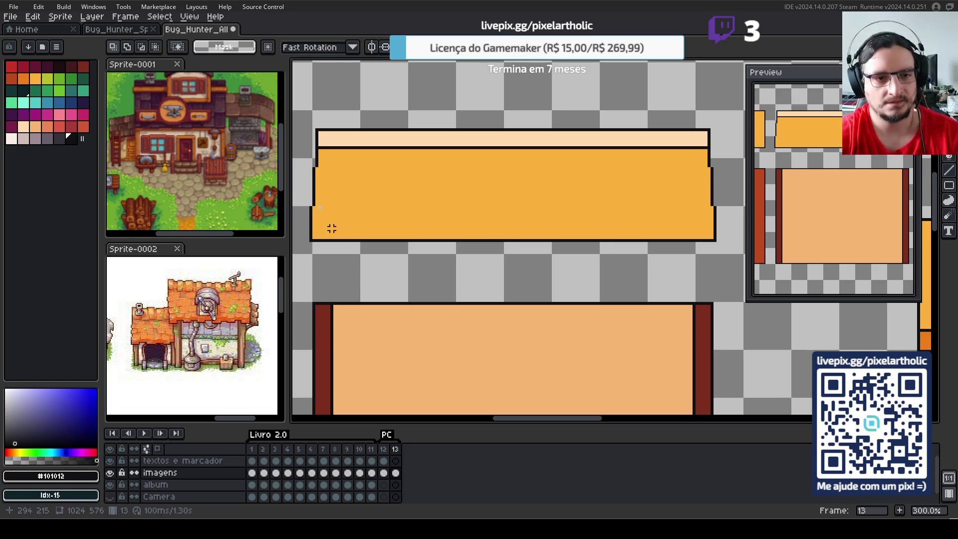
{"action": "left_click", "coordinate": [350, 224], "text": "alt"}
{"action": "key", "text": "b"}
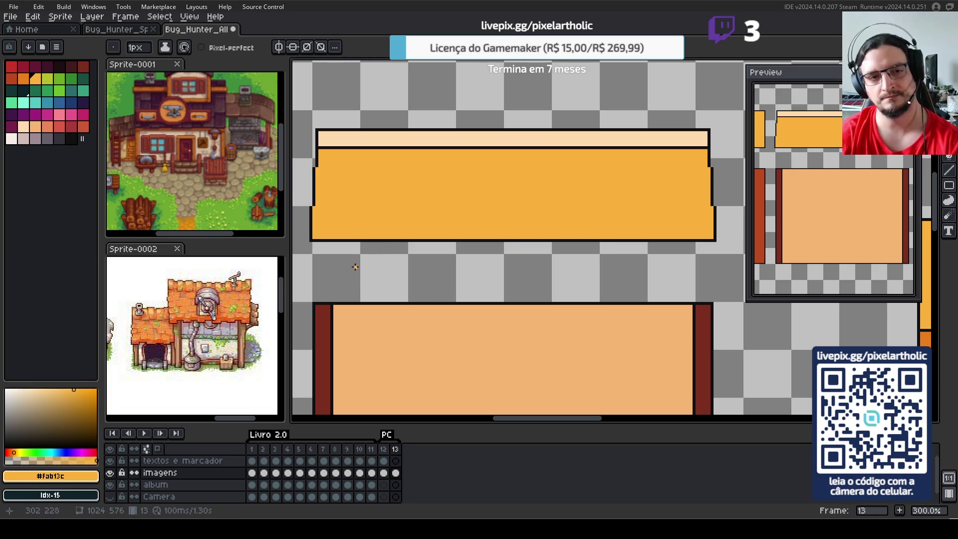
{"action": "left_click", "coordinate": [24, 78]}
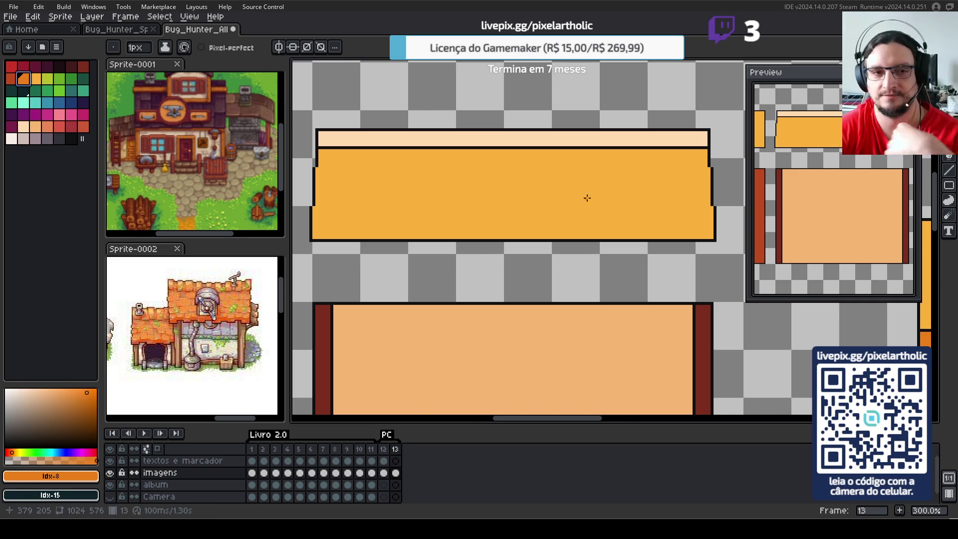
- Draw two horizontal darker-orange lines across the roof and a vertical divider near its left end
{"action": "scroll", "coordinate": [588, 187], "scroll_direction": "down", "scroll_amount": 3}
{"action": "scroll", "coordinate": [578, 220], "scroll_direction": "up", "scroll_amount": 3}
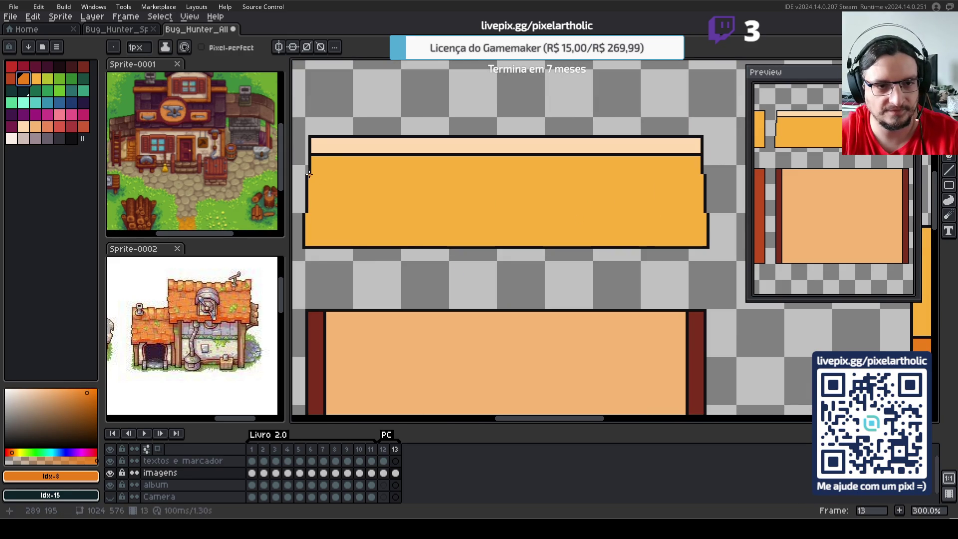
{"action": "left_click_drag", "start_coordinate": [311, 174], "coordinate": [703, 174]}
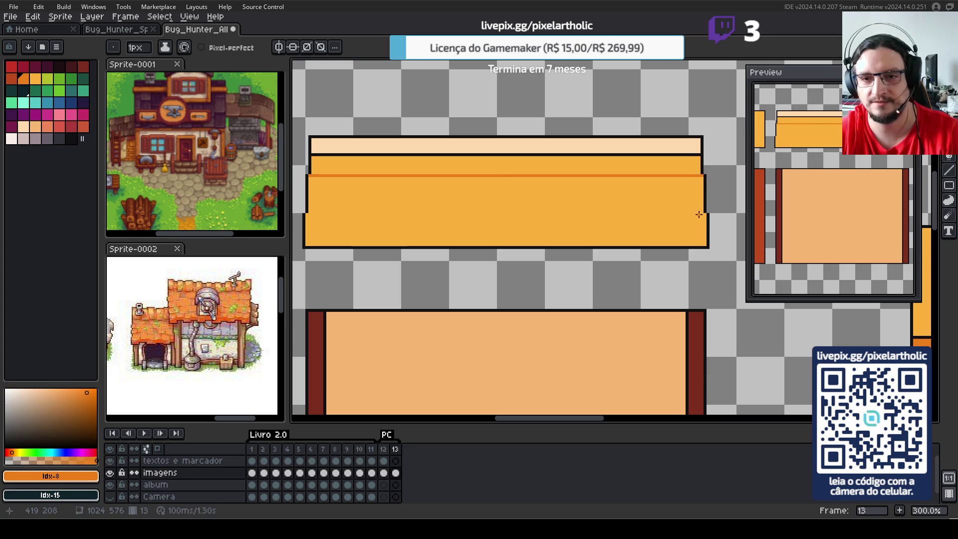
{"action": "left_click_drag", "start_coordinate": [704, 214], "coordinate": [306, 215]}
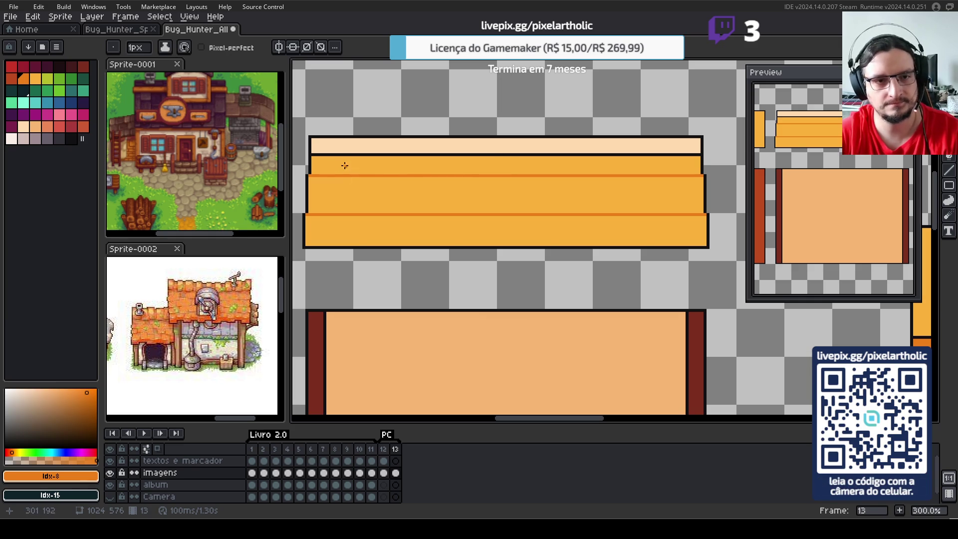
{"action": "left_click_drag", "start_coordinate": [353, 158], "coordinate": [352, 244]}
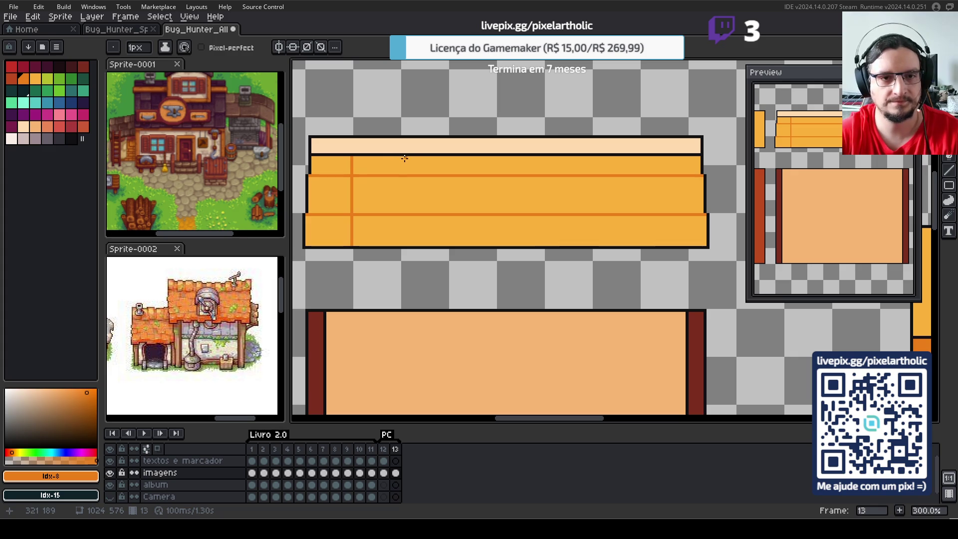
- Draw seven more evenly spaced vertical darker-orange lines across the roof to the right end
{"action": "left_click_drag", "start_coordinate": [404, 158], "coordinate": [401, 244]}
{"action": "left_click_drag", "start_coordinate": [451, 158], "coordinate": [452, 238]}
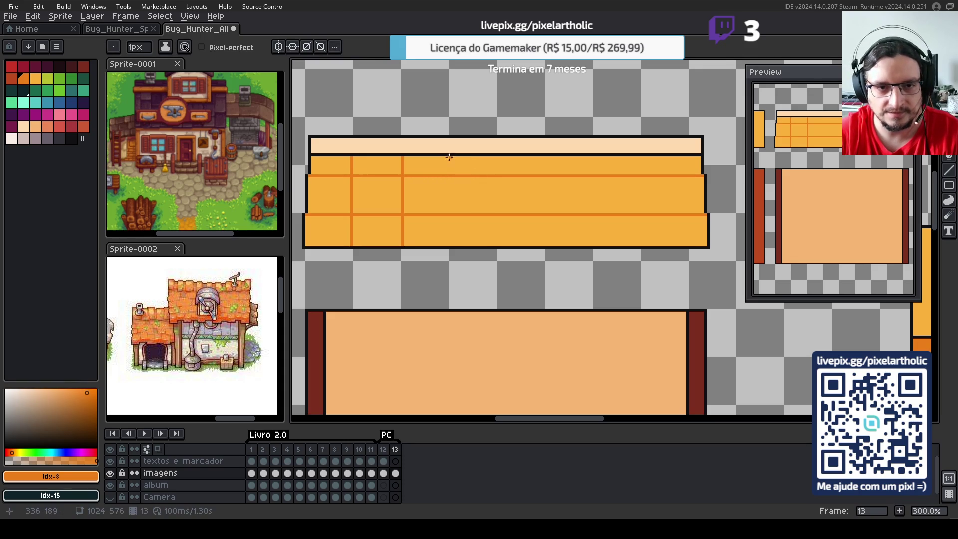
{"action": "left_click", "coordinate": [450, 243], "text": "shift"}
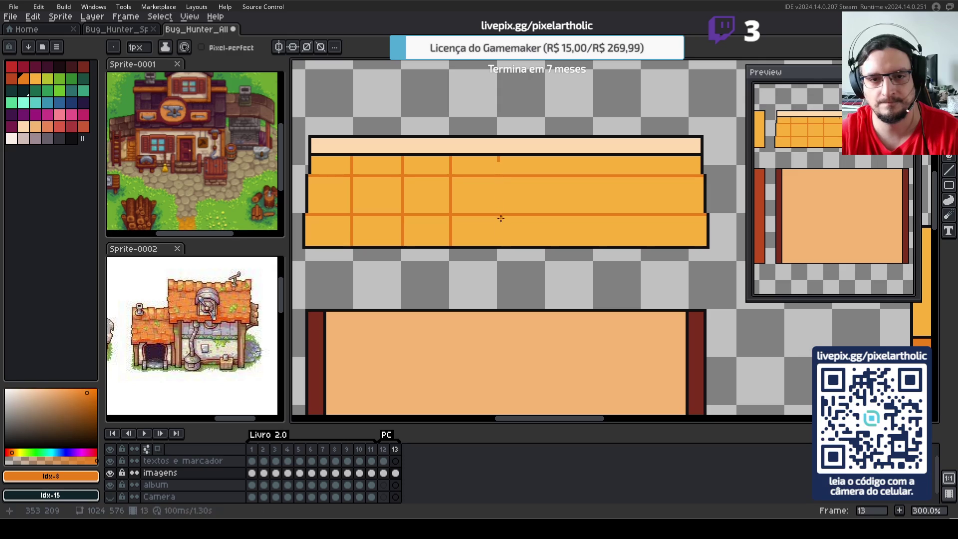
{"action": "left_click", "coordinate": [498, 245], "text": "shift"}
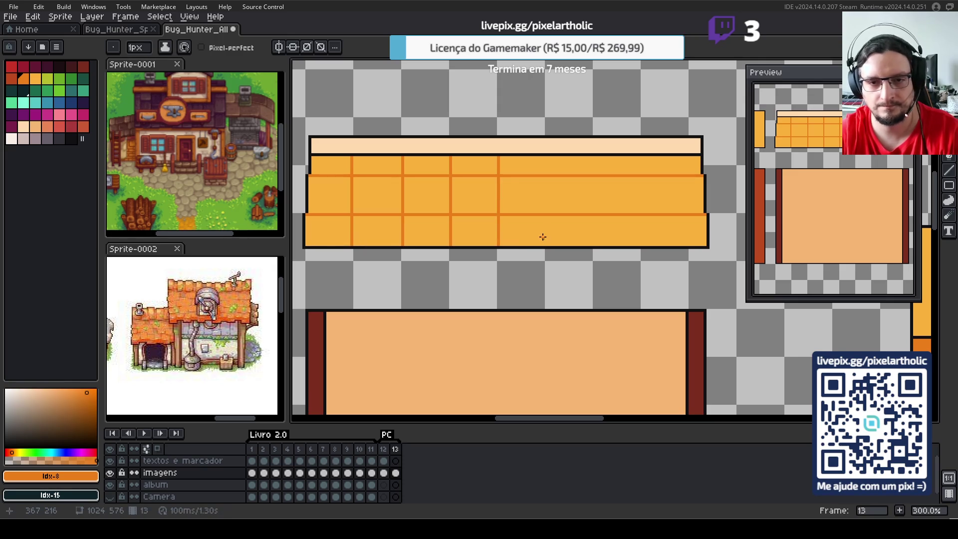
{"action": "left_click_drag", "start_coordinate": [547, 244], "coordinate": [551, 154]}
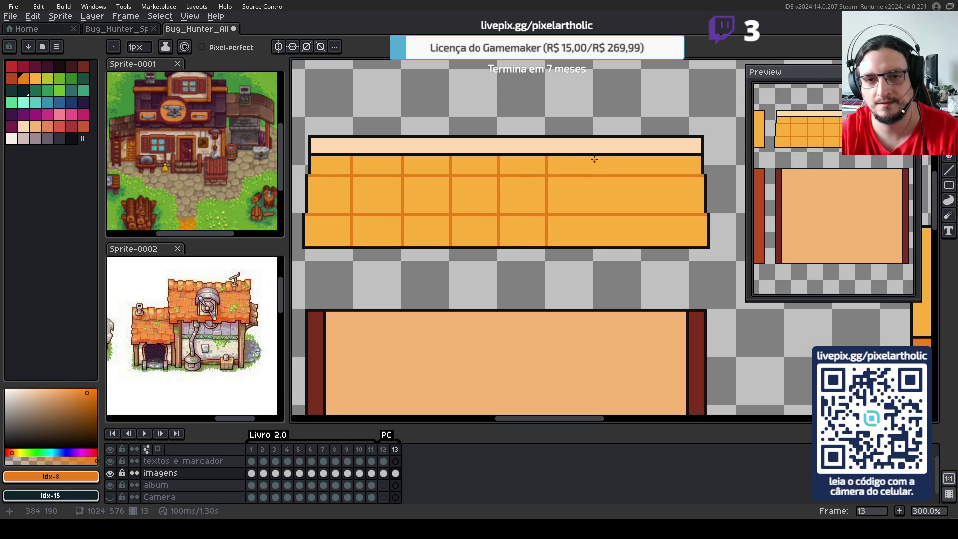
{"action": "left_click_drag", "start_coordinate": [593, 180], "coordinate": [594, 242]}
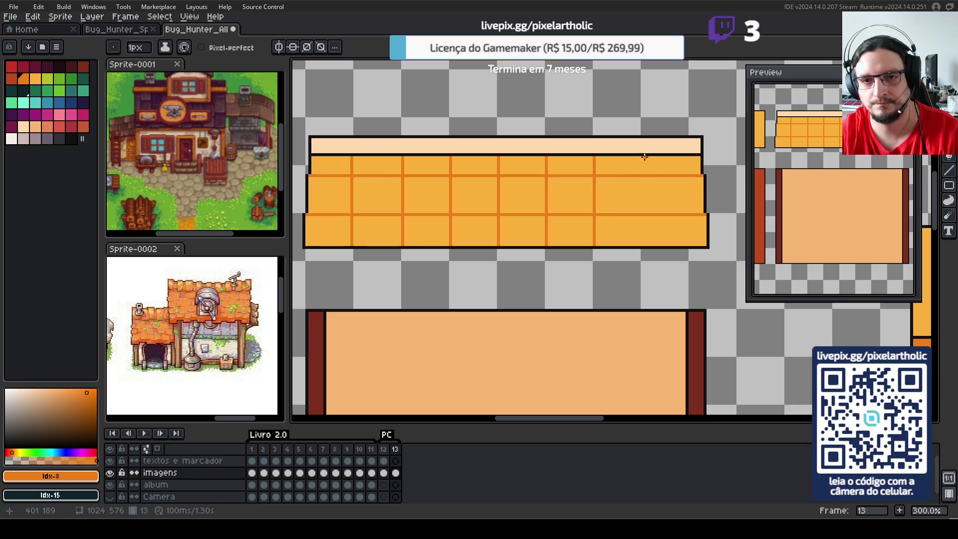
{"action": "left_click", "coordinate": [643, 245], "text": "shift"}
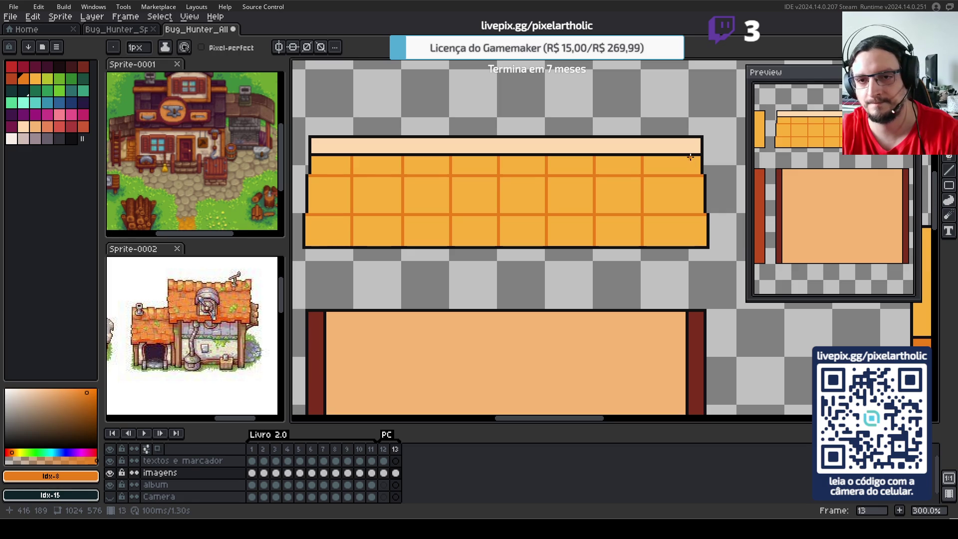
{"action": "left_click", "coordinate": [691, 246], "text": "shift"}
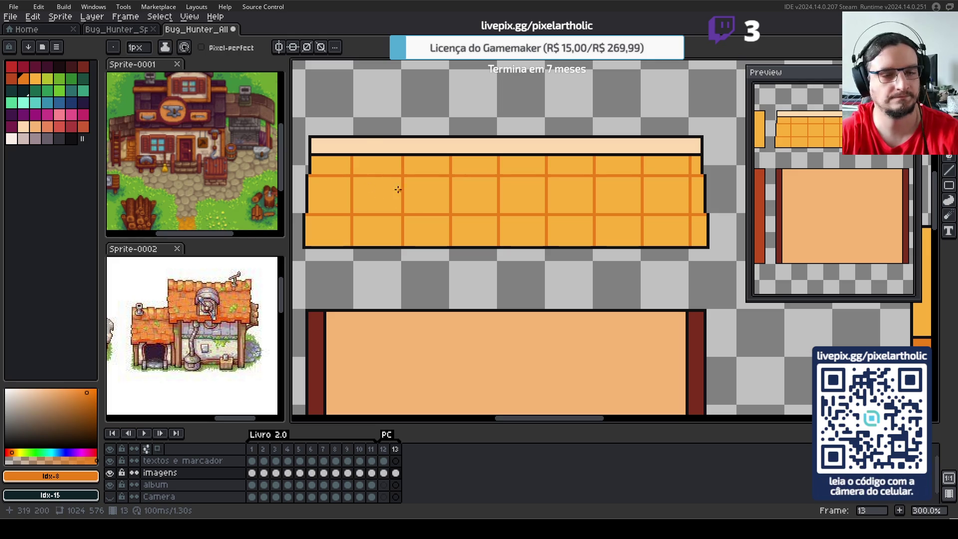
- Pick the light cream colour and select a small rectangular area on the roof
{"action": "left_click", "coordinate": [363, 145], "text": "alt"}
{"action": "key", "text": "s"}
{"action": "left_click_drag", "start_coordinate": [306, 175], "coordinate": [353, 215]}
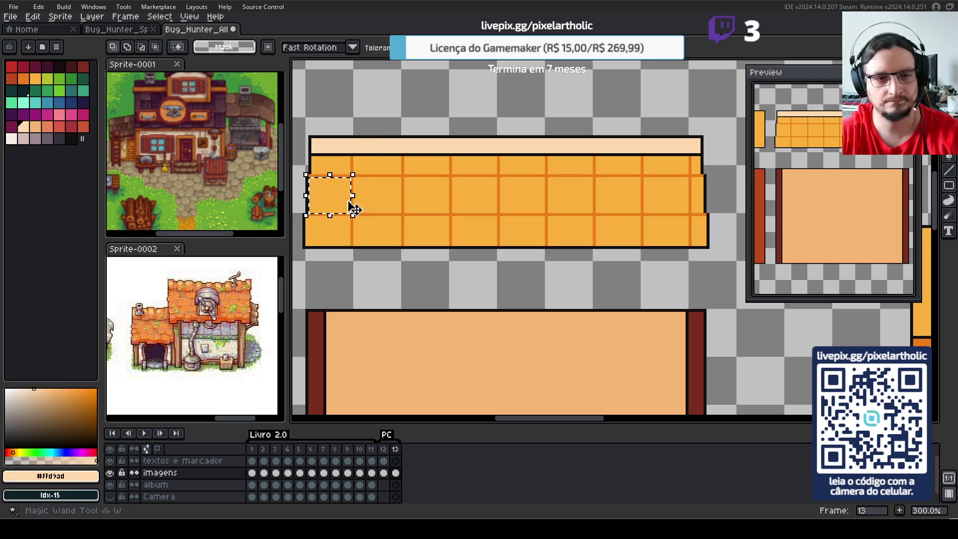
- Magic-wand the orange roof cells and draw thin cream filled-rectangle strips across the tile rows
{"action": "key", "text": "ctrl+d"}
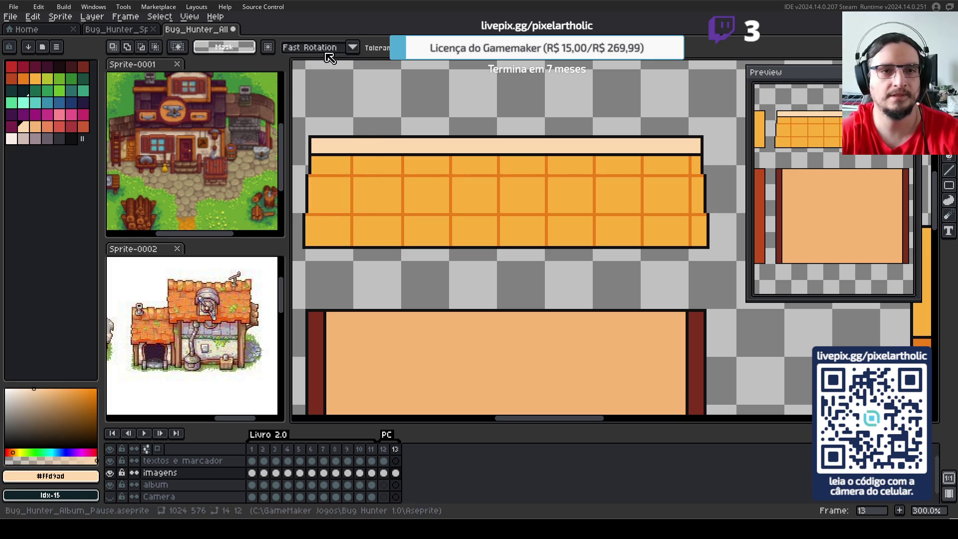
{"action": "left_click", "coordinate": [335, 196]}
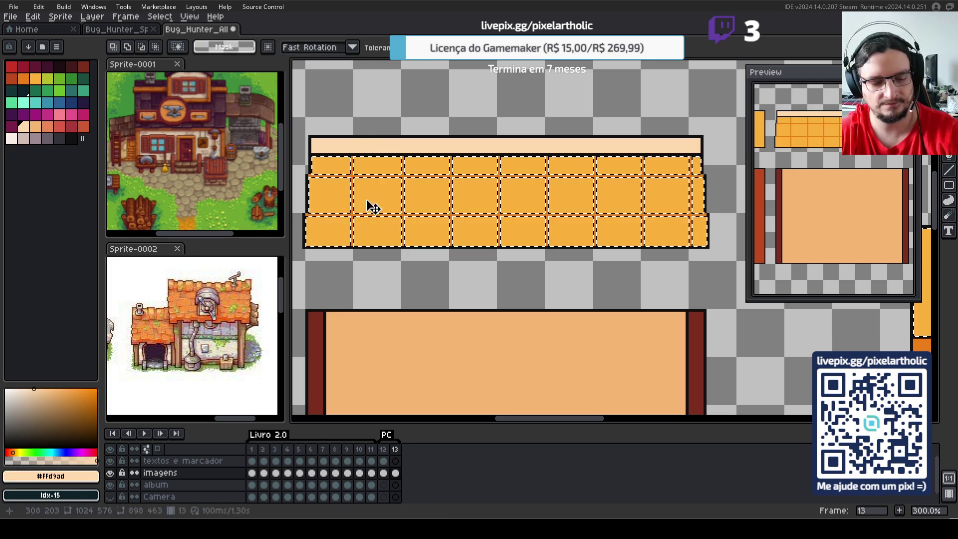
{"action": "key", "text": "u"}
{"action": "left_click_drag", "start_coordinate": [324, 181], "coordinate": [714, 180]}
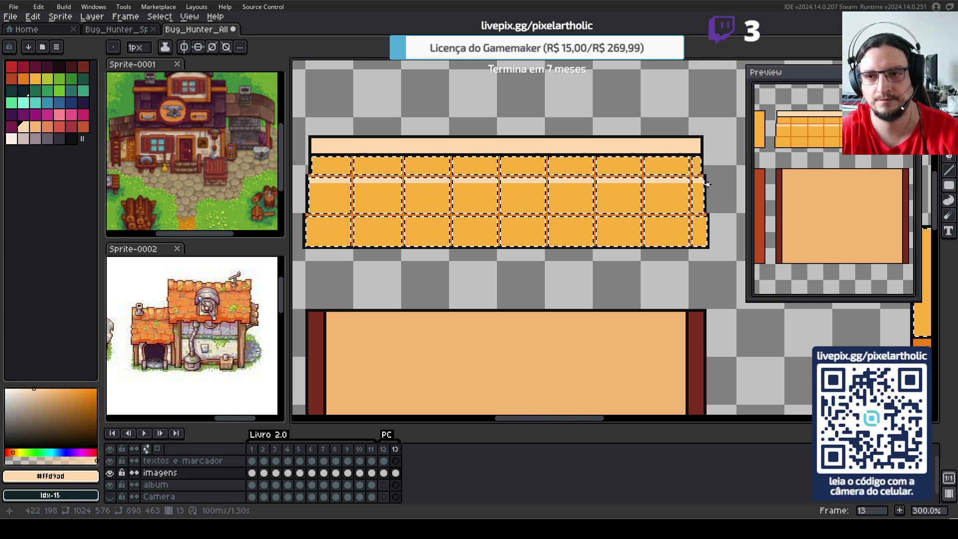
{"action": "mouse_move", "coordinate": [321, 215]}
{"action": "left_mouse_down"}
{"action": "mouse_move", "coordinate": [727, 220]}
{"action": "mouse_move", "coordinate": [714, 199]}
{"action": "left_mouse_up"}
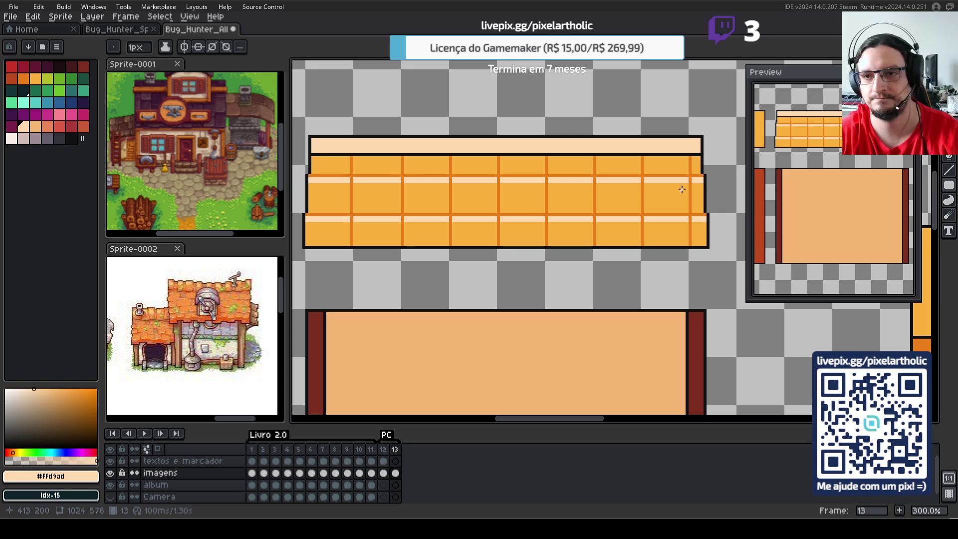
{"action": "left_click", "coordinate": [402, 210], "text": "alt"}
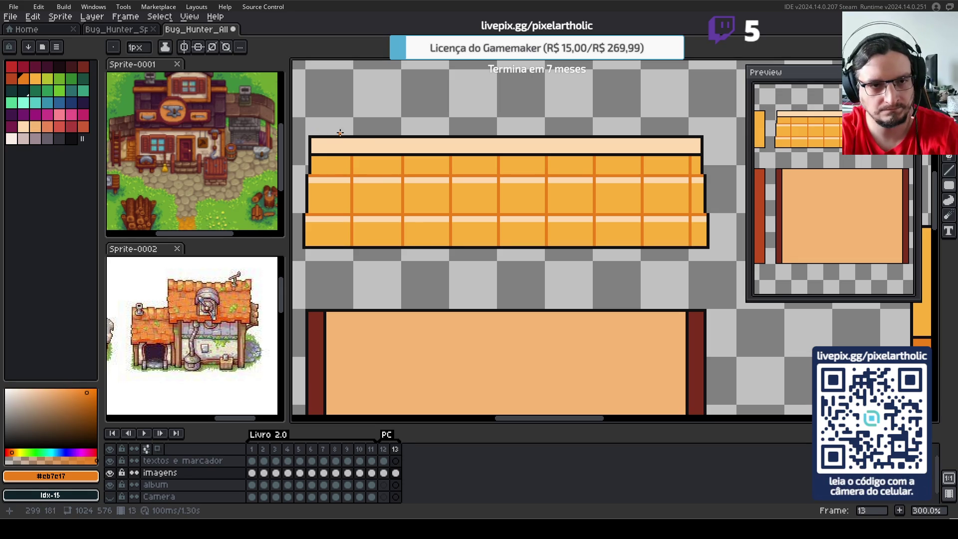
{"action": "scroll", "coordinate": [312, 68], "scroll_direction": "up", "scroll_amount": 1}
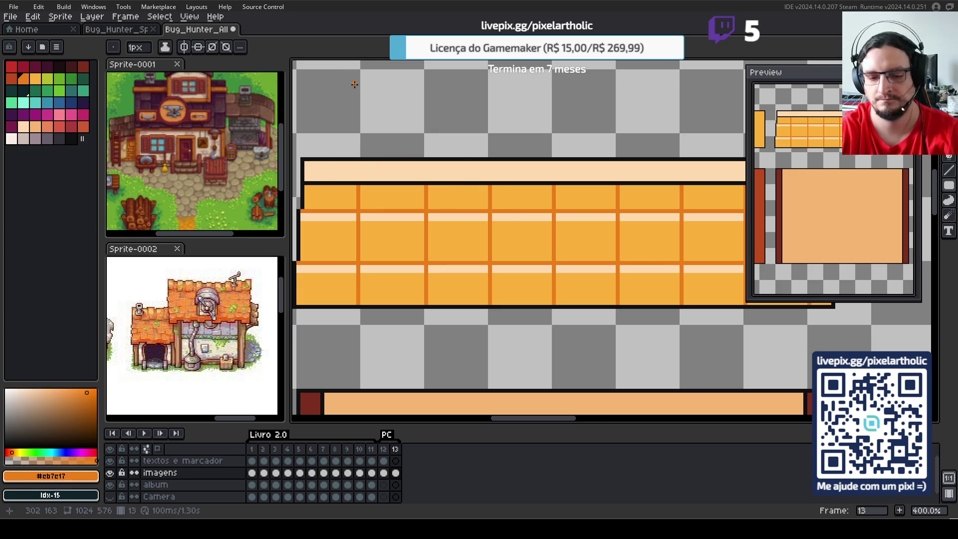
- Marquee-select the tiled roof block and shift it down onto the tan wall
{"action": "scroll", "coordinate": [419, 136], "scroll_direction": "down", "scroll_amount": 1}
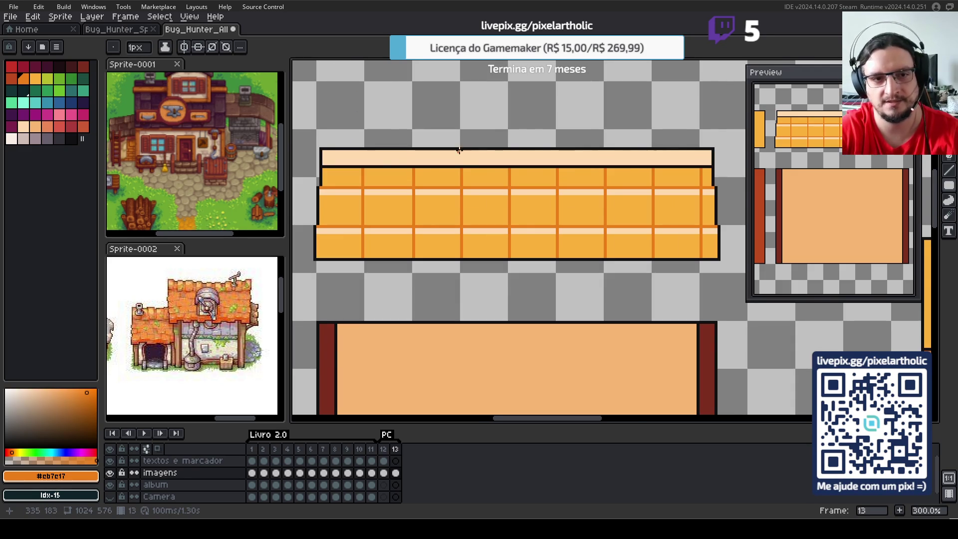
{"action": "scroll", "coordinate": [466, 152], "scroll_direction": "down", "scroll_amount": 1}
{"action": "left_click_drag", "start_coordinate": [459, 231], "coordinate": [497, 225]}
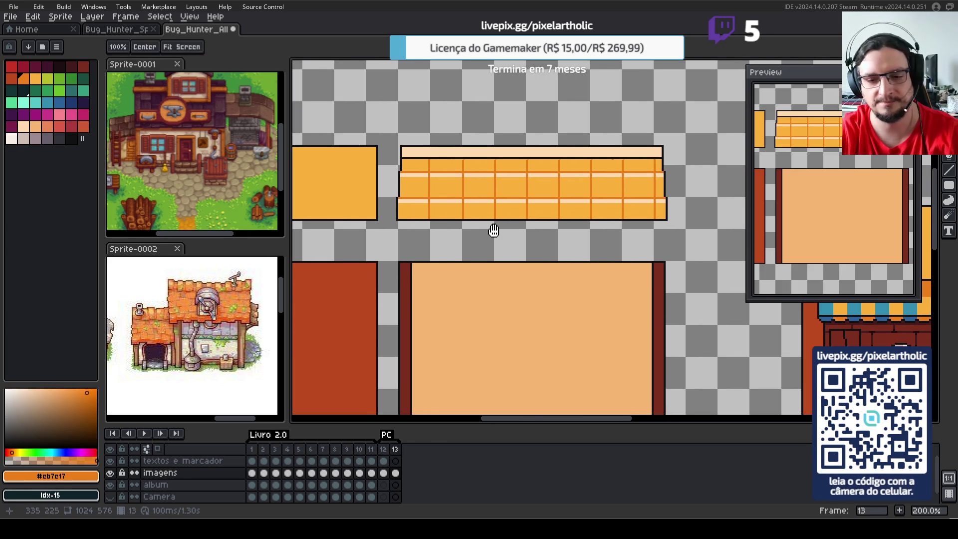
{"action": "left_click_drag", "start_coordinate": [539, 253], "coordinate": [527, 195]}
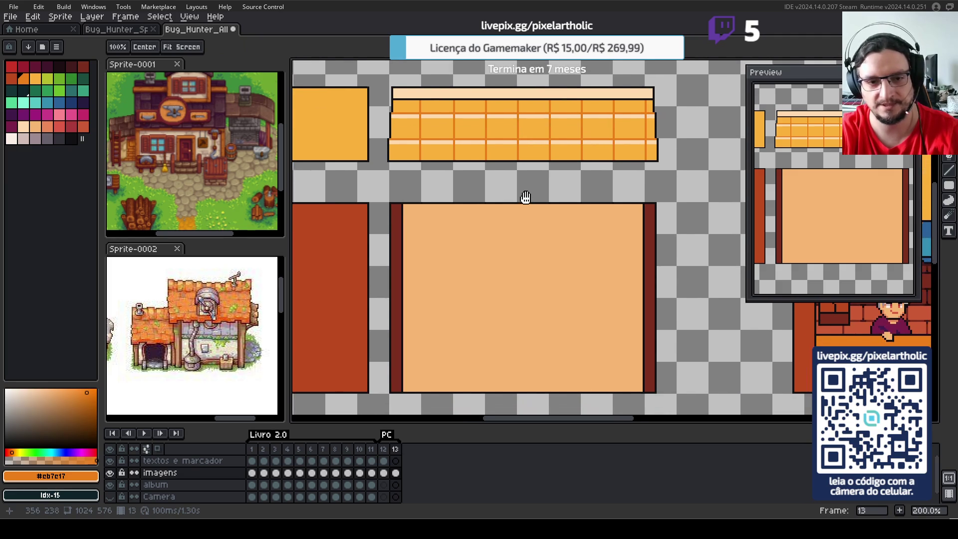
{"action": "key", "text": "m"}
{"action": "left_click_drag", "start_coordinate": [382, 73], "coordinate": [675, 172]}
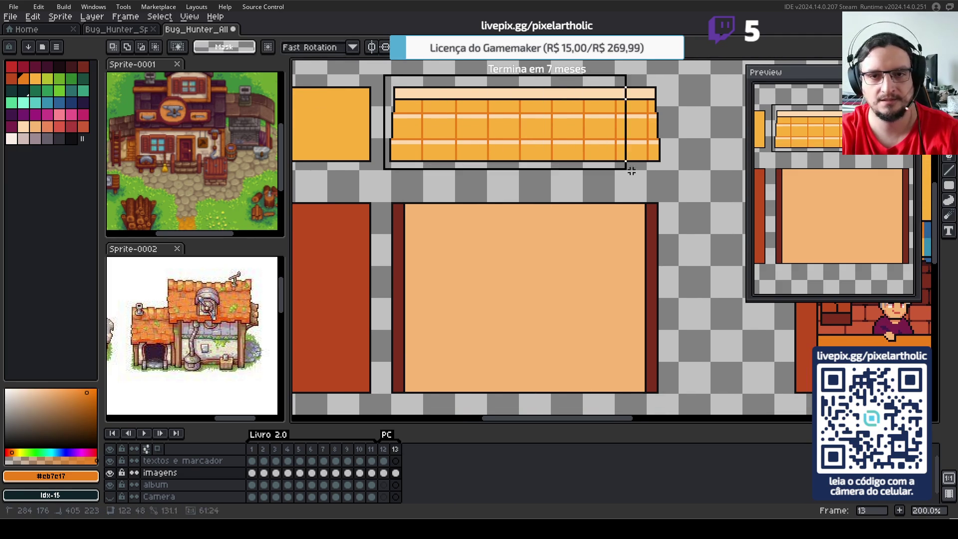
{"action": "key", "text": "shift+Down"}
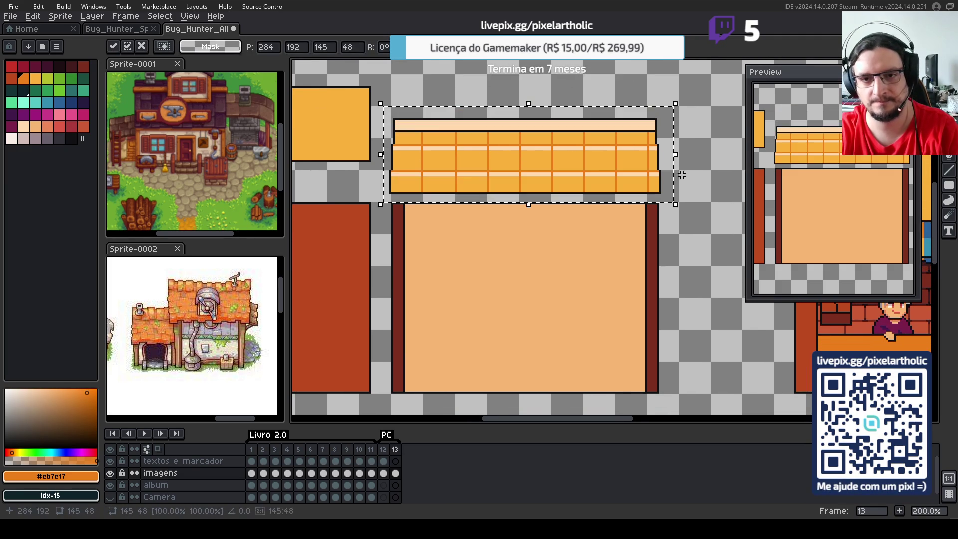
{"action": "key", "text": "shift+Down"}
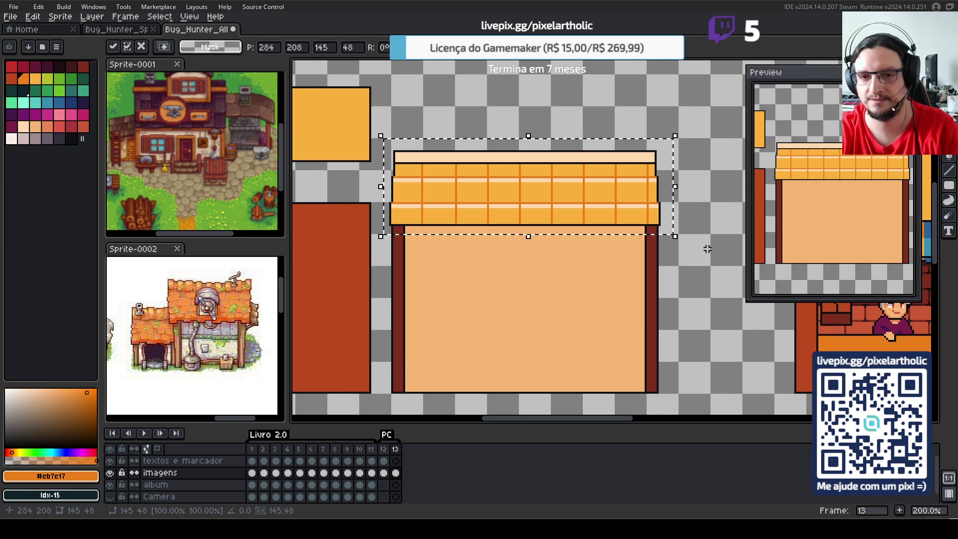
{"action": "left_click", "coordinate": [697, 251]}
- Reselect the roof and nudge it up and down until it sits flush on the tan wall
{"action": "scroll", "coordinate": [697, 251], "scroll_direction": "down", "scroll_amount": 1}
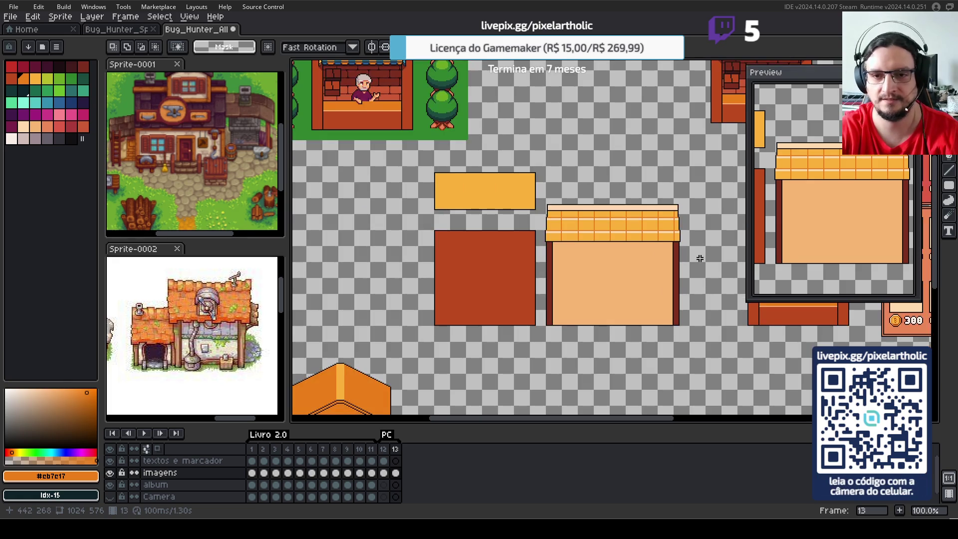
{"action": "left_click_drag", "start_coordinate": [704, 259], "coordinate": [577, 261]}
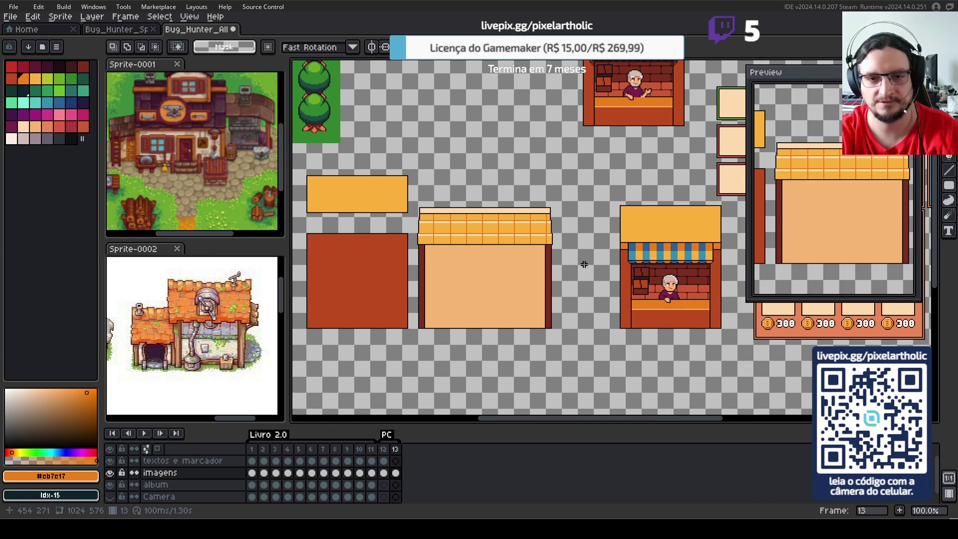
{"action": "left_click_drag", "start_coordinate": [412, 199], "coordinate": [561, 252]}
{"action": "key", "text": "shift+Up"}
{"action": "key", "text": "shift+Up"}
{"action": "key", "text": "shift+Down"}
{"action": "key", "text": "shift+Down"}
{"action": "key", "text": "shift+Down"}
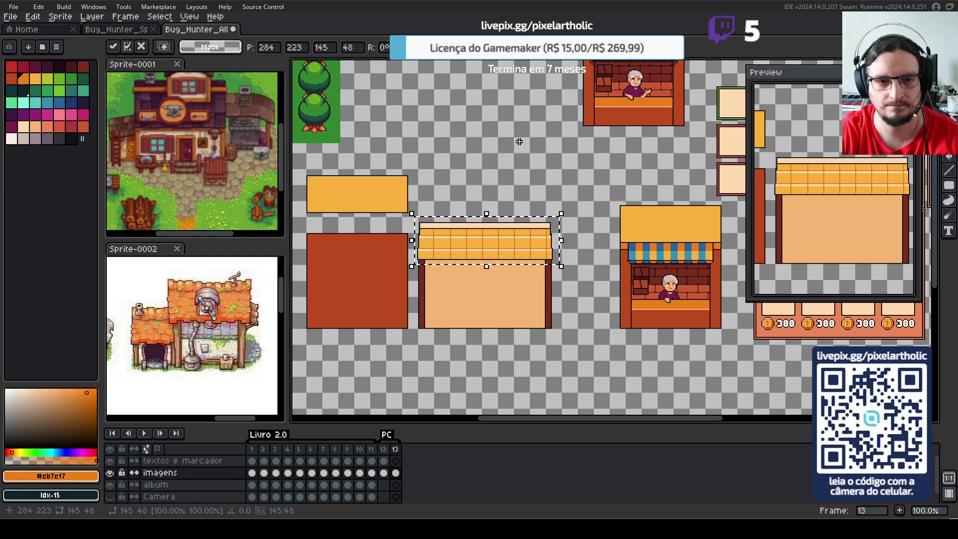
{"action": "key", "text": "Up"}
{"action": "key", "text": "Up"}
{"action": "key", "text": "Up"}
{"action": "key", "text": "Up"}
{"action": "key", "text": "Down"}
{"action": "key", "text": "Down"}
{"action": "key", "text": "Down"}
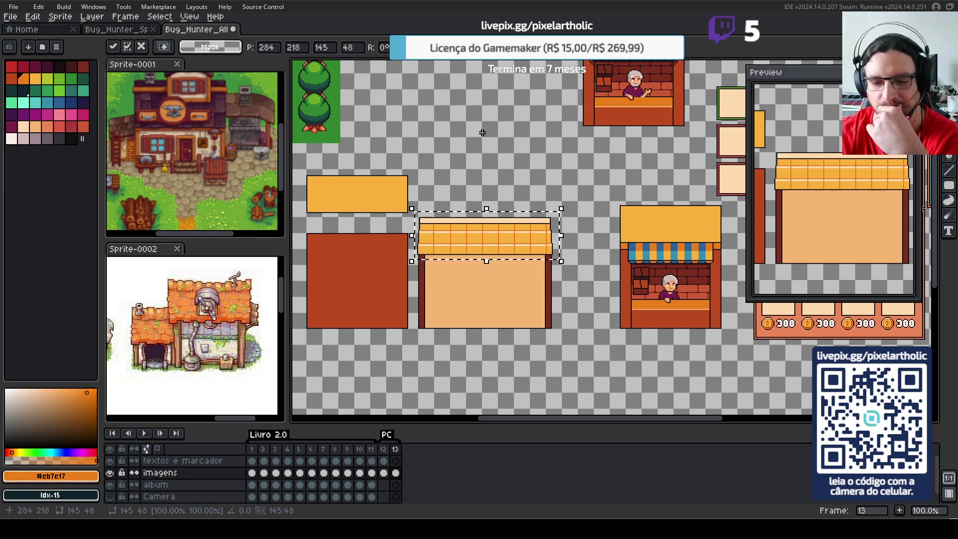
{"action": "left_click", "coordinate": [619, 174]}
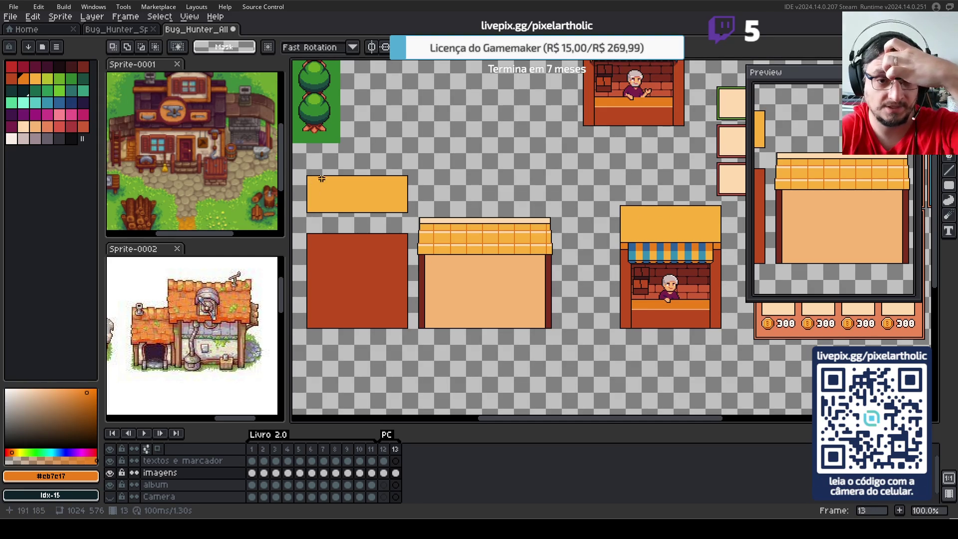
- Delete the plain orange rectangle above the red wall and reselect the tiled roof
{"action": "mouse_move", "coordinate": [301, 165]}
{"action": "left_mouse_down"}
{"action": "mouse_move", "coordinate": [416, 223]}
{"action": "mouse_move", "coordinate": [495, 360]}
{"action": "mouse_move", "coordinate": [489, 379]}
{"action": "left_mouse_up"}
{"action": "key", "text": "Delete"}
{"action": "left_click_drag", "start_coordinate": [414, 203], "coordinate": [566, 253]}
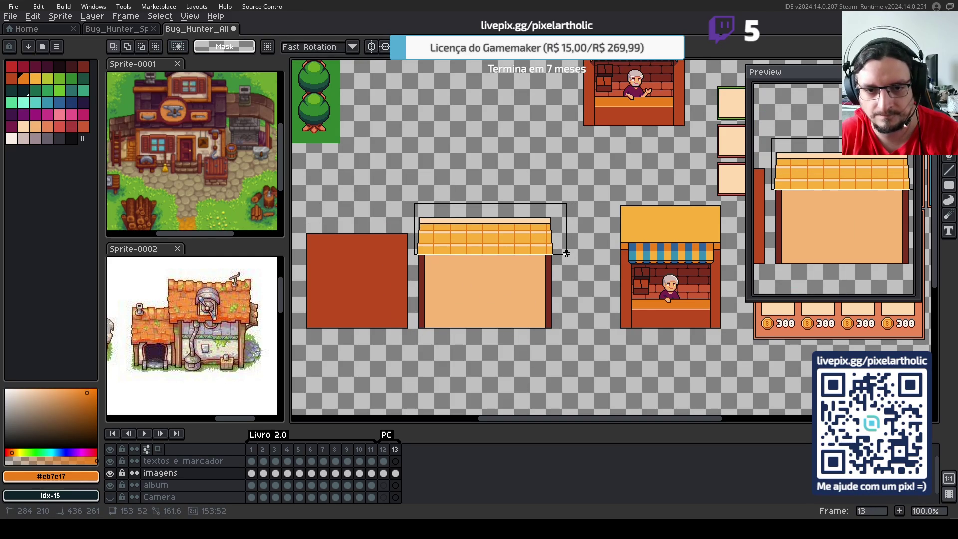
- Copy the whole tiled roof and paste a duplicate above the original
{"action": "scroll", "coordinate": [578, 254], "scroll_direction": "up", "scroll_amount": 1}
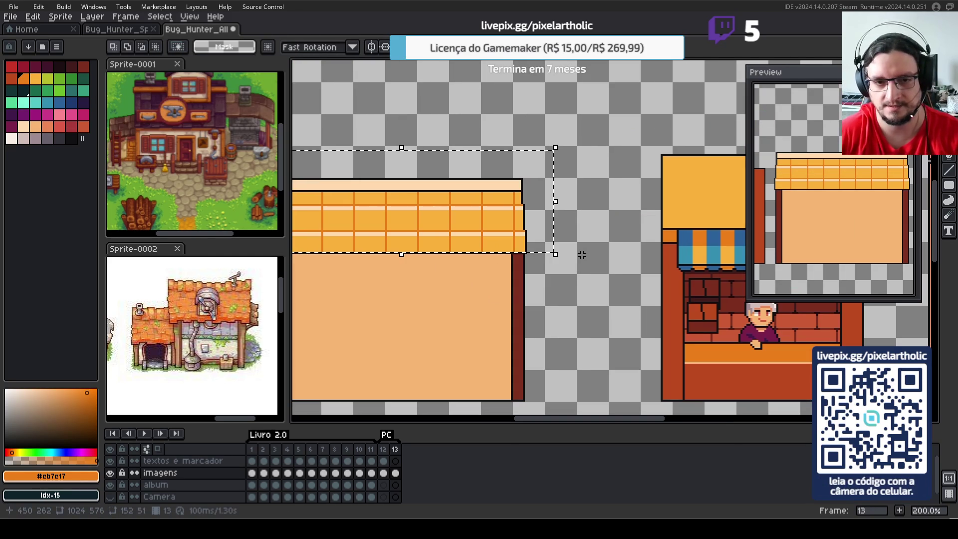
{"action": "left_click_drag", "start_coordinate": [498, 287], "coordinate": [645, 300]}
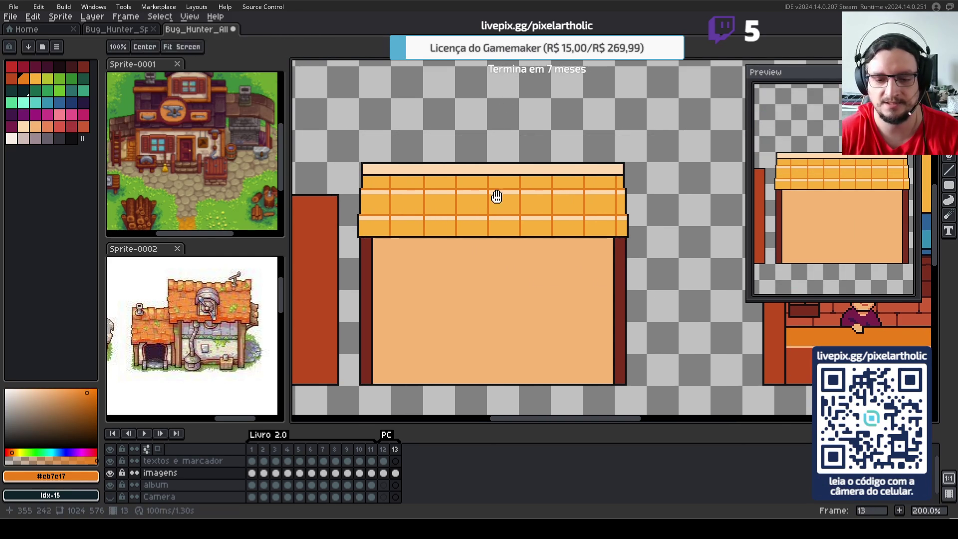
{"action": "left_click_drag", "start_coordinate": [485, 197], "coordinate": [540, 197]}
{"action": "left_click_drag", "start_coordinate": [398, 123], "coordinate": [693, 238]}
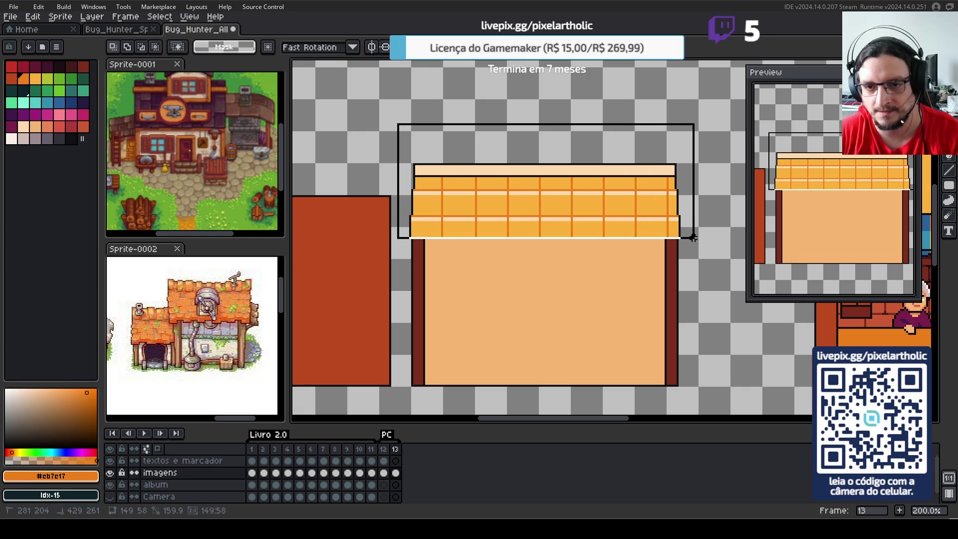
{"action": "key", "text": "ctrl+c"}
{"action": "key", "text": "ctrl+v"}
{"action": "left_click_drag", "start_coordinate": [605, 160], "coordinate": [571, 110]}
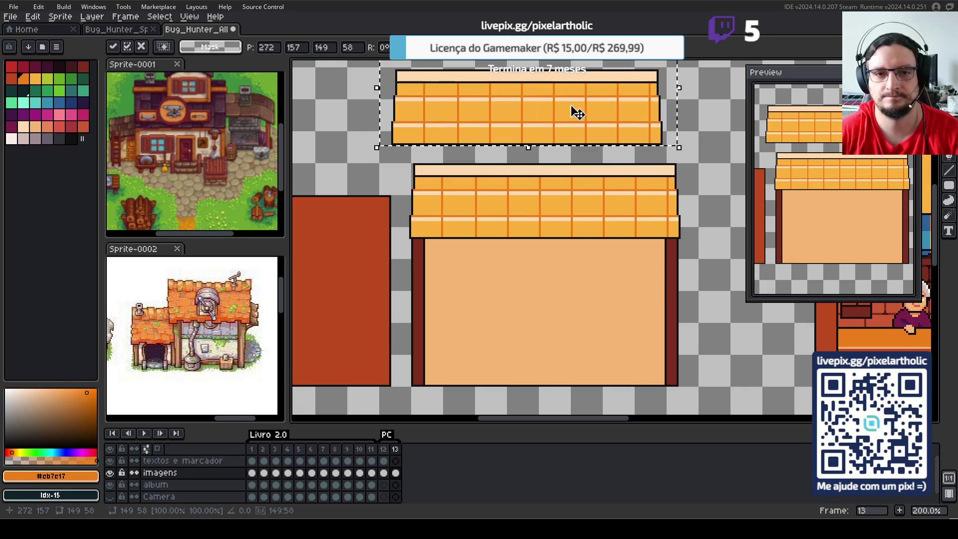
- Place the roof copy over the red block, then raise it about 50 pixels
{"action": "left_click_drag", "start_coordinate": [519, 261], "coordinate": [684, 326]}
{"action": "mouse_move", "coordinate": [631, 178]}
{"action": "left_mouse_down"}
{"action": "mouse_move", "coordinate": [413, 163]}
{"action": "mouse_move", "coordinate": [385, 191]}
{"action": "mouse_move", "coordinate": [385, 226]}
{"action": "mouse_move", "coordinate": [375, 227]}
{"action": "left_mouse_up"}
{"action": "left_click", "coordinate": [489, 107]}
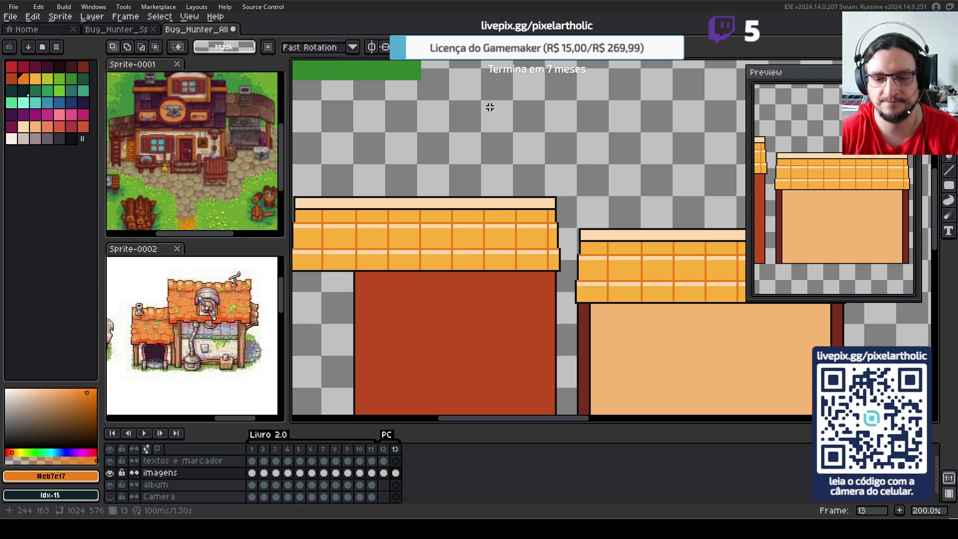
{"action": "scroll", "coordinate": [554, 193], "scroll_direction": "down", "scroll_amount": 1}
{"action": "mouse_move", "coordinate": [388, 162]}
{"action": "left_mouse_down"}
{"action": "mouse_move", "coordinate": [543, 225]}
{"action": "mouse_move", "coordinate": [509, 186]}
{"action": "mouse_move", "coordinate": [609, 218]}
{"action": "mouse_move", "coordinate": [593, 160]}
{"action": "left_mouse_up"}
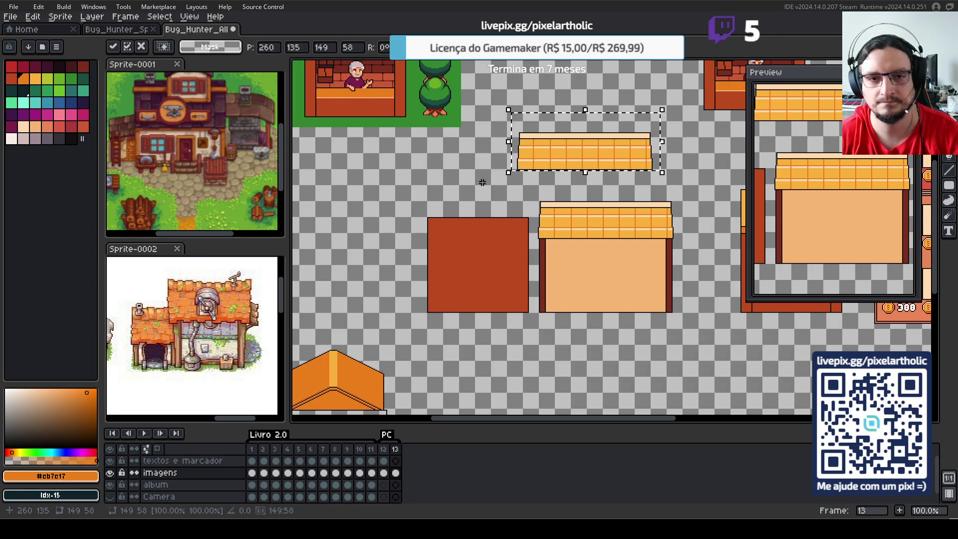
{"action": "left_click", "coordinate": [484, 180]}
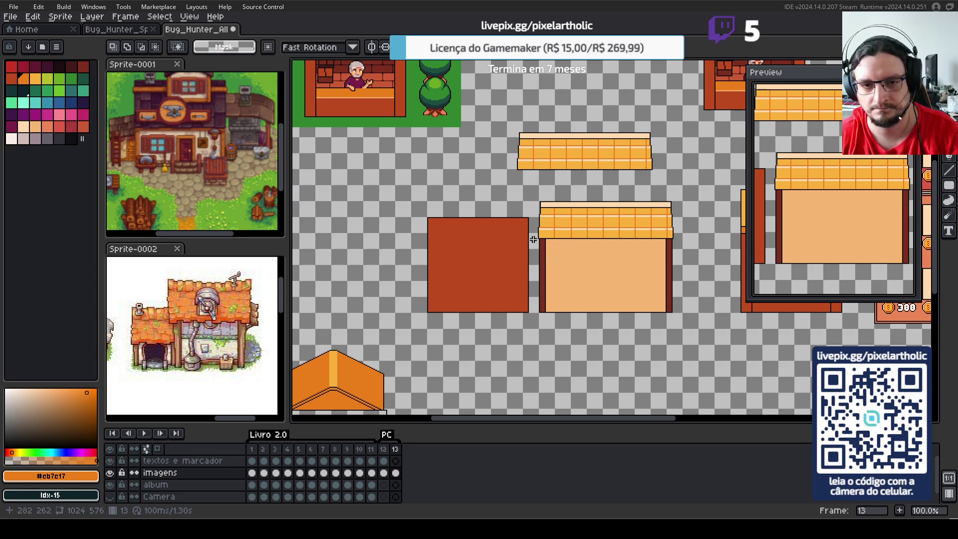
{"action": "scroll", "coordinate": [669, 215], "scroll_direction": "up", "scroll_amount": 1}
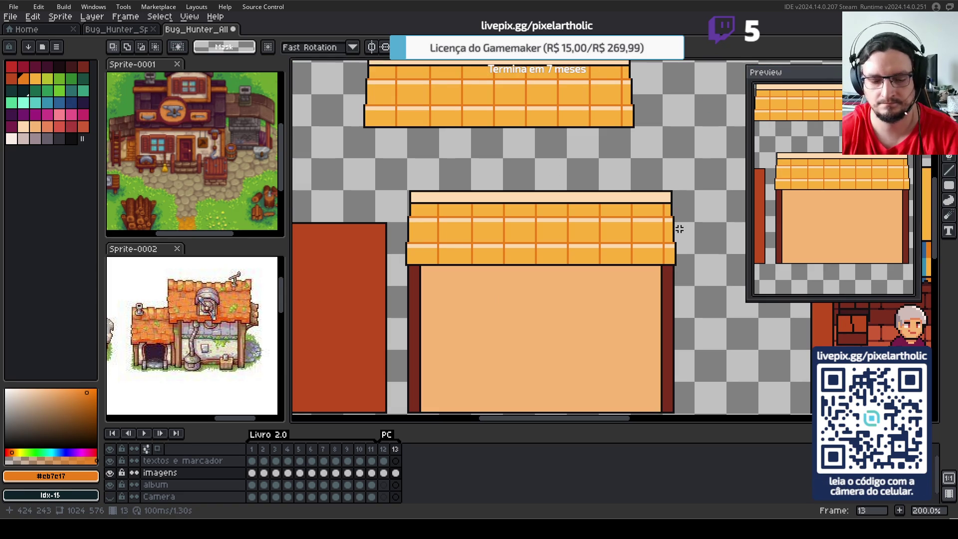
{"action": "scroll", "coordinate": [466, 293], "scroll_direction": "down", "scroll_amount": 2}
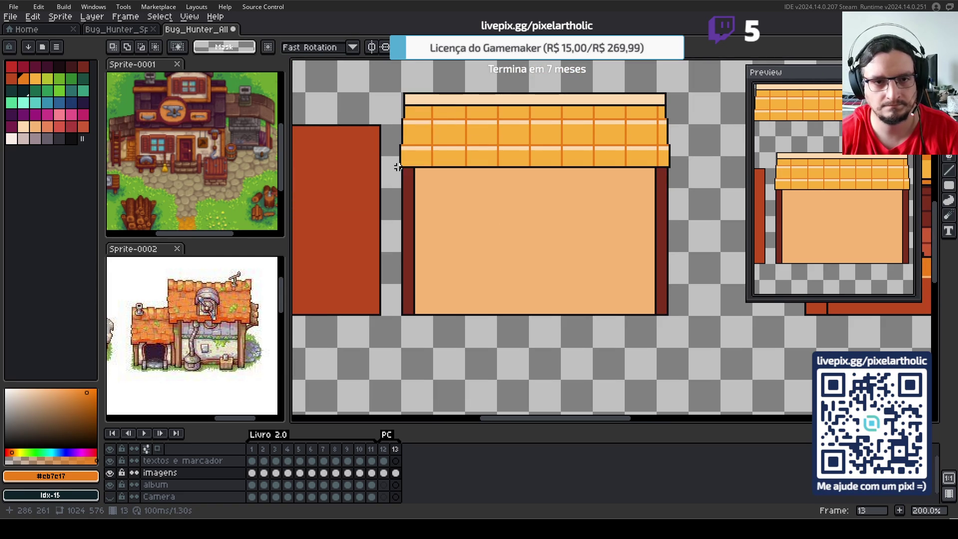
- Shift the shop's left dark wall strip right and its right wall strip left
{"action": "left_click_drag", "start_coordinate": [397, 169], "coordinate": [429, 324]}
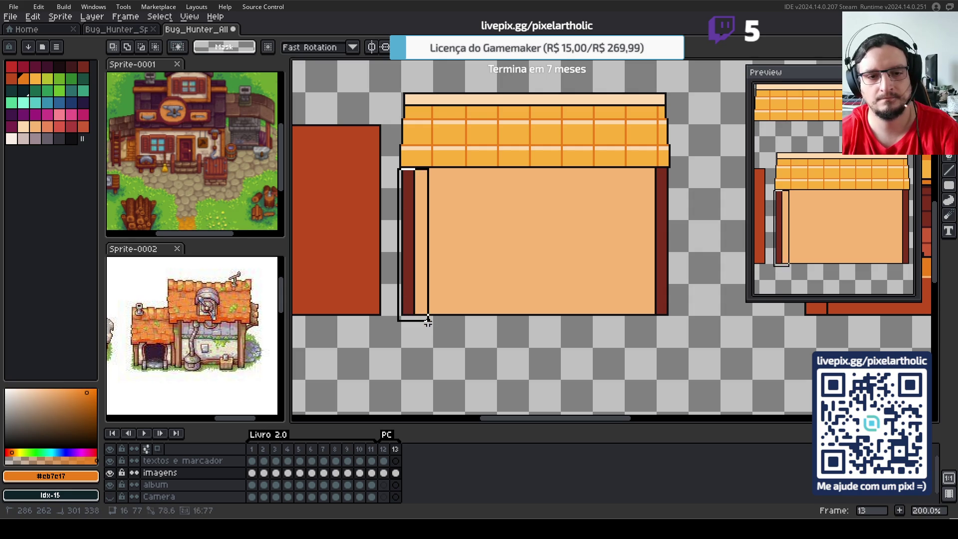
{"action": "key", "text": "Right"}
{"action": "key", "text": "Right"}
{"action": "key", "text": "Right"}
{"action": "key", "text": "Right"}
{"action": "key", "text": "Right"}
{"action": "key", "text": "Right"}
{"action": "key", "text": "Return"}
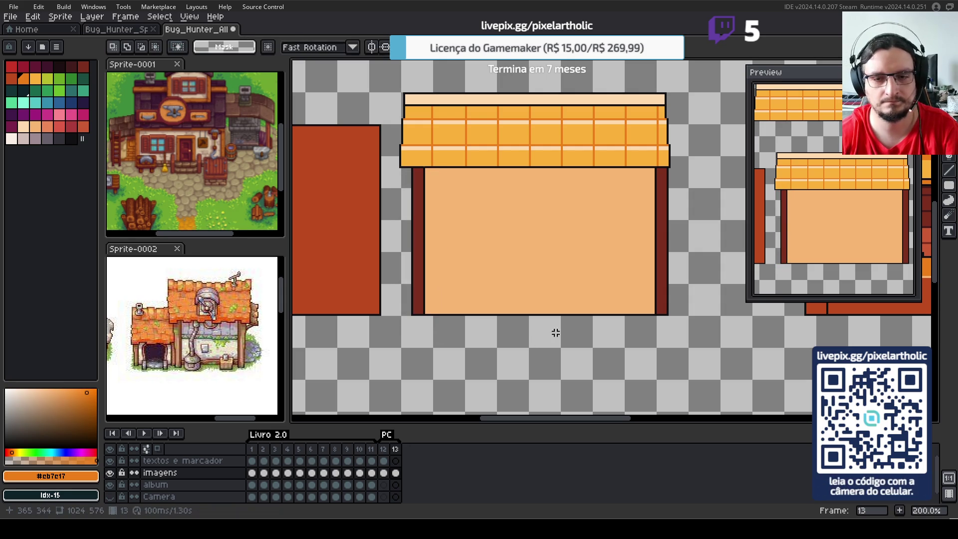
{"action": "left_click_drag", "start_coordinate": [683, 329], "coordinate": [637, 171]}
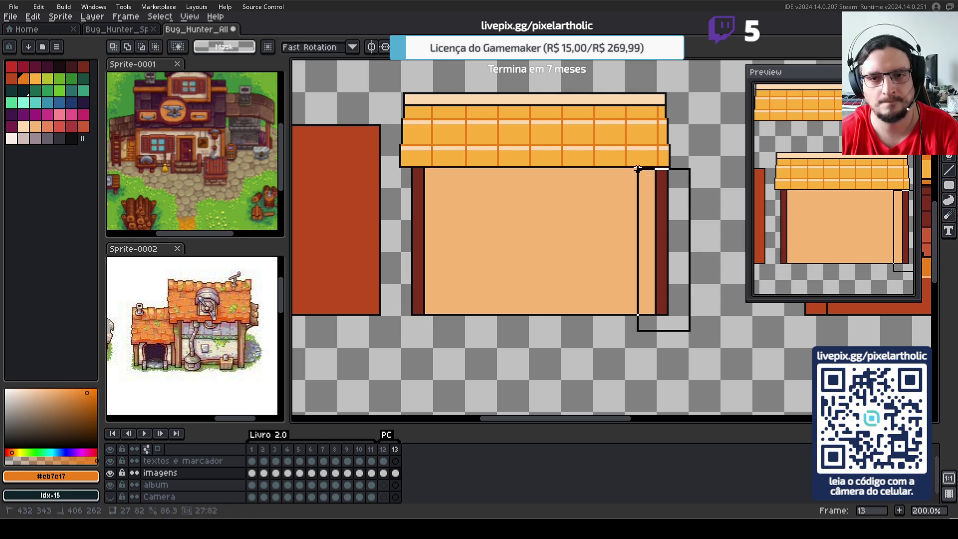
{"action": "key", "text": "Left"}
{"action": "key", "text": "Left"}
{"action": "key", "text": "Left"}
{"action": "key", "text": "Return"}
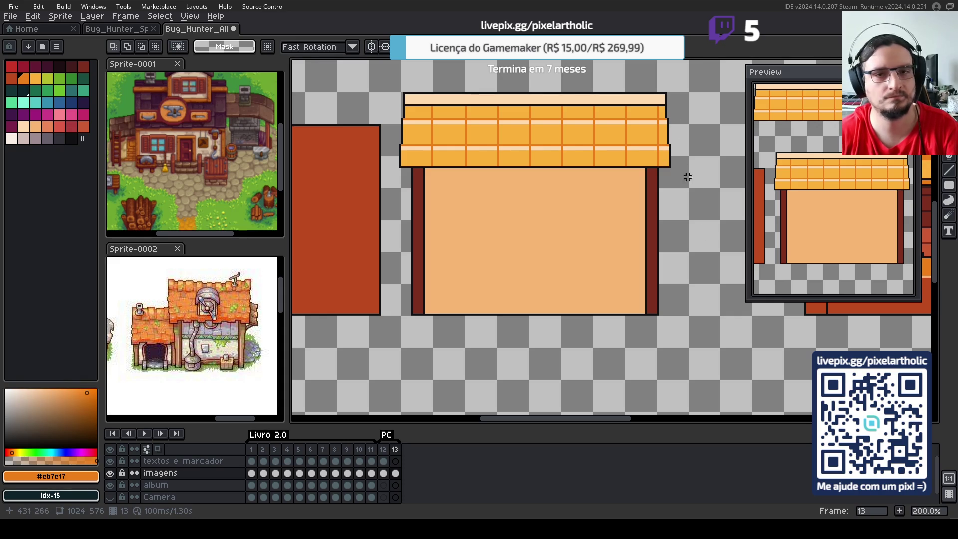
- Delete the protruding edge pixels at the roof's right and left ends, then deselect
{"action": "left_click_drag", "start_coordinate": [681, 185], "coordinate": [666, 102]}
{"action": "key", "text": "Delete"}
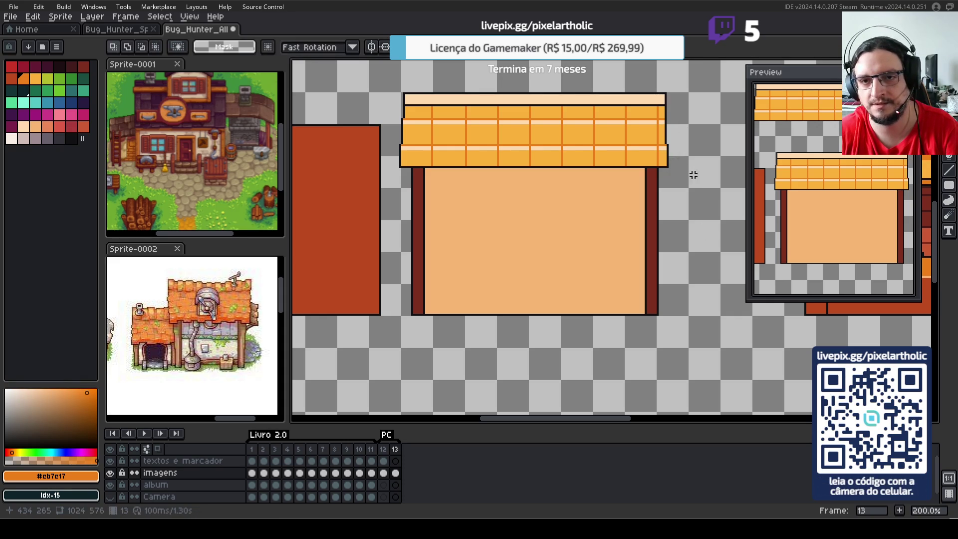
{"action": "left_click_drag", "start_coordinate": [671, 171], "coordinate": [664, 130]}
{"action": "key", "text": "Delete"}
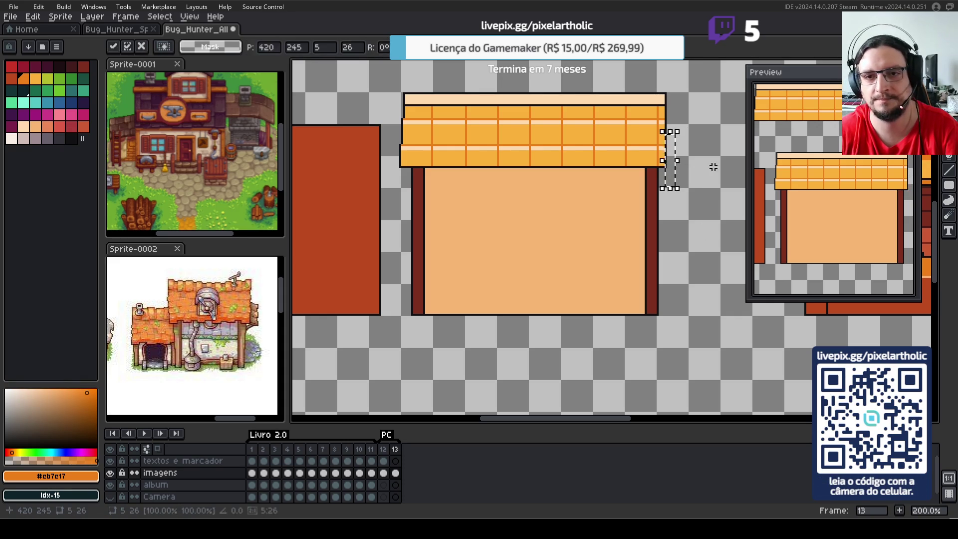
{"action": "left_click_drag", "start_coordinate": [384, 101], "coordinate": [402, 192]}
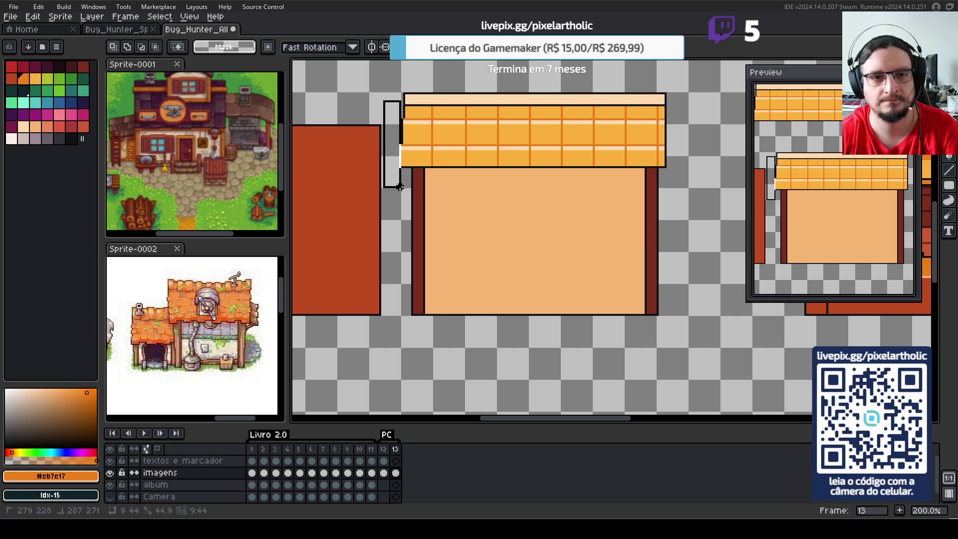
{"action": "key", "text": "Delete"}
{"action": "left_click_drag", "start_coordinate": [392, 132], "coordinate": [408, 188]}
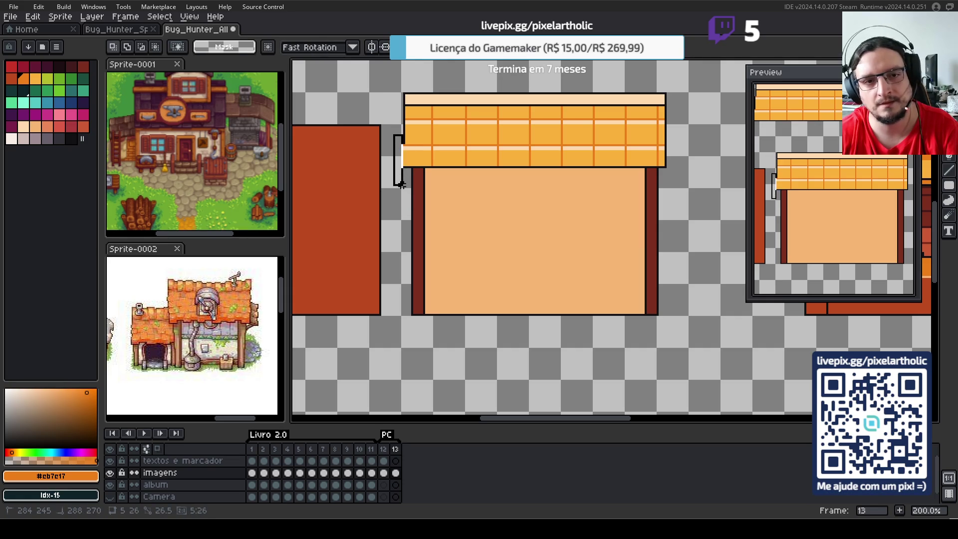
{"action": "left_click_drag", "start_coordinate": [387, 79], "coordinate": [696, 330]}
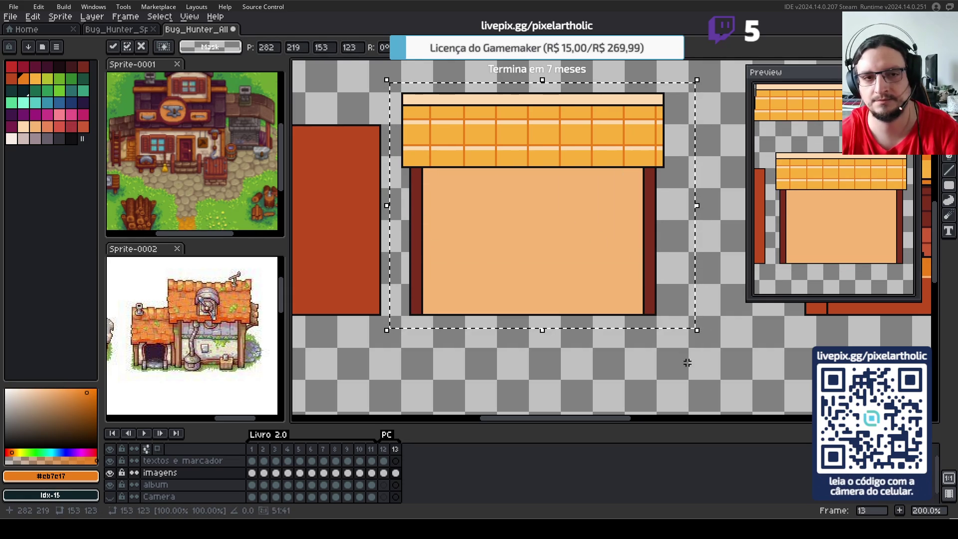
{"action": "left_click", "coordinate": [649, 337]}
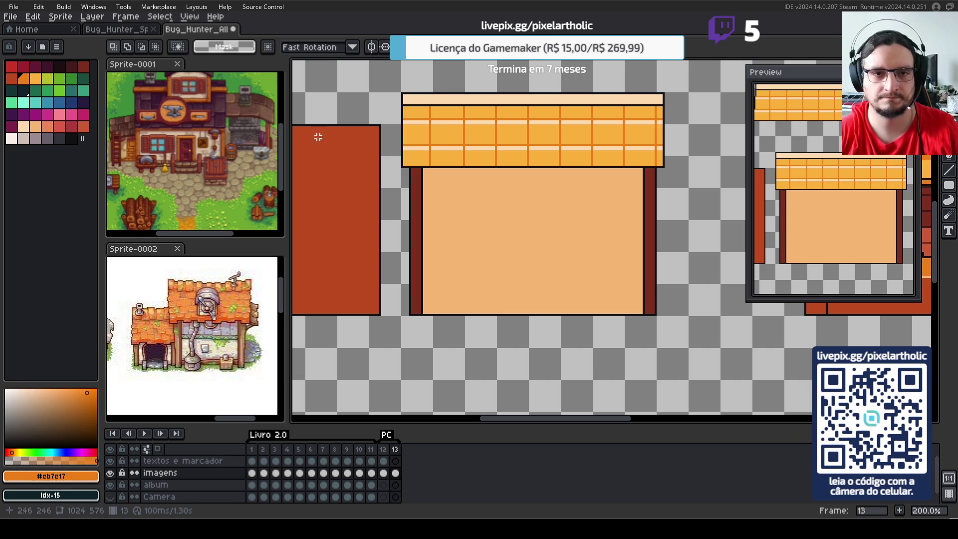
- Paint-bucket the eight bottom-row roof tiles in darker orange #eb7c17
{"action": "key", "text": "g"}
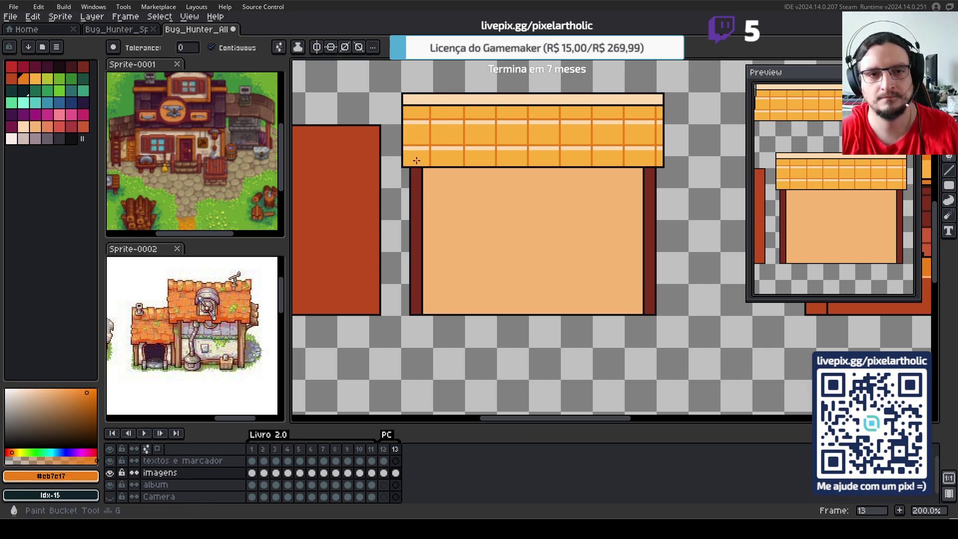
{"action": "left_click", "coordinate": [415, 160]}
{"action": "left_click", "coordinate": [447, 158]}
{"action": "left_click", "coordinate": [480, 158]}
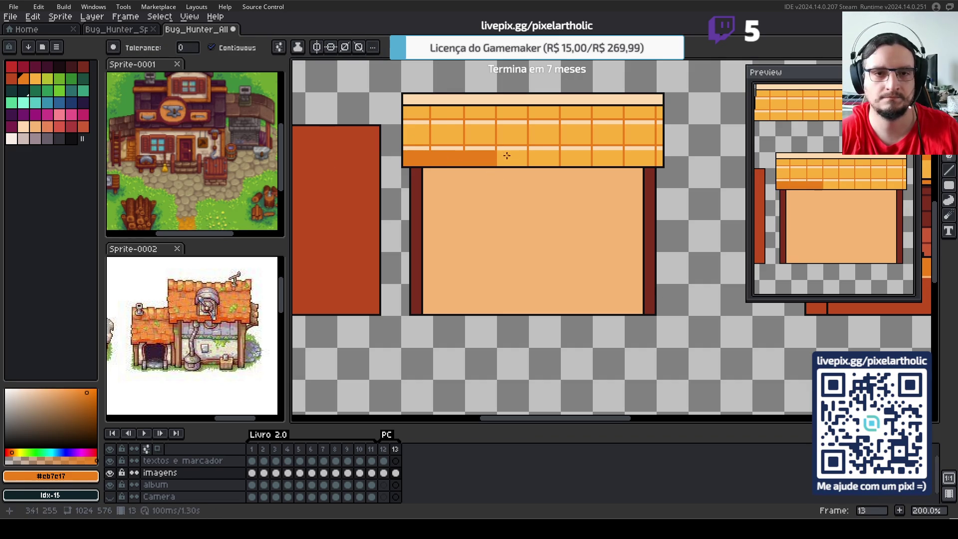
{"action": "left_click", "coordinate": [512, 158]}
{"action": "left_click", "coordinate": [544, 158]}
{"action": "left_click", "coordinate": [575, 158]}
{"action": "left_click", "coordinate": [606, 157]}
{"action": "left_click", "coordinate": [656, 157]}
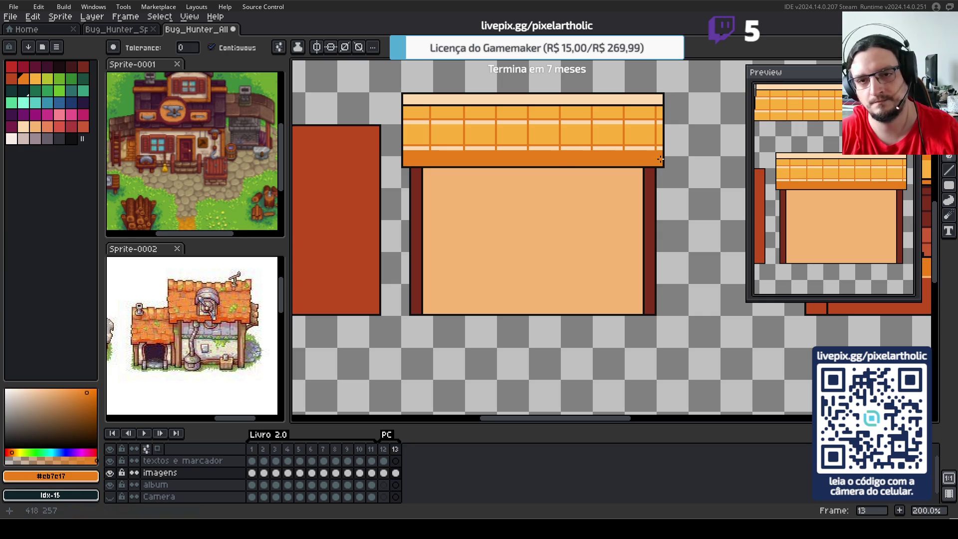
- Paint over the leftover highlight lines on the roof in light roof orange
{"action": "left_click", "coordinate": [650, 133]}
{"action": "left_click_drag", "start_coordinate": [653, 148], "coordinate": [600, 148]}
{"action": "scroll", "coordinate": [588, 136], "scroll_direction": "up", "scroll_amount": 1}
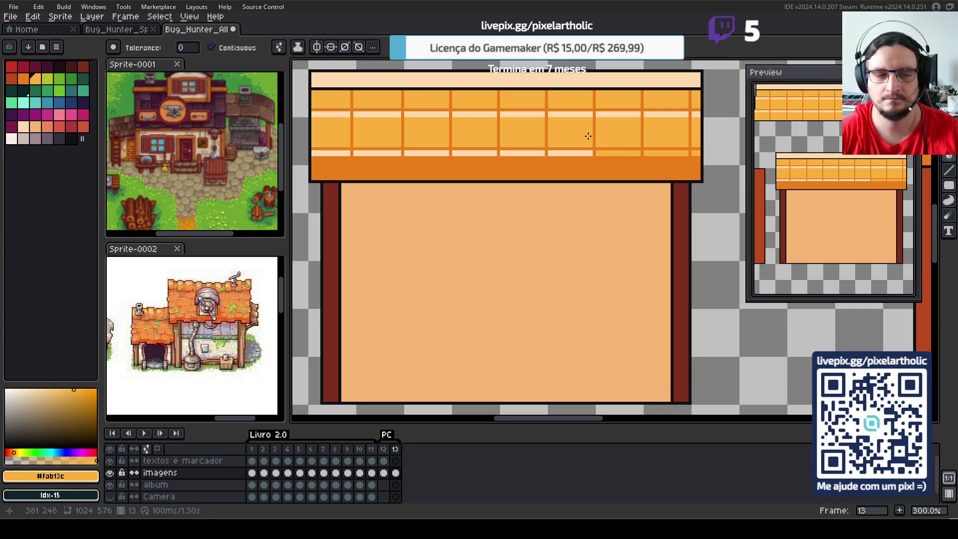
{"action": "left_click_drag", "start_coordinate": [544, 154], "coordinate": [380, 153]}
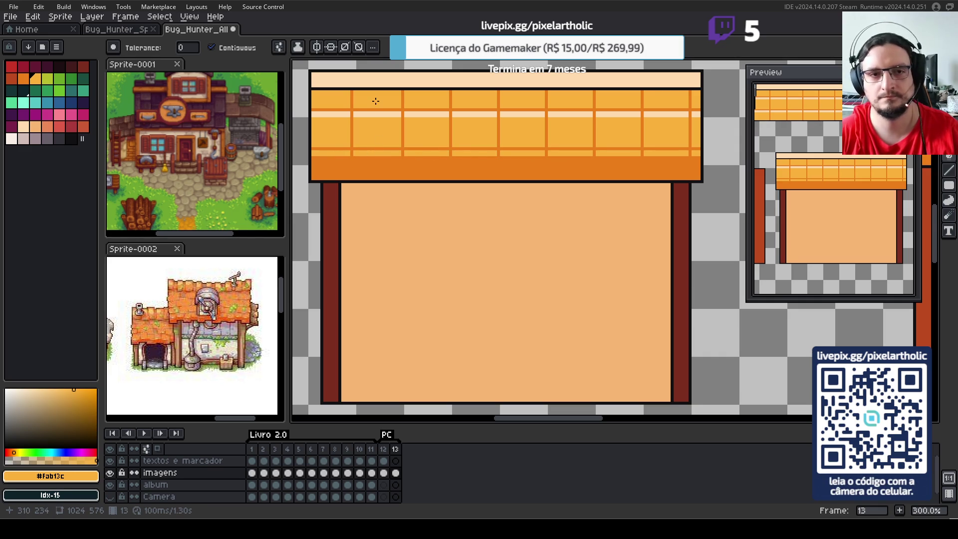
{"action": "scroll", "coordinate": [375, 101], "scroll_direction": "down", "scroll_amount": 1}
{"action": "scroll", "coordinate": [378, 102], "scroll_direction": "down", "scroll_amount": 1}
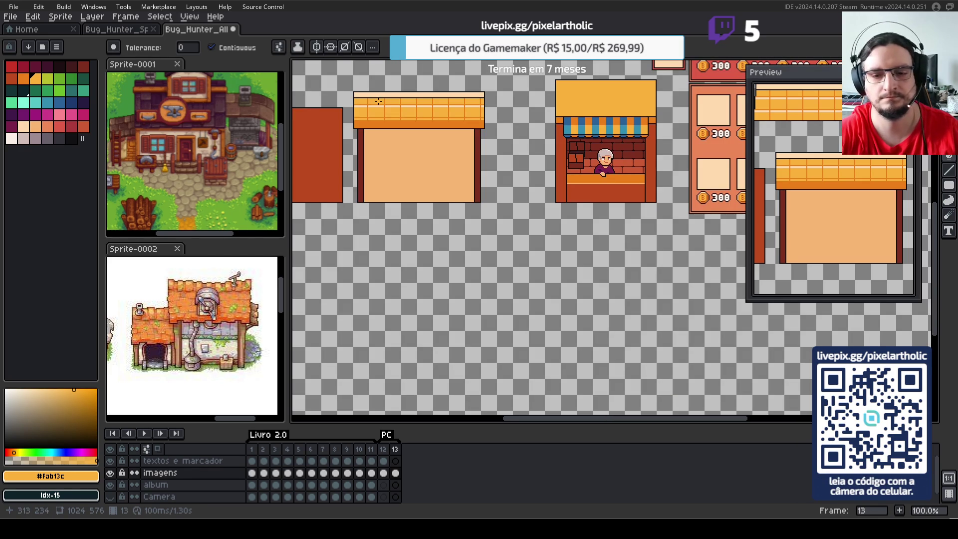
- Delete the stray roof piece floating at the top
{"action": "left_click_drag", "start_coordinate": [432, 154], "coordinate": [583, 206]}
{"action": "left_click_drag", "start_coordinate": [490, 84], "coordinate": [656, 145]}
{"action": "key", "text": "Delete"}
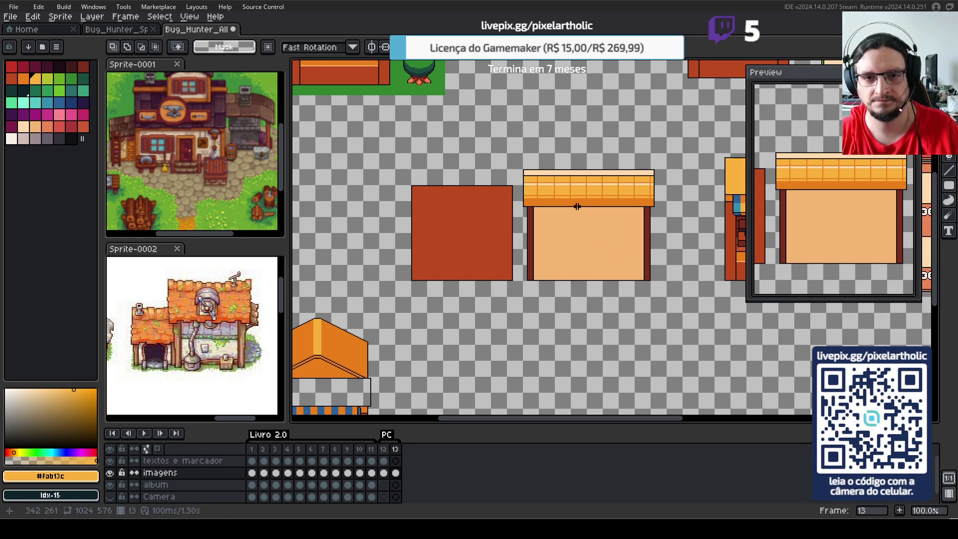
- Cover the shop roof's tile lines with a solid orange rectangle
{"action": "key", "text": "i"}
{"action": "key", "text": "m"}
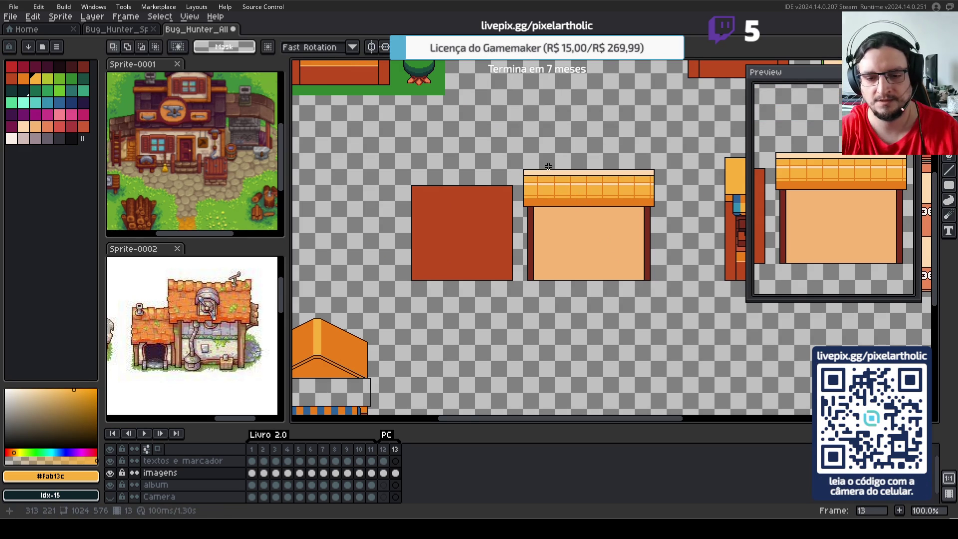
{"action": "scroll", "coordinate": [563, 163], "scroll_direction": "up", "scroll_amount": 2}
{"action": "left_click_drag", "start_coordinate": [642, 256], "coordinate": [507, 209]}
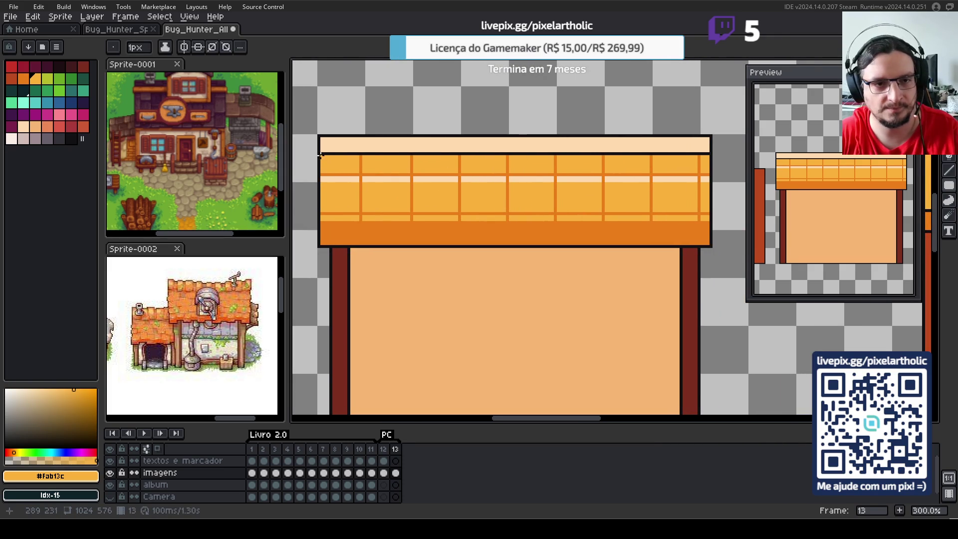
{"action": "left_click_drag", "start_coordinate": [321, 159], "coordinate": [707, 220]}
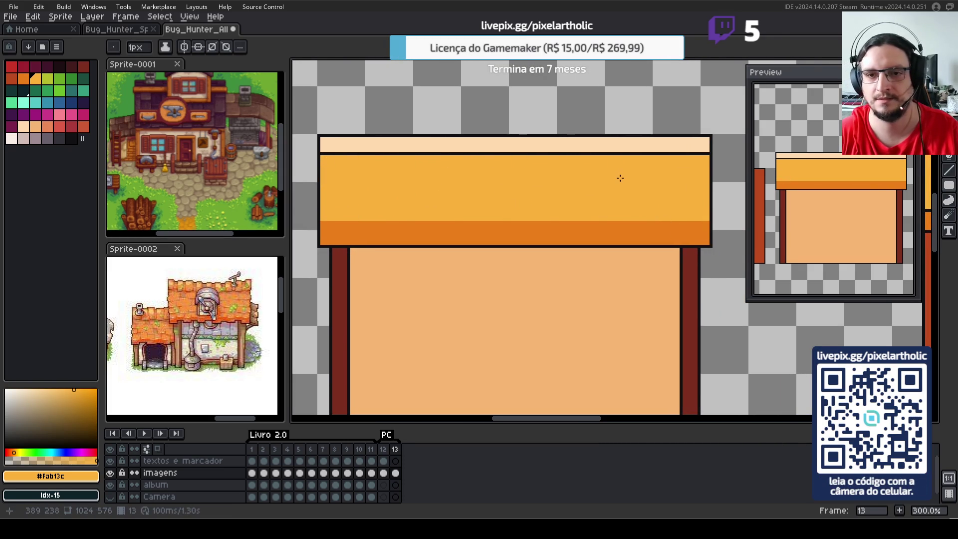
- Pencil over the dark line beneath the roof's cream top strip
{"action": "key", "text": "i"}
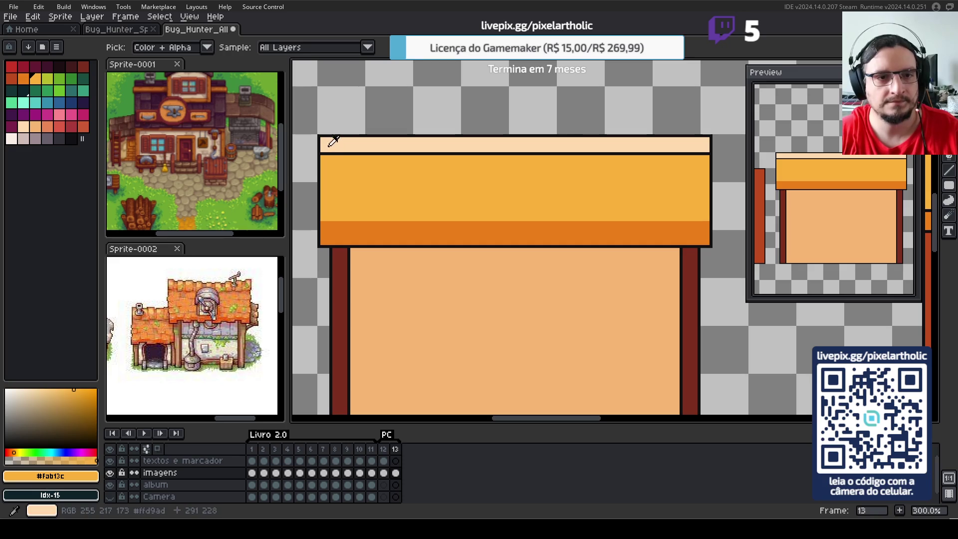
{"action": "key", "text": "b"}
{"action": "left_click_drag", "start_coordinate": [323, 153], "coordinate": [707, 153]}
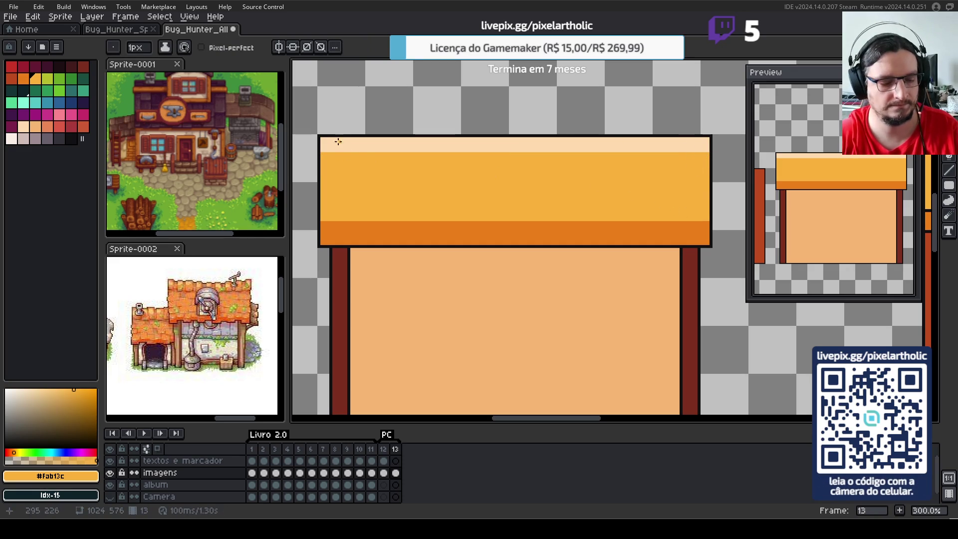
{"action": "key", "text": "l"}
{"action": "left_click_drag", "start_coordinate": [322, 145], "coordinate": [707, 173]}
{"action": "key", "text": "ctrl+z"}
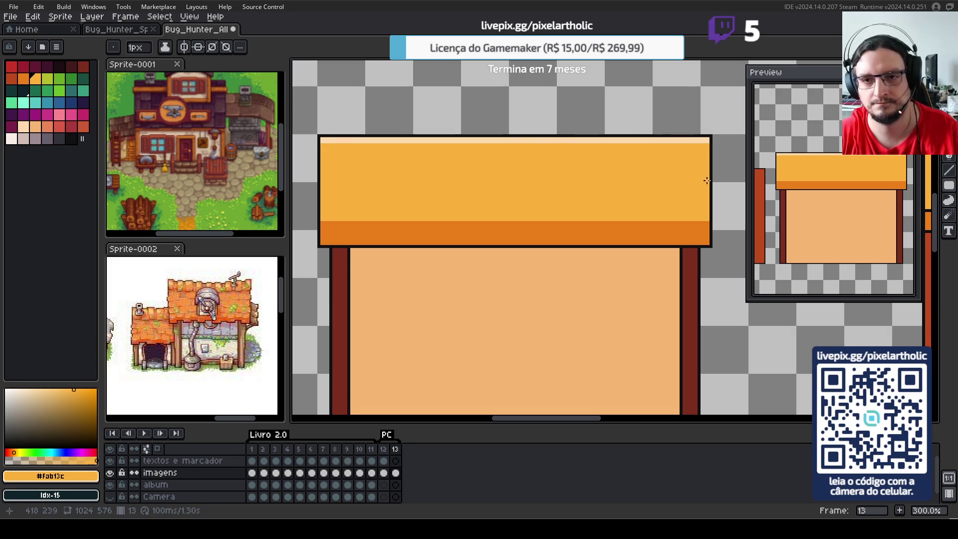
{"action": "key", "text": "i"}
{"action": "key", "text": "l"}
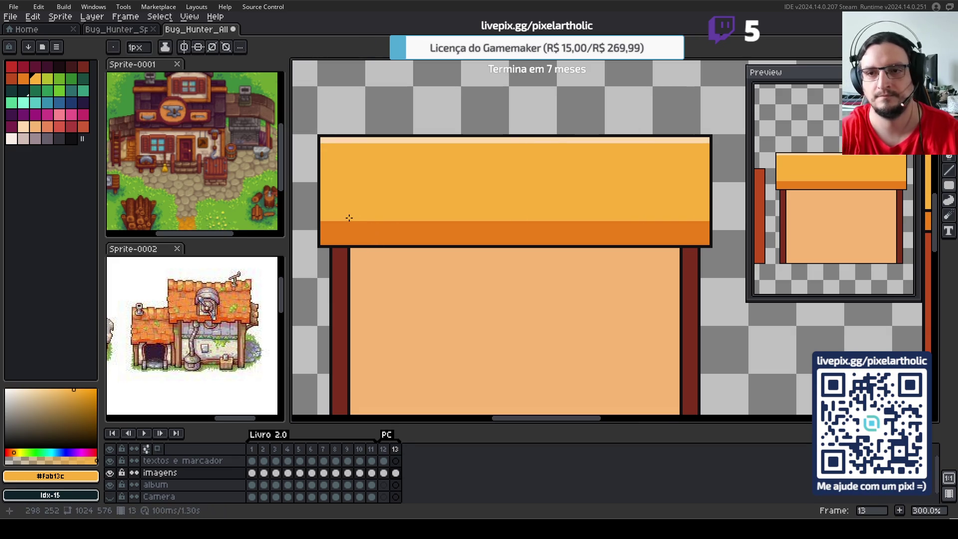
{"action": "scroll", "coordinate": [448, 207], "scroll_direction": "down", "scroll_amount": 2}
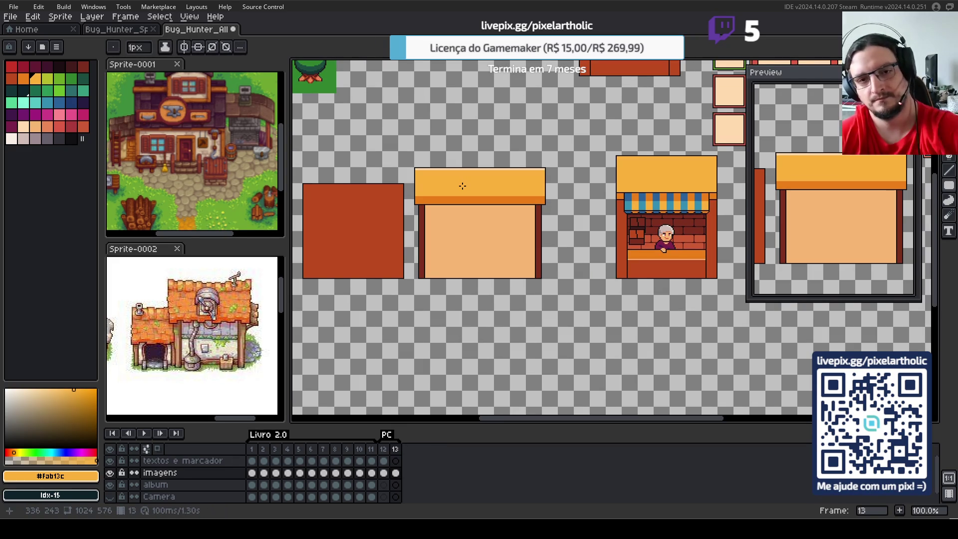
- Delete the red square beside the shop
{"action": "key", "text": "h"}
{"action": "left_click_drag", "start_coordinate": [481, 205], "coordinate": [583, 199]}
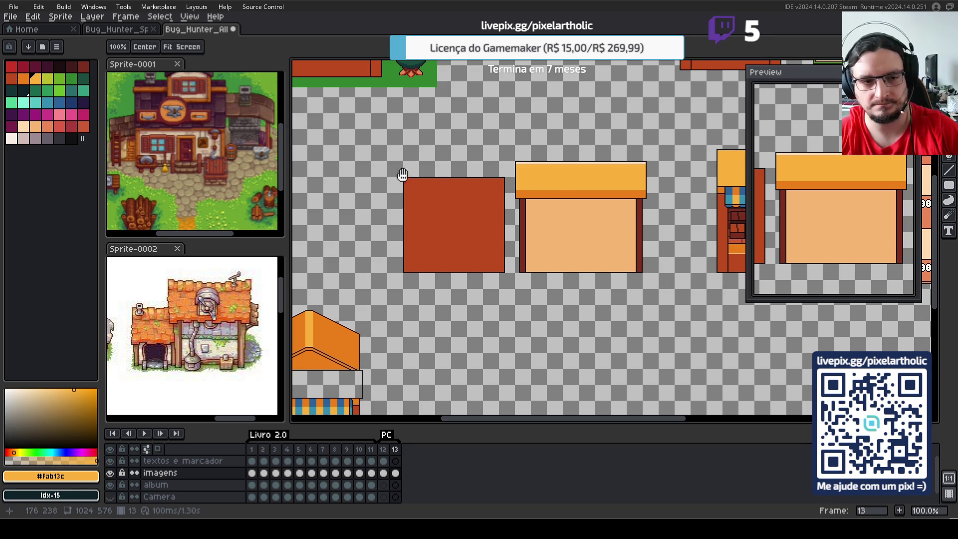
{"action": "key", "text": "m"}
{"action": "left_click_drag", "start_coordinate": [382, 166], "coordinate": [509, 284]}
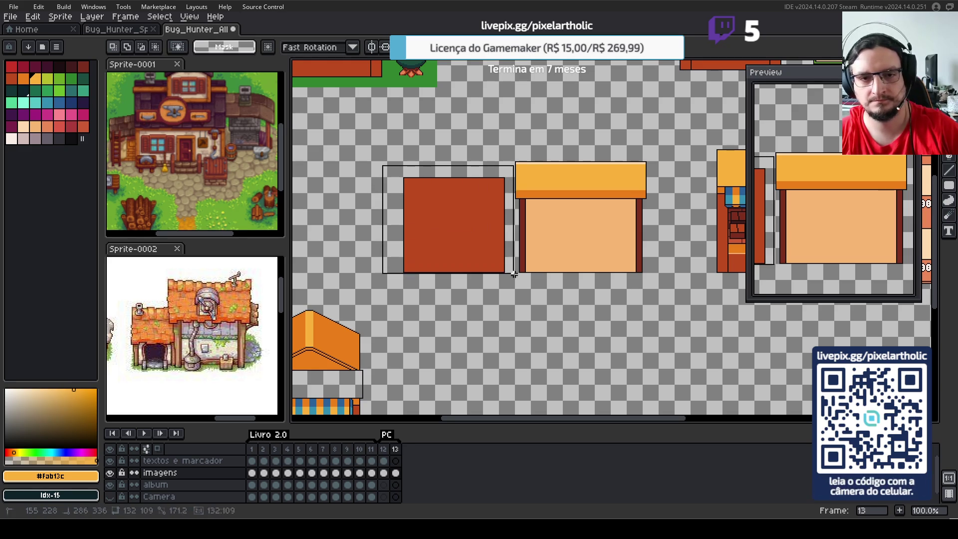
{"action": "key", "text": "Delete"}
- Place a copy of the orange-roofed shop to its left and commit it
{"action": "left_click_drag", "start_coordinate": [496, 142], "coordinate": [670, 289]}
{"action": "left_click_drag", "start_coordinate": [611, 229], "coordinate": [479, 228]}
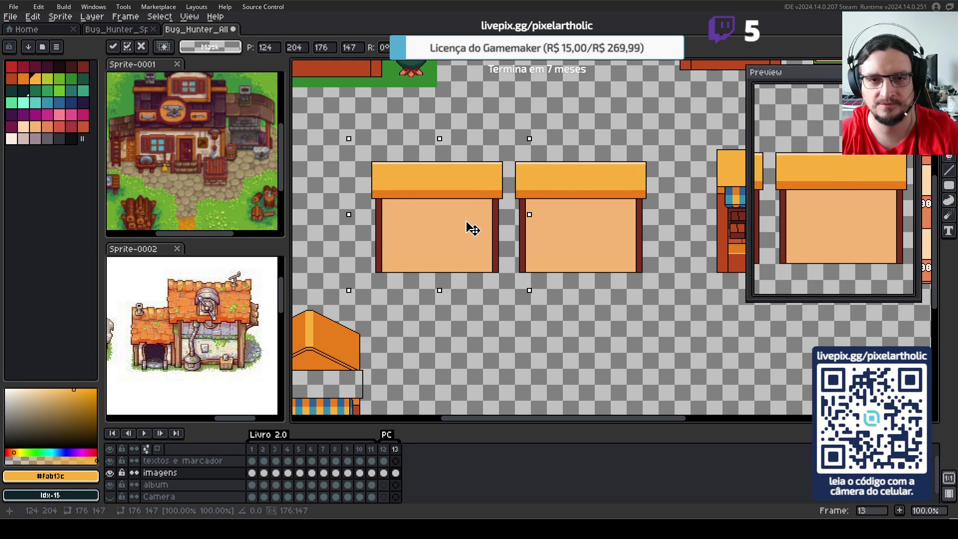
{"action": "key", "text": "Return"}
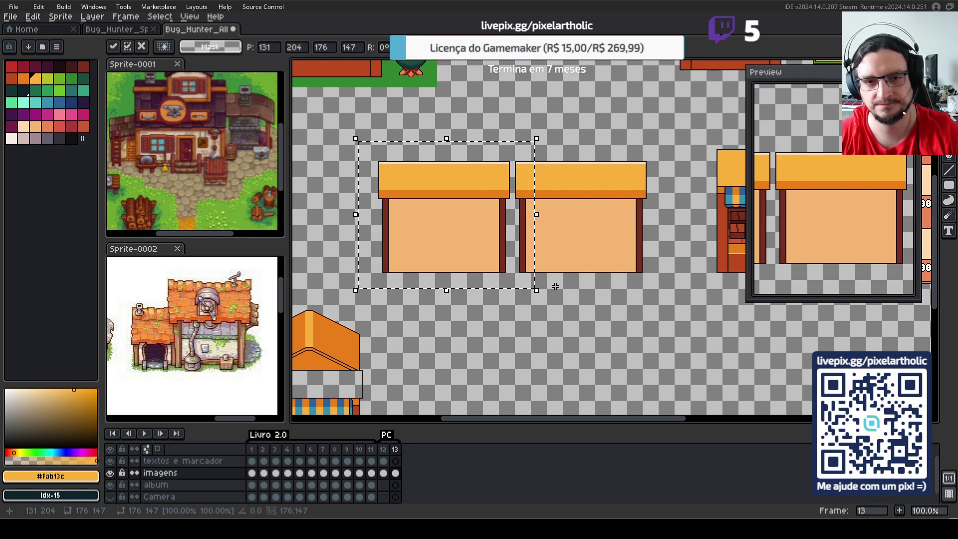
{"action": "left_click", "coordinate": [384, 178]}
{"action": "left_click_drag", "start_coordinate": [355, 130], "coordinate": [435, 290]}
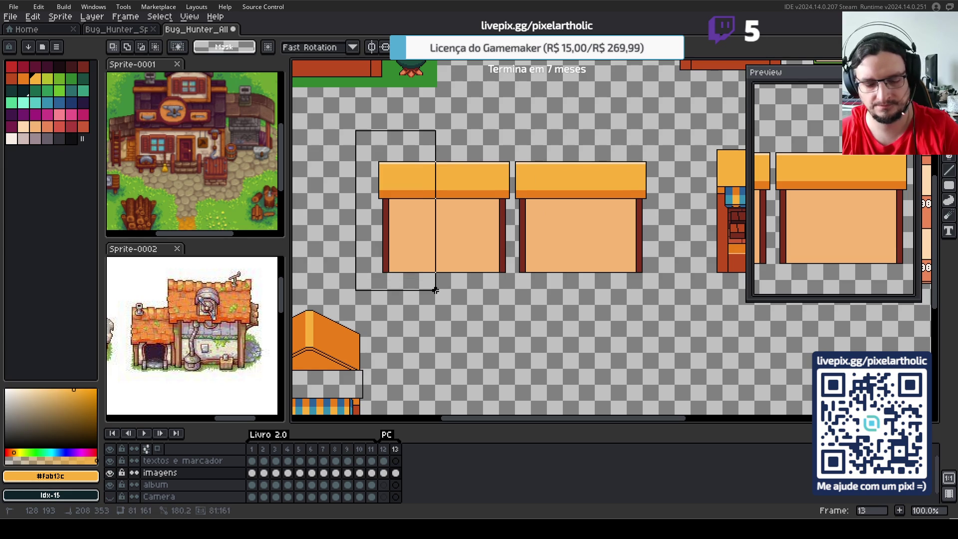
{"action": "left_click", "coordinate": [626, 317]}
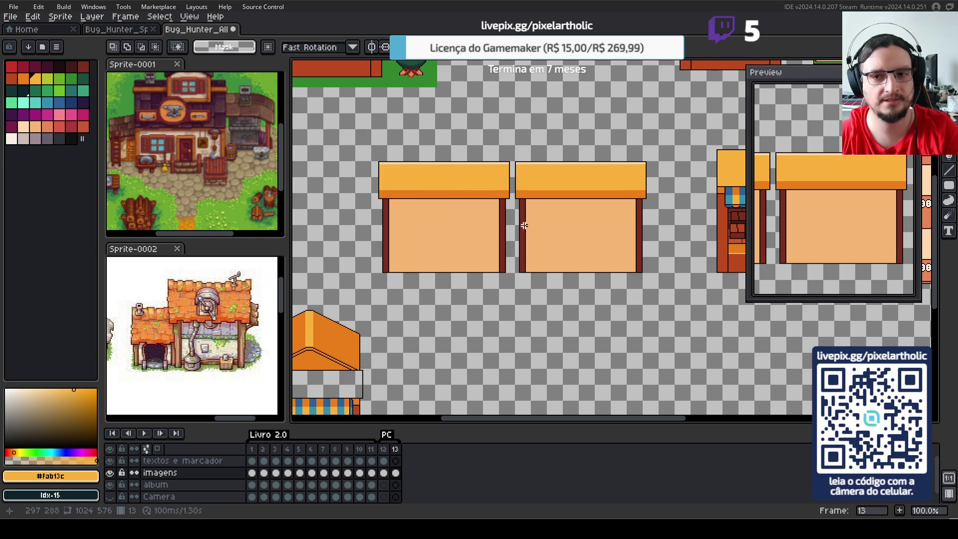
{"action": "key", "text": "F7"}
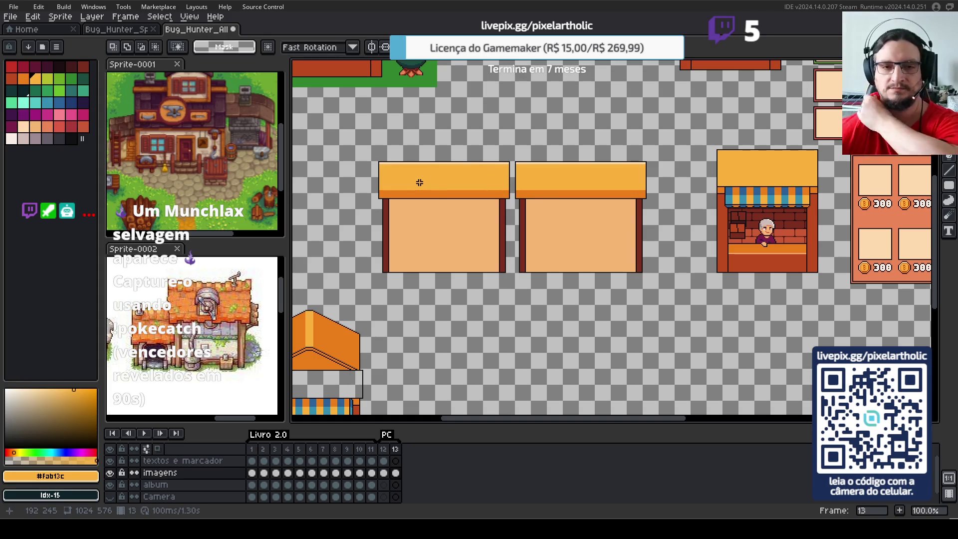
- Sample the pillar's dark red and draw a filled-rectangle door on the left shop's lower wall
{"action": "scroll", "coordinate": [451, 247], "scroll_direction": "up", "scroll_amount": 1}
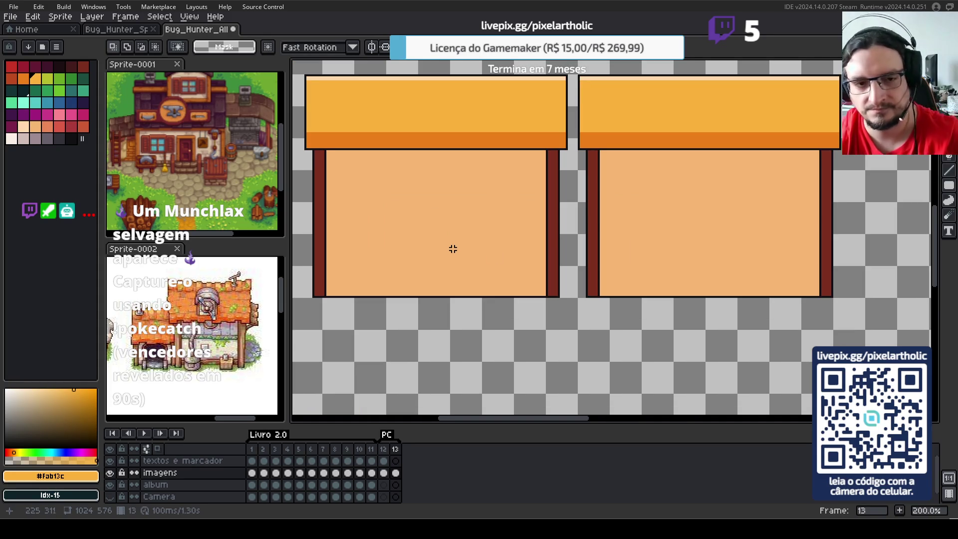
{"action": "key", "text": "i"}
{"action": "left_click", "coordinate": [324, 247]}
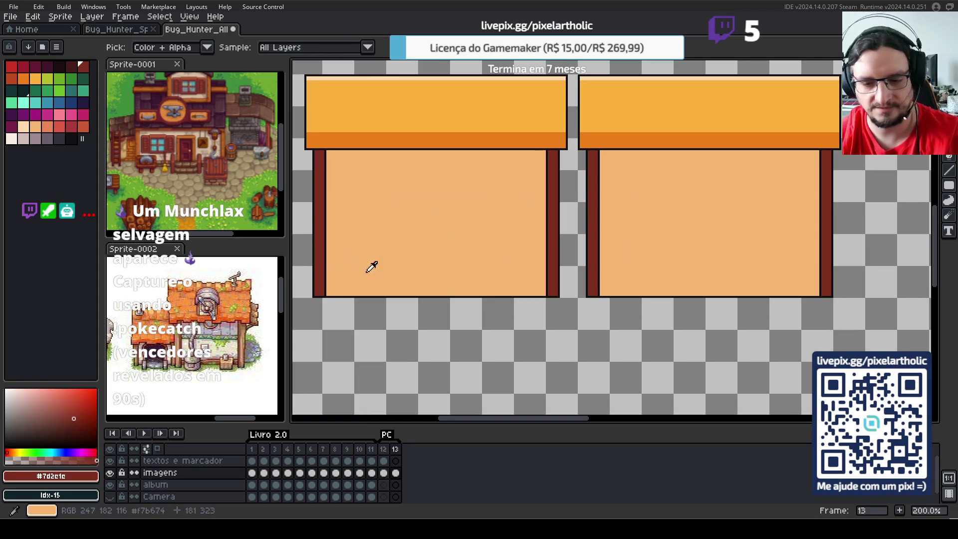
{"action": "key", "text": "m"}
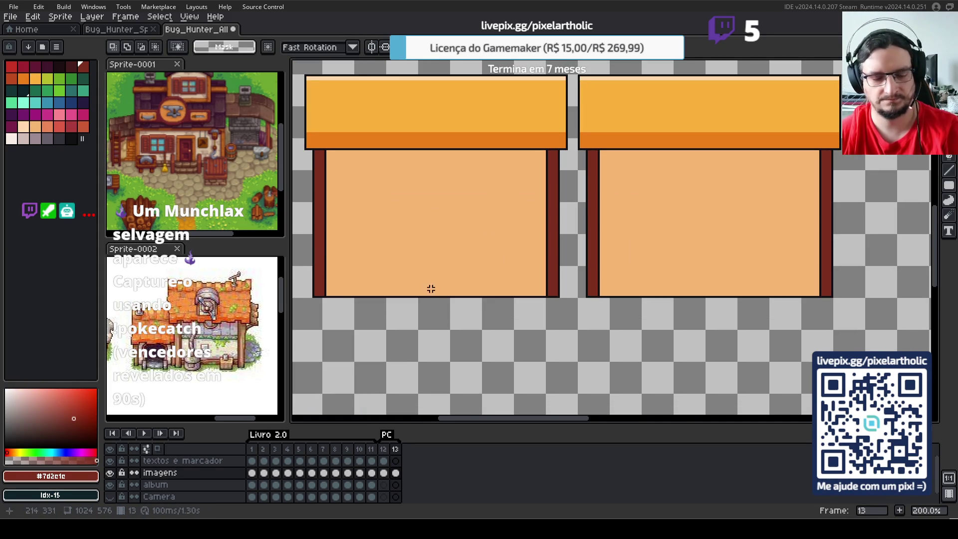
{"action": "key", "text": "d"}
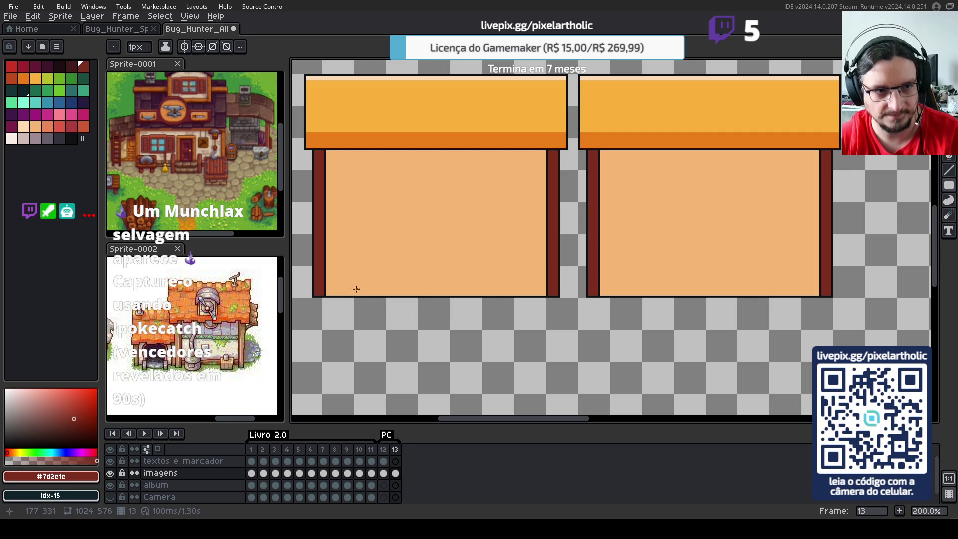
{"action": "left_click_drag", "start_coordinate": [355, 294], "coordinate": [399, 222]}
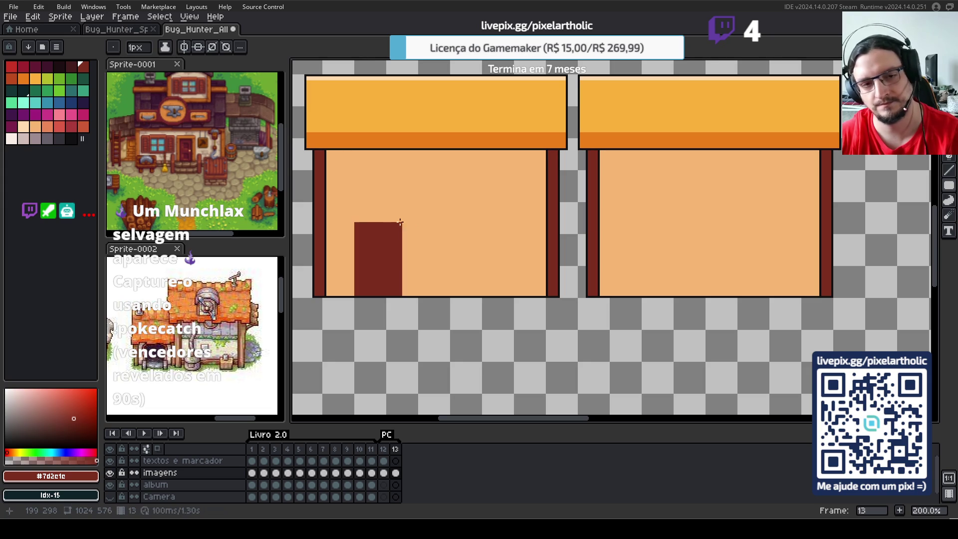
- Choose the orange-red palette swatch Idx-41
{"action": "scroll", "coordinate": [682, 295], "scroll_direction": "down", "scroll_amount": 1}
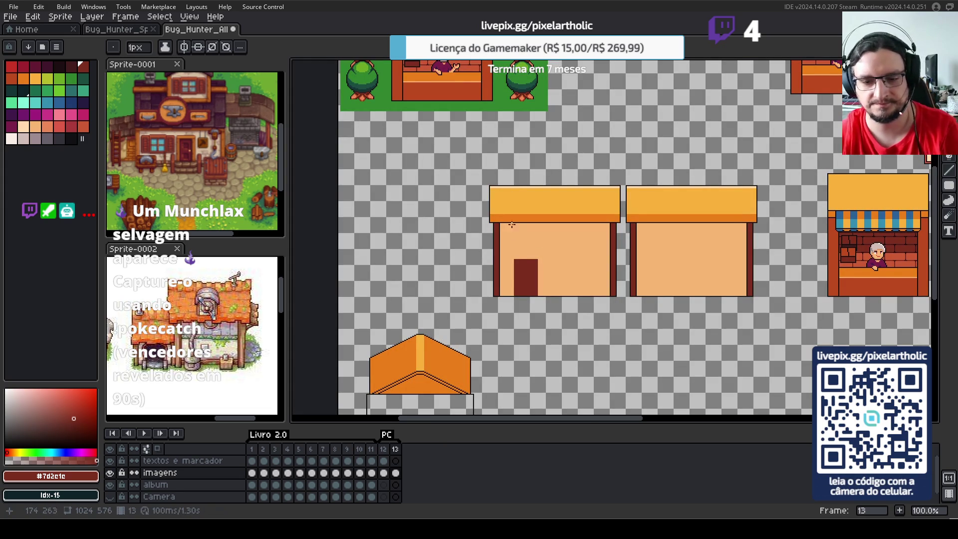
{"action": "scroll", "coordinate": [498, 285], "scroll_direction": "up", "scroll_amount": 1}
{"action": "scroll", "coordinate": [498, 285], "scroll_direction": "up", "scroll_amount": 1}
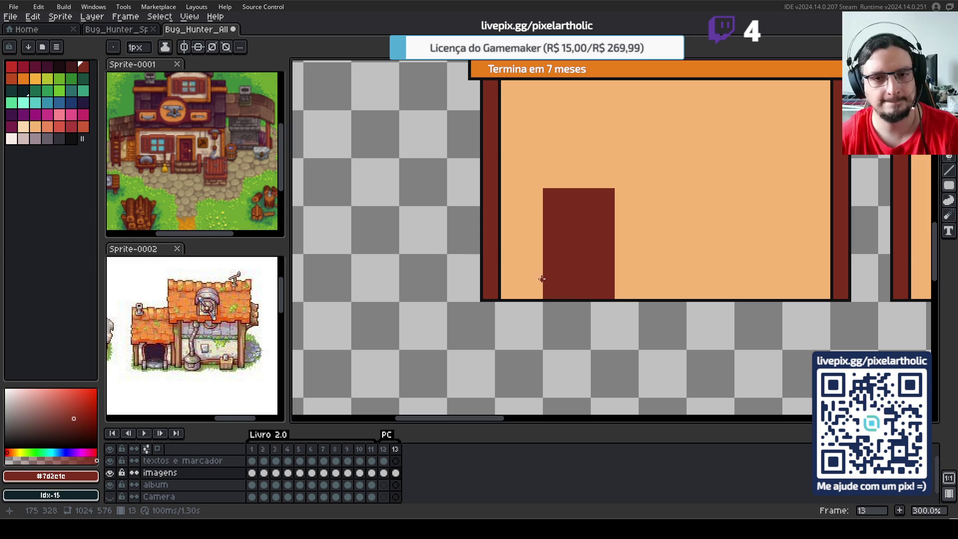
{"action": "left_click", "coordinate": [82, 127]}
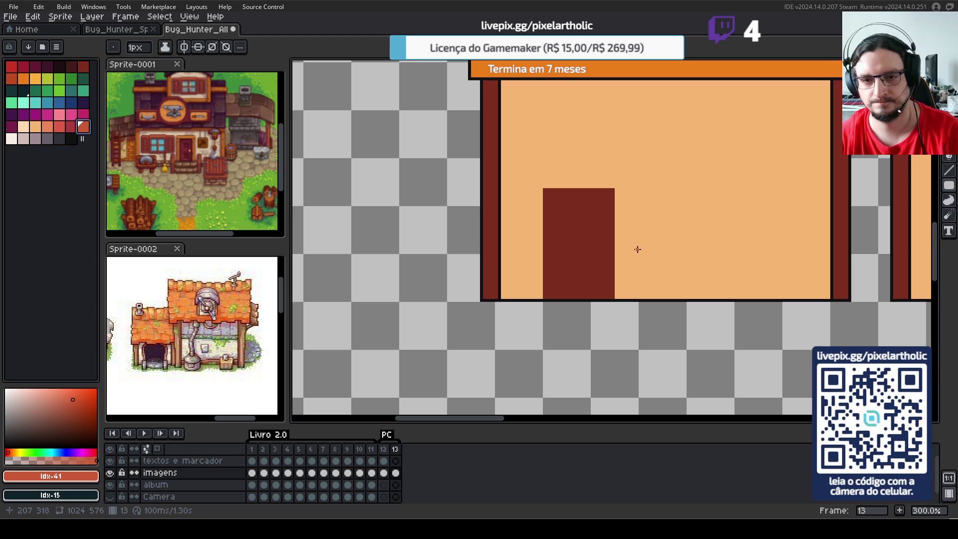
{"action": "left_click_drag", "start_coordinate": [639, 249], "coordinate": [509, 300]}
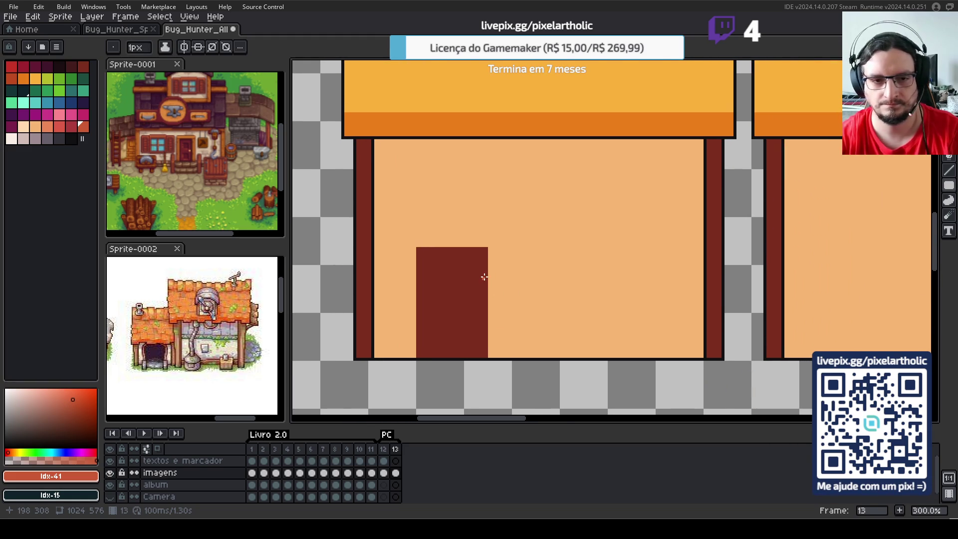
{"action": "scroll", "coordinate": [484, 277], "scroll_direction": "down", "scroll_amount": 1}
{"action": "left_click_drag", "start_coordinate": [721, 263], "coordinate": [449, 258]}
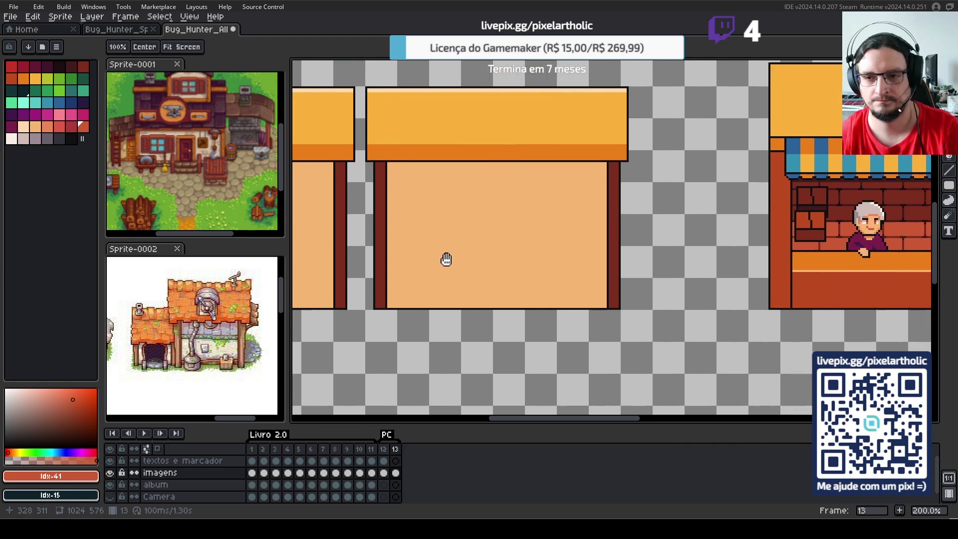
- Select the stall's counter and drag a copy onto empty canvas below the shops
{"action": "left_click_drag", "start_coordinate": [804, 294], "coordinate": [560, 294]}
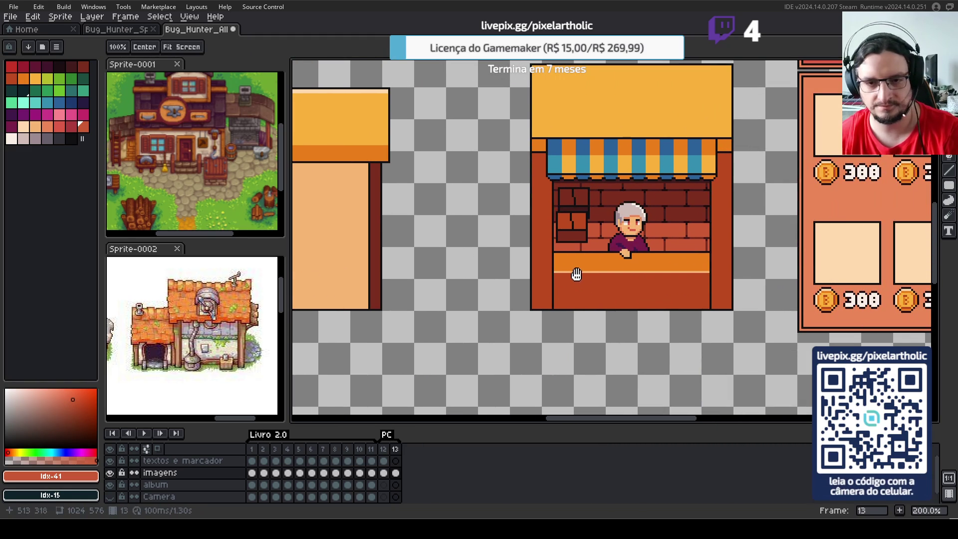
{"action": "key", "text": "m"}
{"action": "left_click_drag", "start_coordinate": [552, 252], "coordinate": [706, 312]}
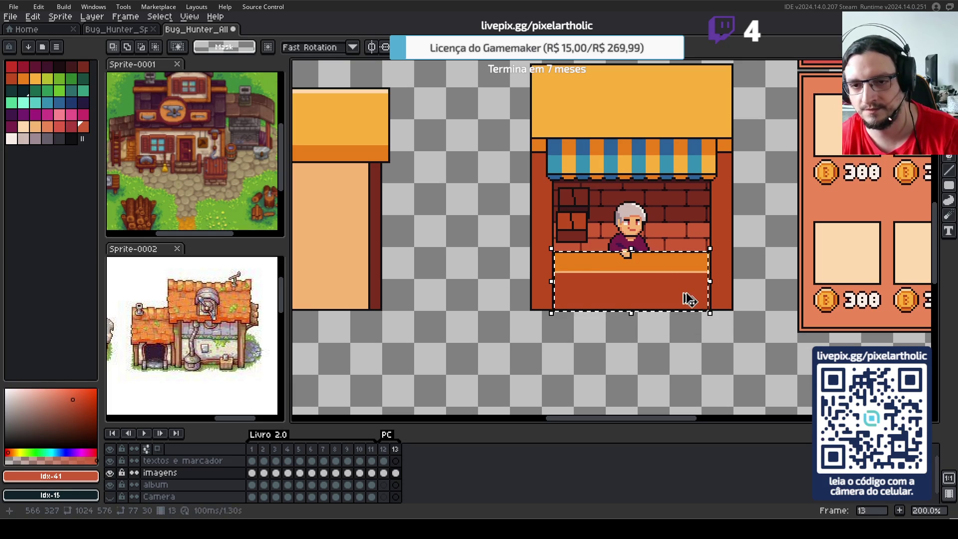
{"action": "left_click", "coordinate": [701, 346]}
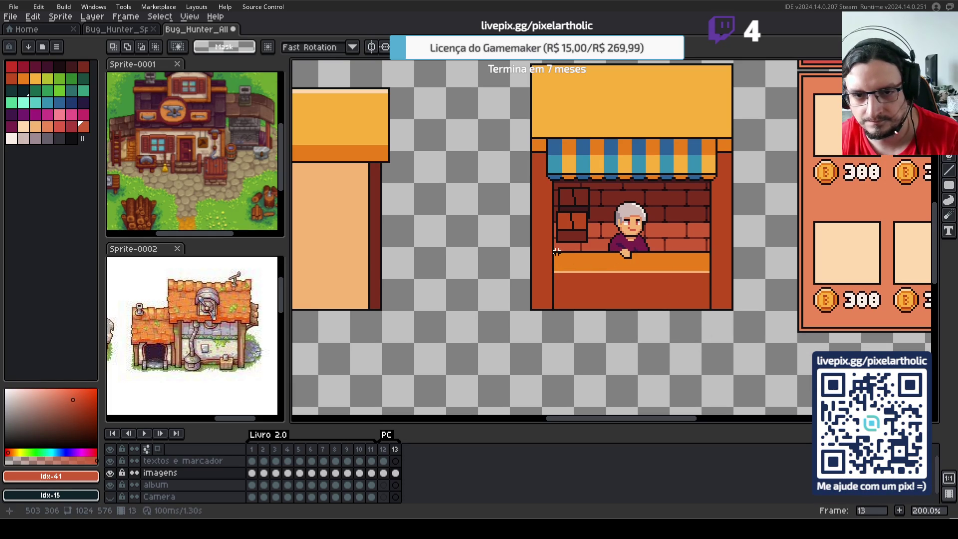
{"action": "left_click_drag", "start_coordinate": [554, 251], "coordinate": [708, 319]}
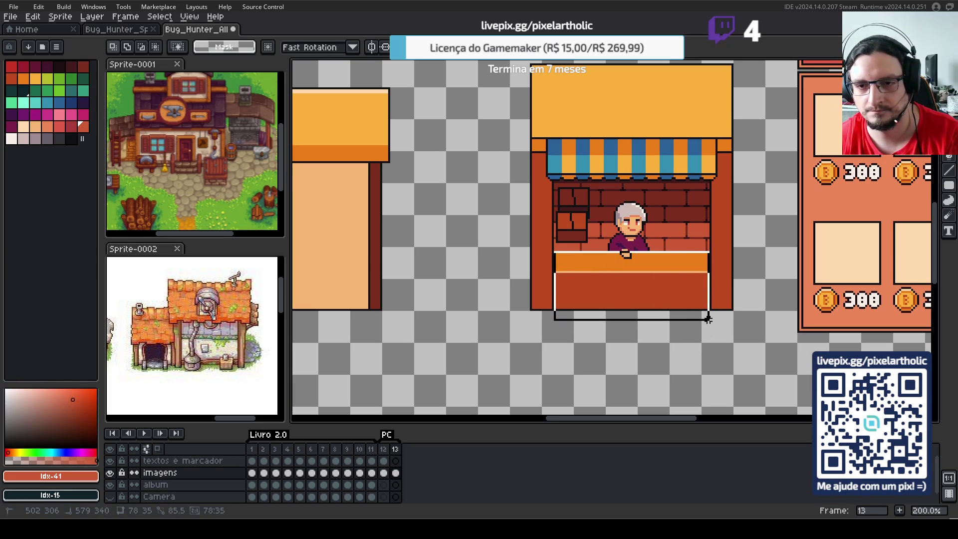
{"action": "left_click_drag", "start_coordinate": [674, 289], "coordinate": [494, 367]}
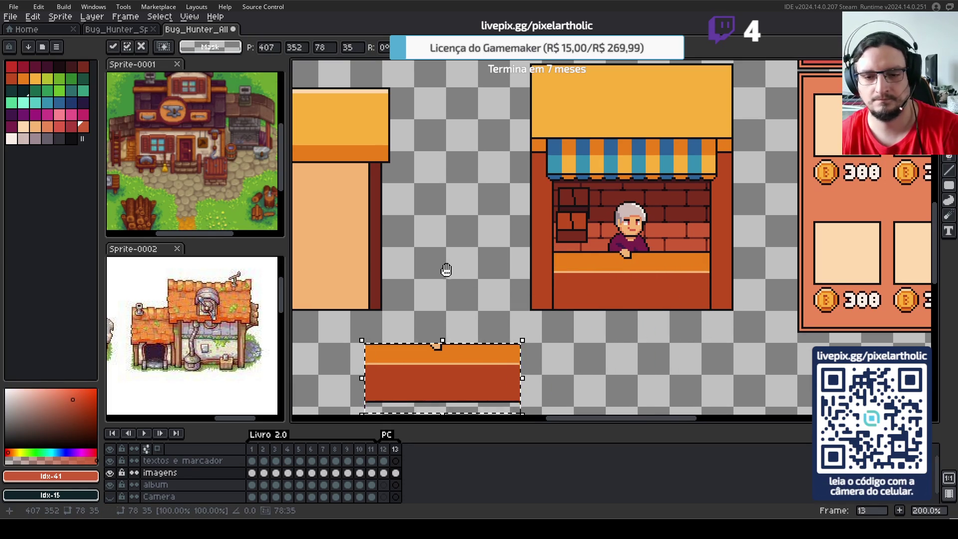
- Shift the counter copy further left and down, and sample its black outline and orange top colours
{"action": "scroll", "coordinate": [619, 246], "scroll_direction": "down", "scroll_amount": 2}
{"action": "scroll", "coordinate": [618, 246], "scroll_direction": "left", "scroll_amount": 4}
{"action": "left_click_drag", "start_coordinate": [619, 245], "coordinate": [413, 276]}
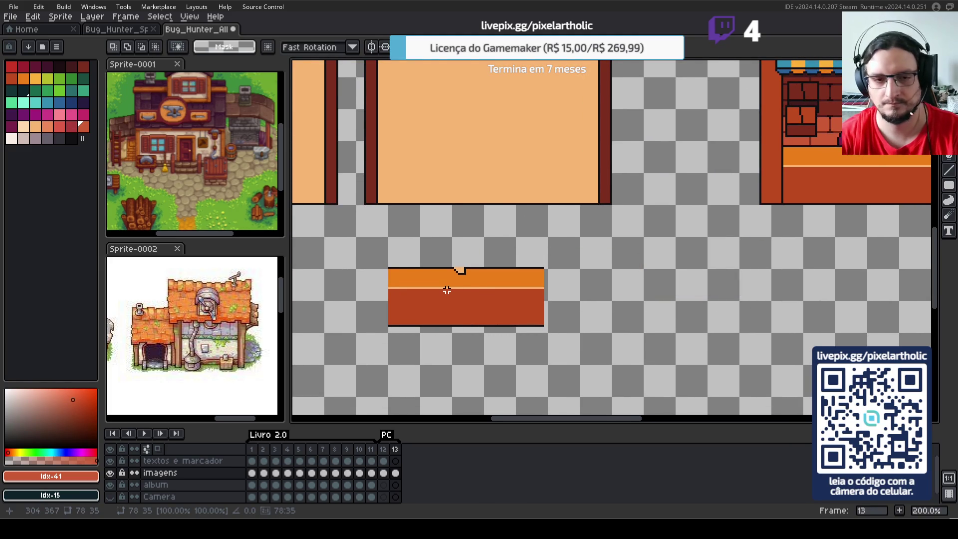
{"action": "scroll", "coordinate": [447, 290], "scroll_direction": "up", "scroll_amount": 1}
{"action": "key", "text": "i"}
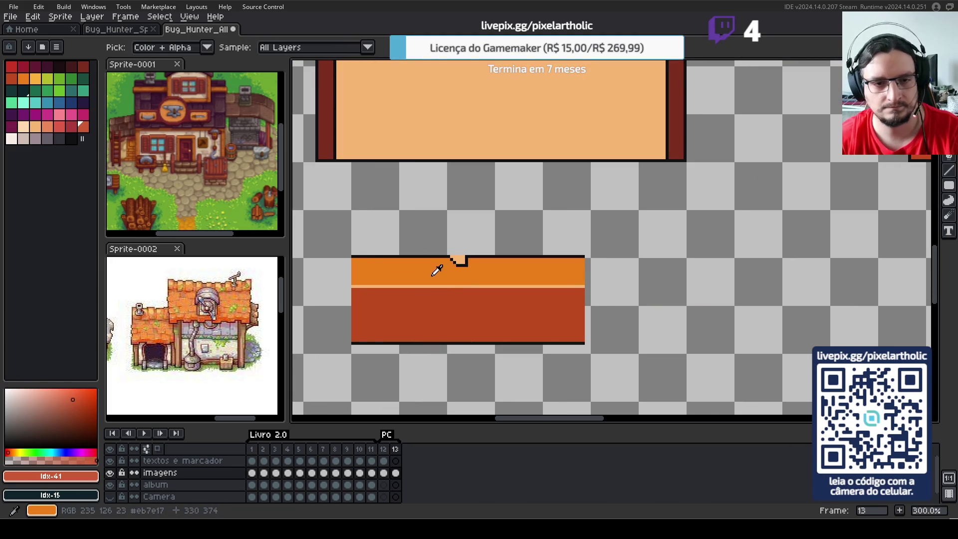
{"action": "left_click", "coordinate": [451, 258]}
{"action": "key", "text": "b"}
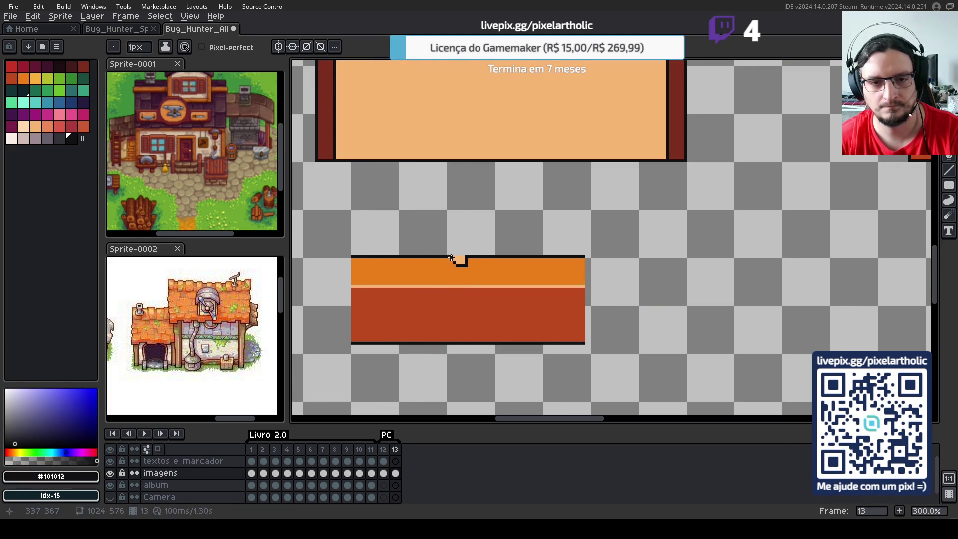
{"action": "left_click", "coordinate": [452, 262], "text": "alt"}
{"action": "key", "text": "u"}
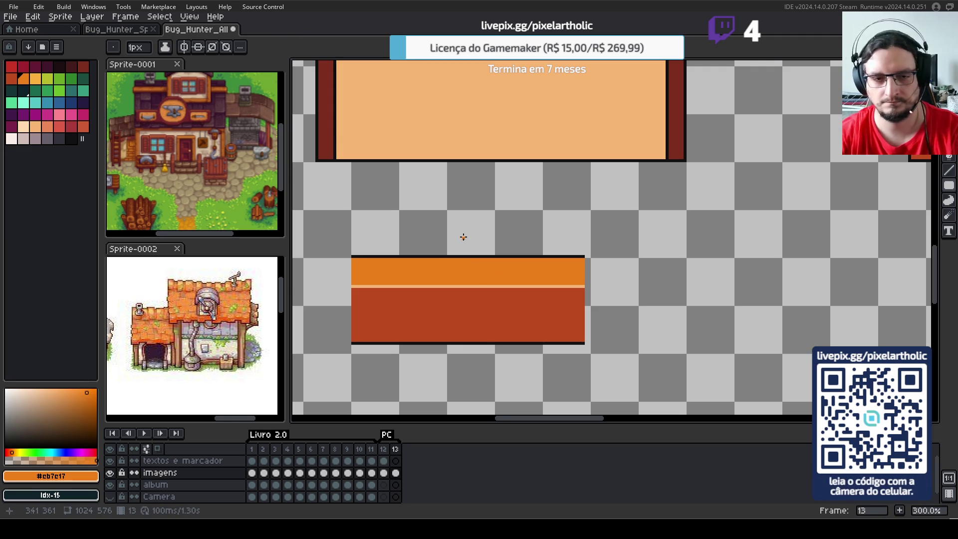
{"action": "scroll", "coordinate": [519, 213], "scroll_direction": "down", "scroll_amount": 1}
{"action": "left_click_drag", "start_coordinate": [543, 215], "coordinate": [582, 280]}
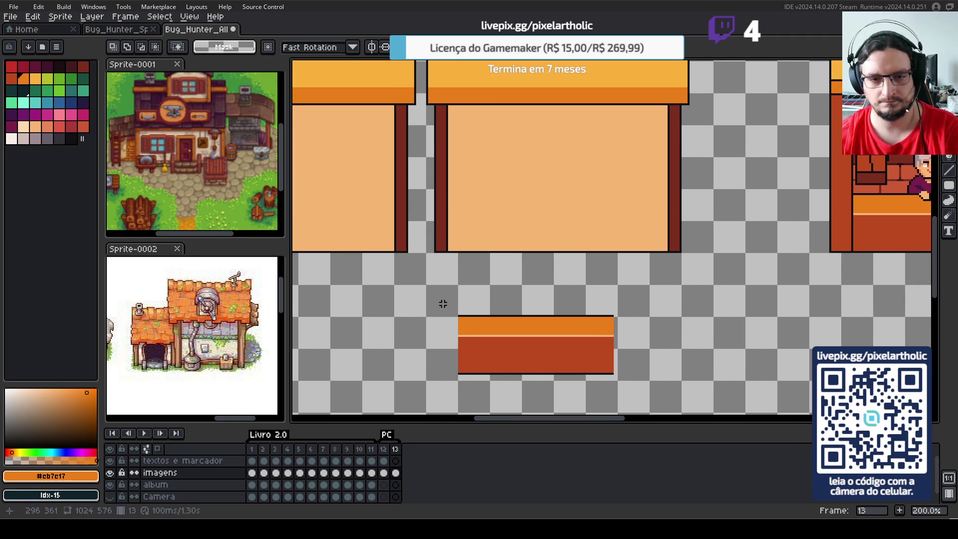
- Move the copied counter up toward the shops and nudge the strip below it upward
{"action": "left_click_drag", "start_coordinate": [441, 296], "coordinate": [660, 385]}
{"action": "mouse_move", "coordinate": [595, 353]}
{"action": "left_mouse_down"}
{"action": "mouse_move", "coordinate": [599, 312]}
{"action": "mouse_move", "coordinate": [597, 345]}
{"action": "mouse_move", "coordinate": [609, 293]}
{"action": "mouse_move", "coordinate": [620, 298]}
{"action": "left_mouse_up"}
{"action": "left_click", "coordinate": [628, 335]}
{"action": "left_click_drag", "start_coordinate": [461, 306], "coordinate": [678, 351]}
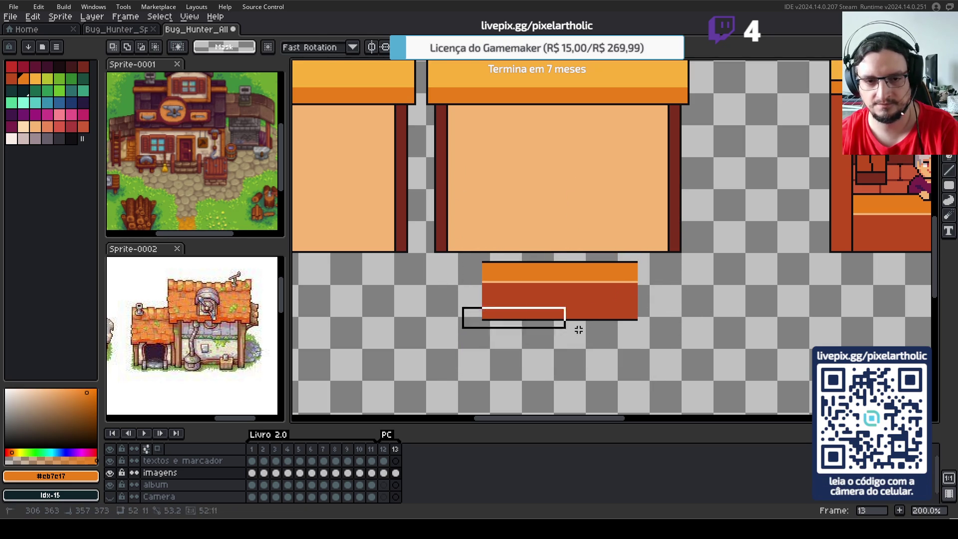
{"action": "key", "text": "Up"}
{"action": "key", "text": "Up"}
{"action": "key", "text": "Up"}
{"action": "left_click", "coordinate": [726, 327]}
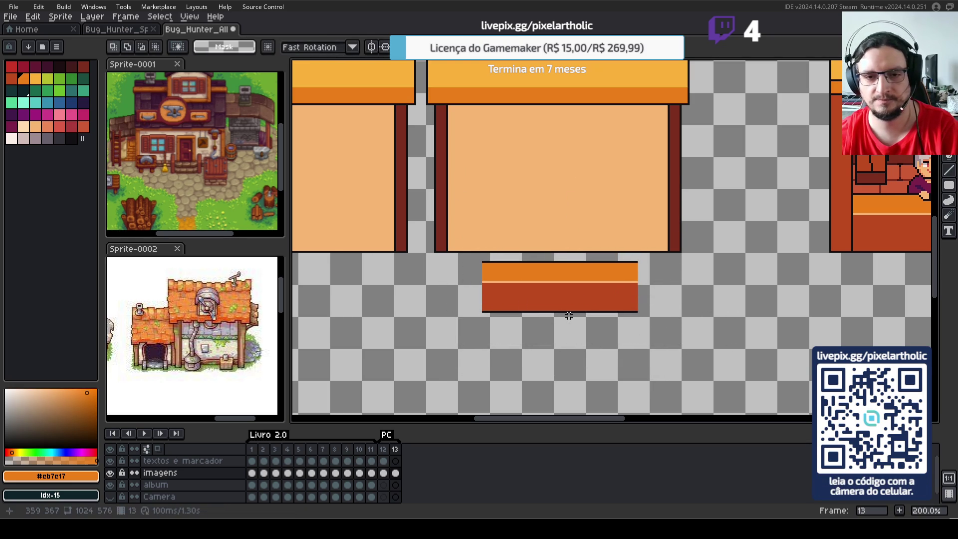
- Raise the counter's bottom strip, then place the whole counter in the right shop's lower part
{"action": "left_click_drag", "start_coordinate": [472, 277], "coordinate": [643, 335]}
{"action": "key", "text": "Up"}
{"action": "left_click", "coordinate": [696, 349]}
{"action": "left_click_drag", "start_coordinate": [474, 255], "coordinate": [670, 337]}
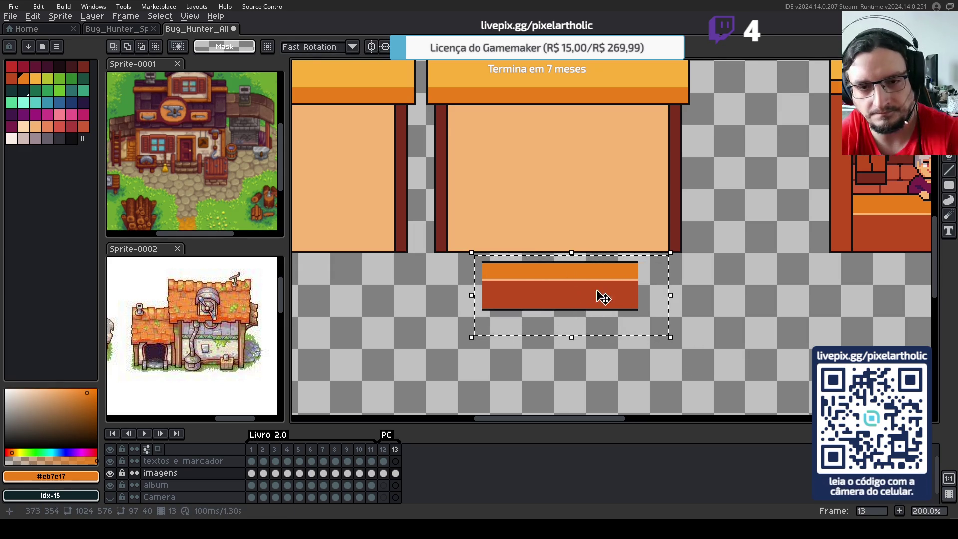
{"action": "mouse_move", "coordinate": [569, 304]}
{"action": "left_mouse_down"}
{"action": "mouse_move", "coordinate": [574, 234]}
{"action": "mouse_move", "coordinate": [574, 246]}
{"action": "left_mouse_up"}
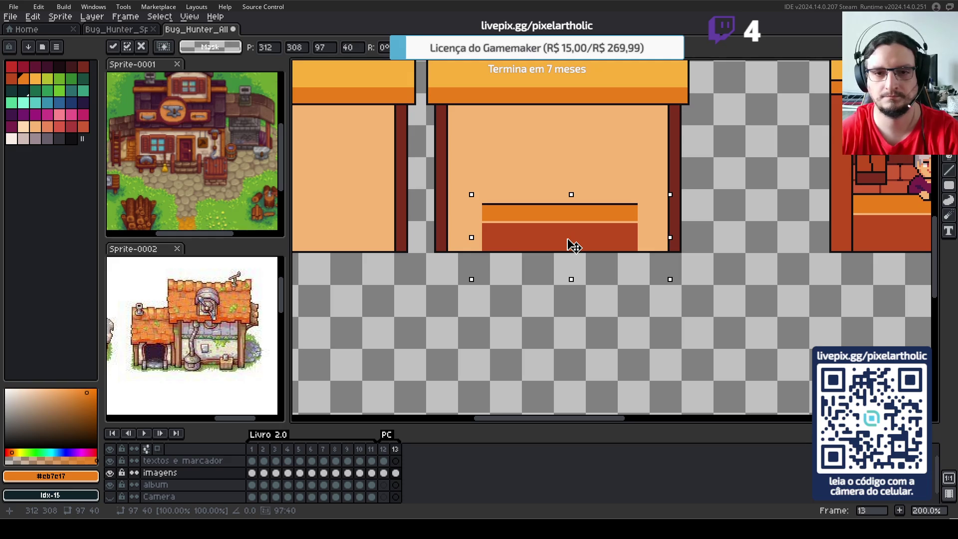
{"action": "left_click", "coordinate": [494, 190]}
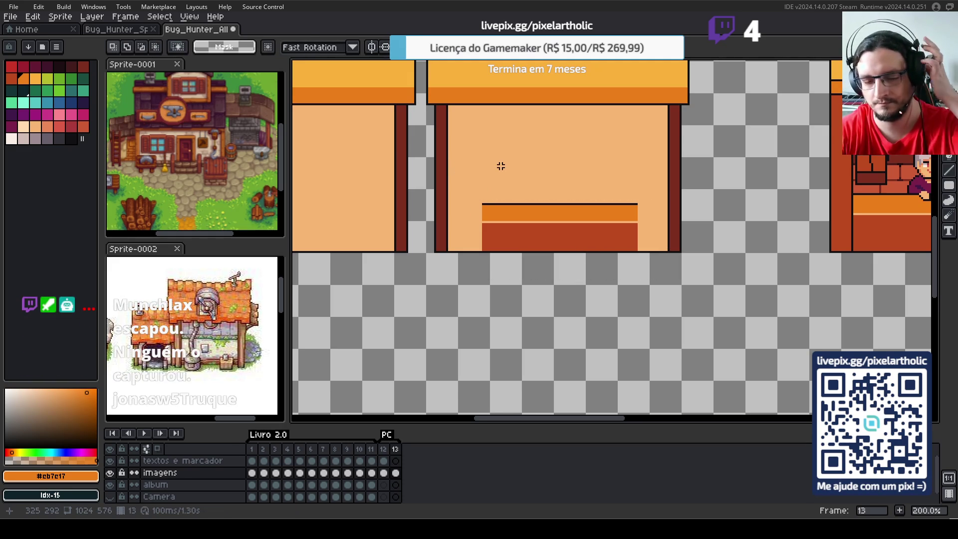
- Sample black and draw dark vertical outlines on the counter's left and right edges
{"action": "scroll", "coordinate": [500, 166], "scroll_direction": "up", "scroll_amount": 1}
{"action": "key", "text": "i"}
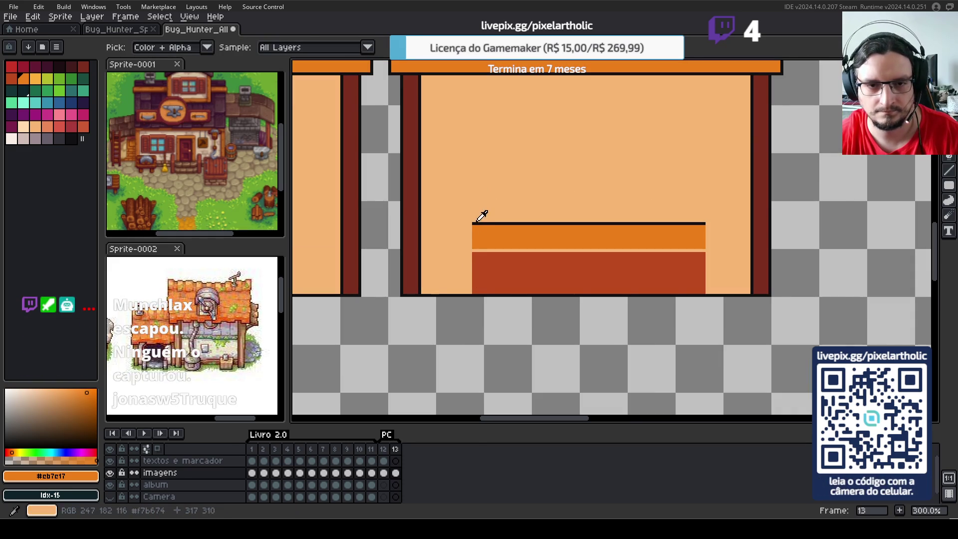
{"action": "left_click", "coordinate": [475, 222]}
{"action": "key", "text": "b"}
{"action": "left_click", "coordinate": [470, 223]}
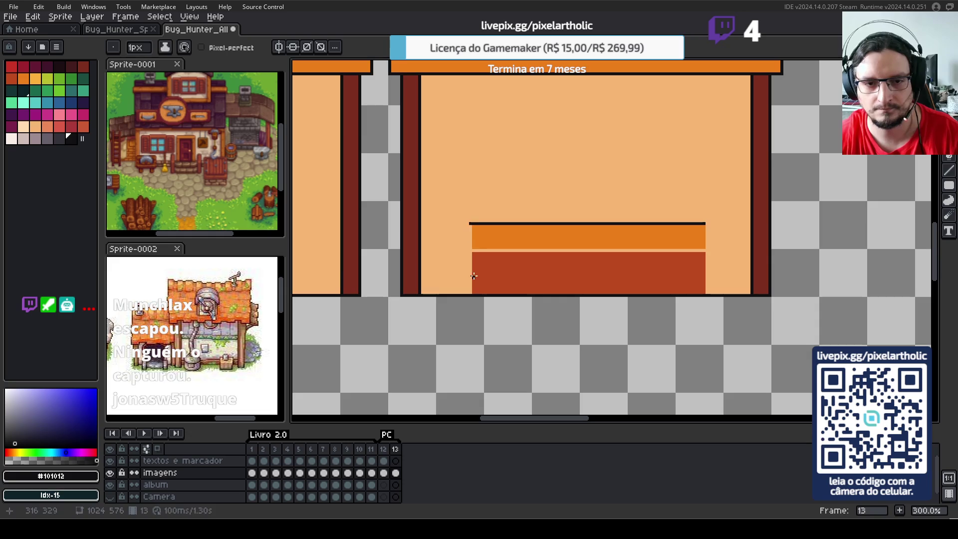
{"action": "left_click", "coordinate": [469, 293], "text": "shift"}
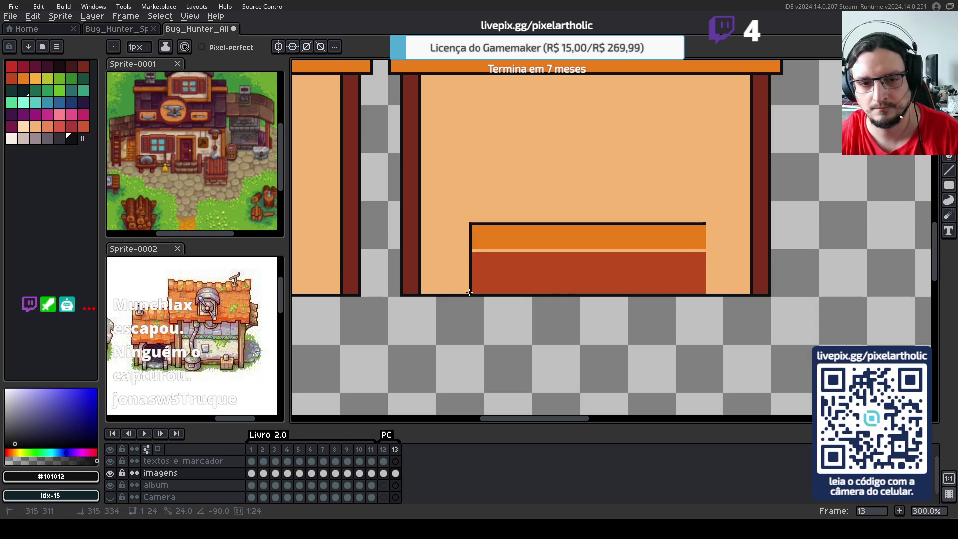
{"action": "left_click", "coordinate": [706, 224]}
{"action": "left_click", "coordinate": [707, 295], "text": "shift"}
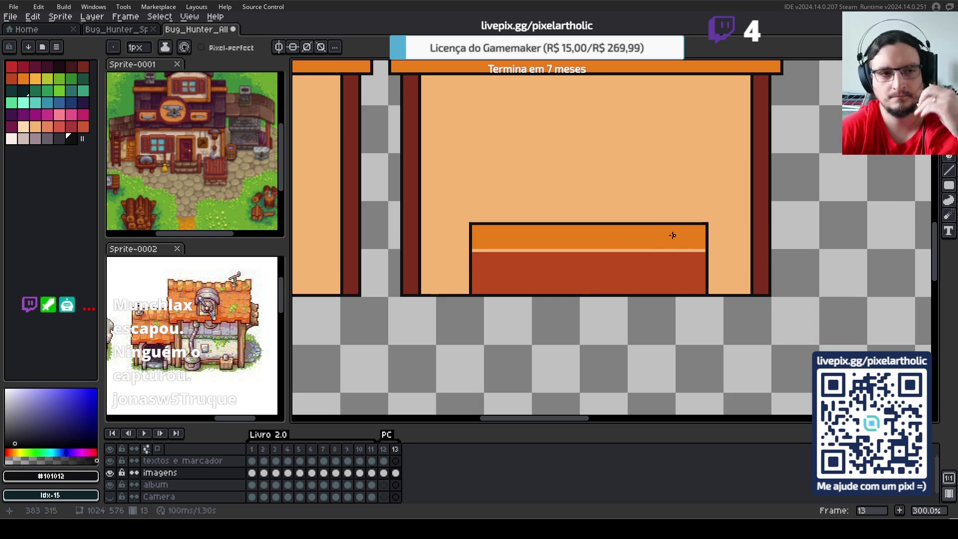
{"action": "scroll", "coordinate": [583, 217], "scroll_direction": "down", "scroll_amount": 1}
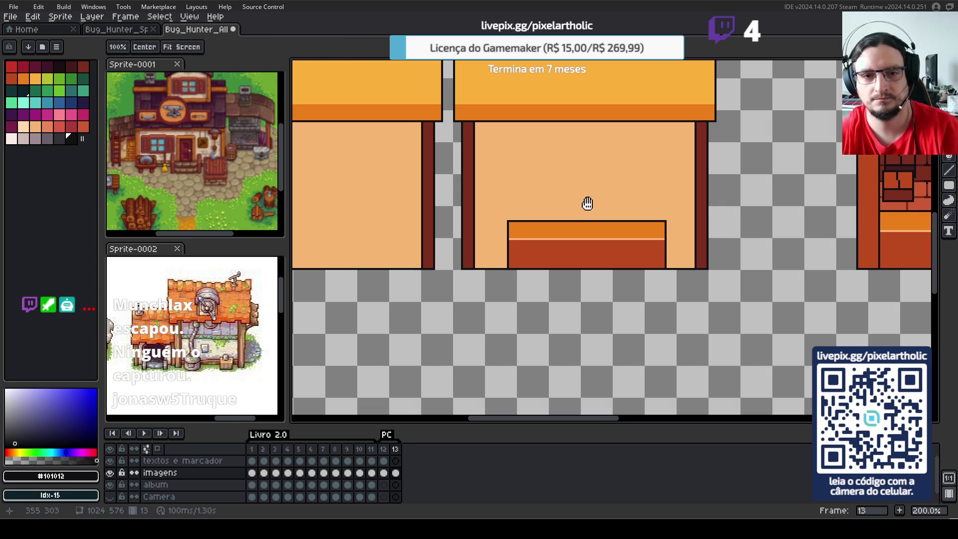
{"action": "left_click_drag", "start_coordinate": [586, 211], "coordinate": [557, 283]}
{"action": "key", "text": "u"}
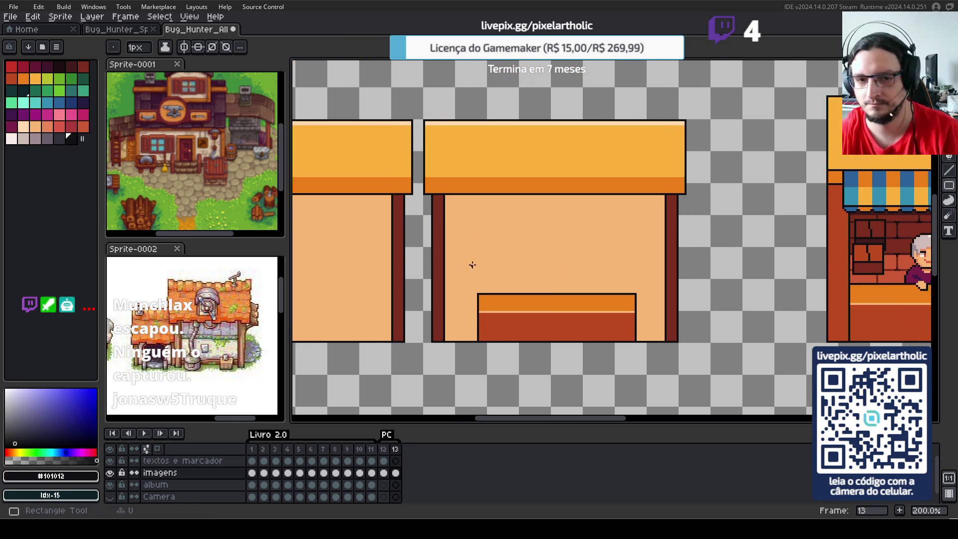
- Draw a rectangular window above the counter and fill it with dark grey
{"action": "mouse_move", "coordinate": [478, 294]}
{"action": "left_mouse_down"}
{"action": "mouse_move", "coordinate": [618, 246]}
{"action": "mouse_move", "coordinate": [635, 222]}
{"action": "left_mouse_up"}
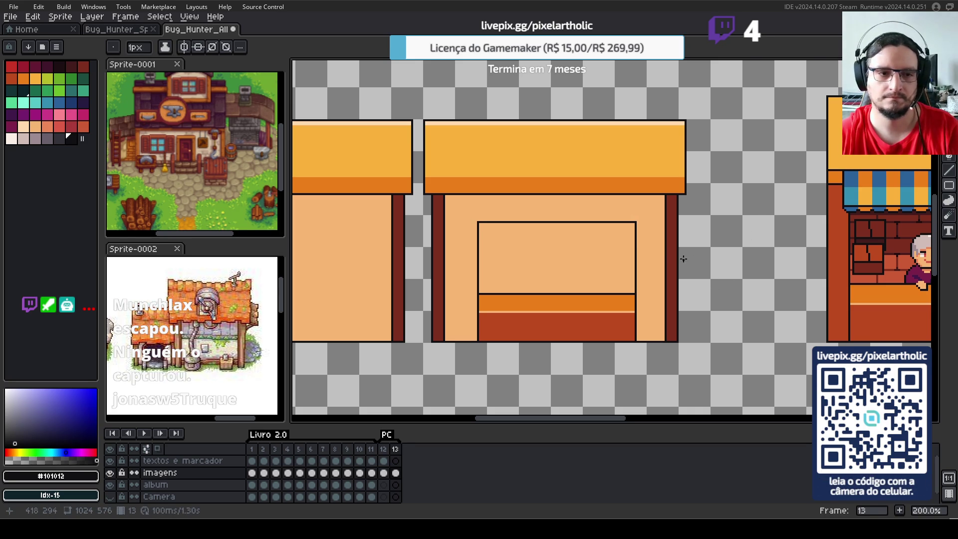
{"action": "left_click", "coordinate": [59, 138]}
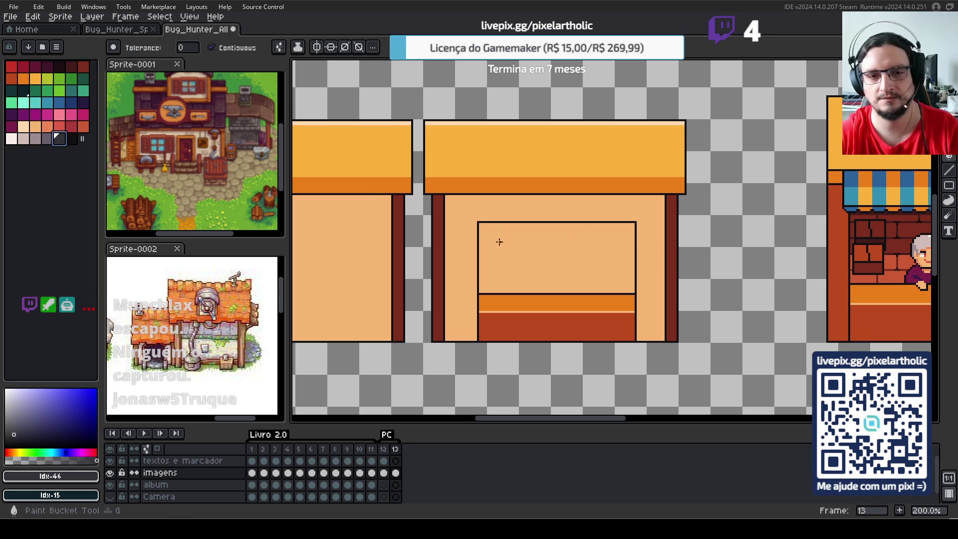
{"action": "key", "text": "f"}
{"action": "left_click", "coordinate": [525, 273]}
{"action": "scroll", "coordinate": [541, 274], "scroll_direction": "down", "scroll_amount": 1}
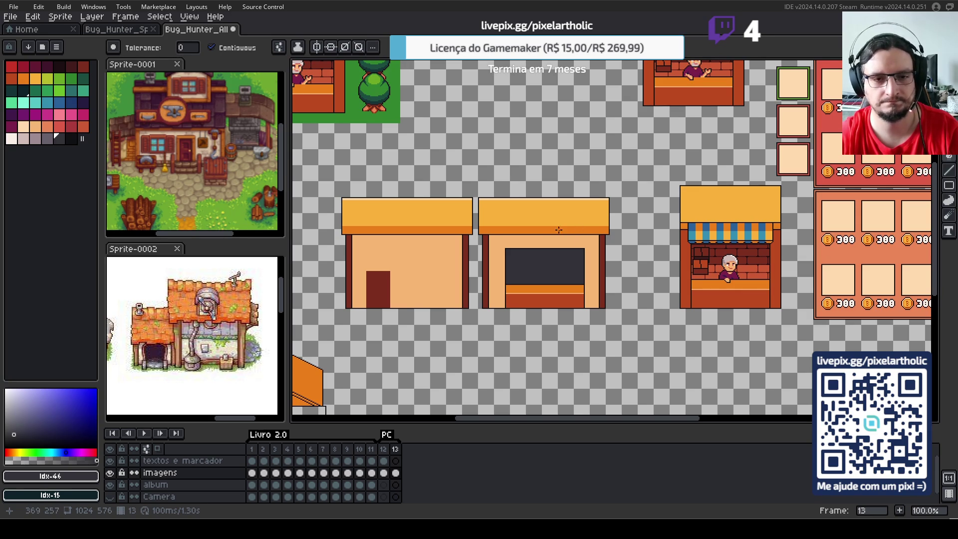
- Select the left shop and nudge it left, further from the right shop
{"action": "key", "text": "s"}
{"action": "left_click_drag", "start_coordinate": [320, 167], "coordinate": [474, 320]}
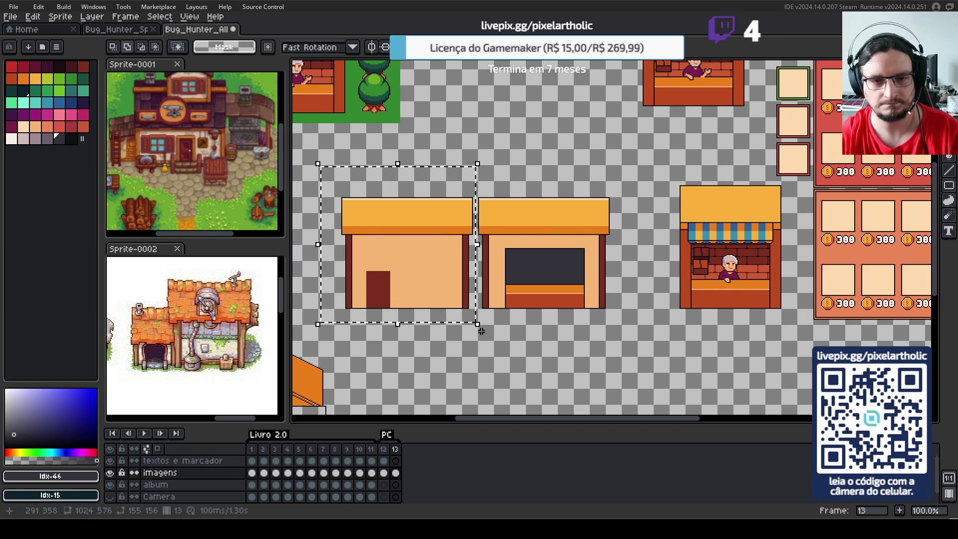
{"action": "key", "text": "Left"}
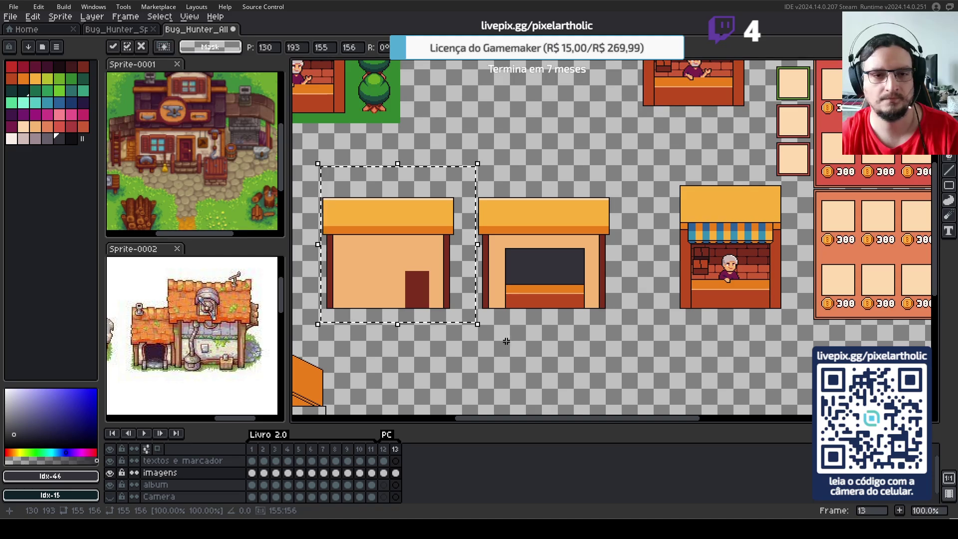
{"action": "left_click", "coordinate": [544, 361]}
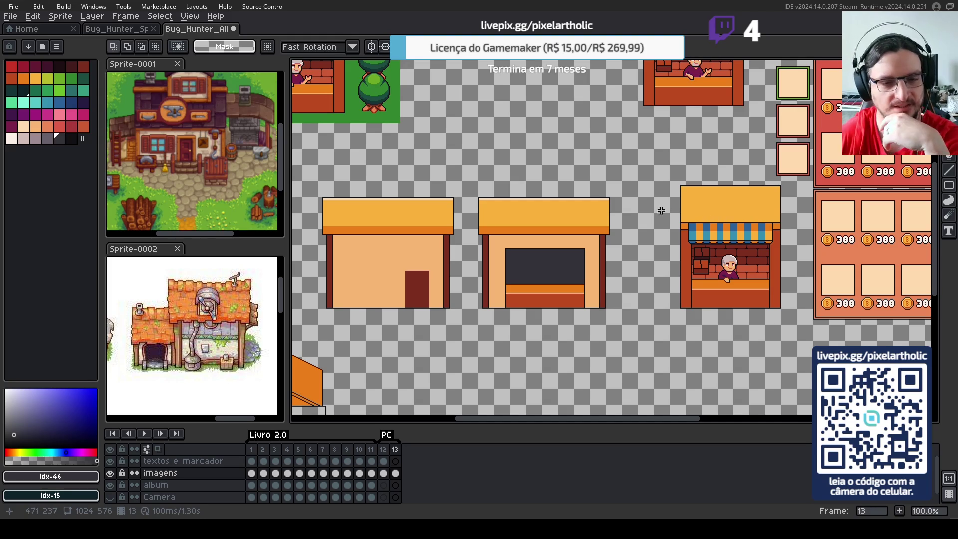
{"action": "scroll", "coordinate": [457, 228], "scroll_direction": "up", "scroll_amount": 1}
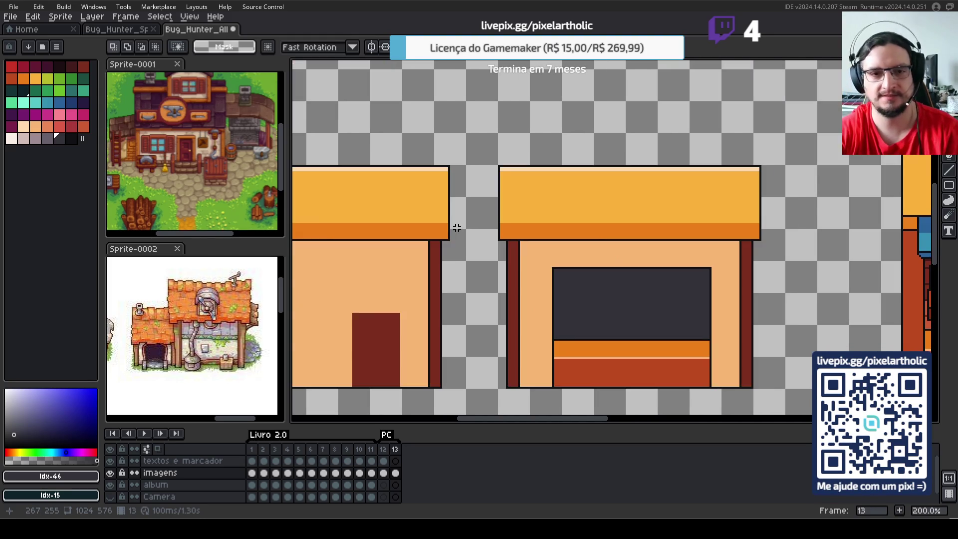
{"action": "scroll", "coordinate": [467, 228], "scroll_direction": "down", "scroll_amount": 2}
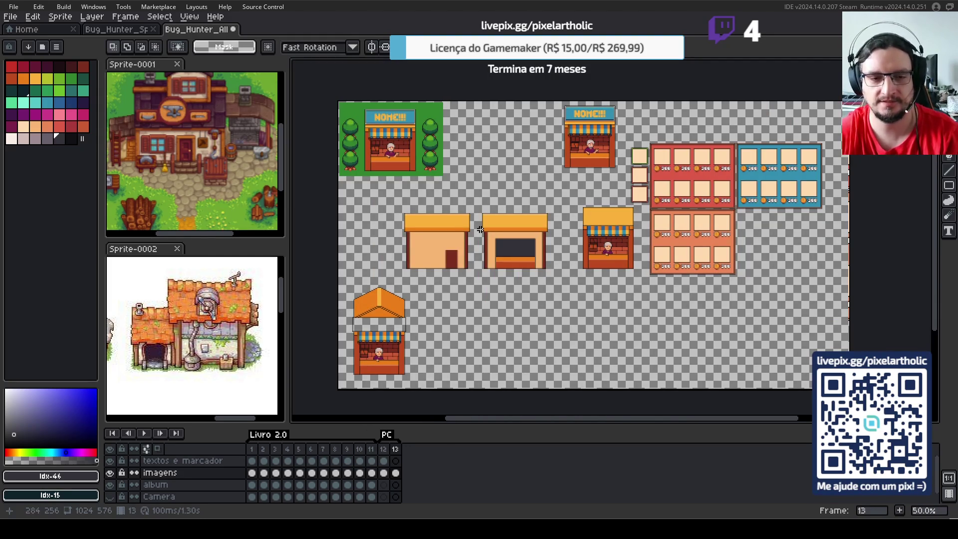
{"action": "scroll", "coordinate": [480, 229], "scroll_direction": "up", "scroll_amount": 1}
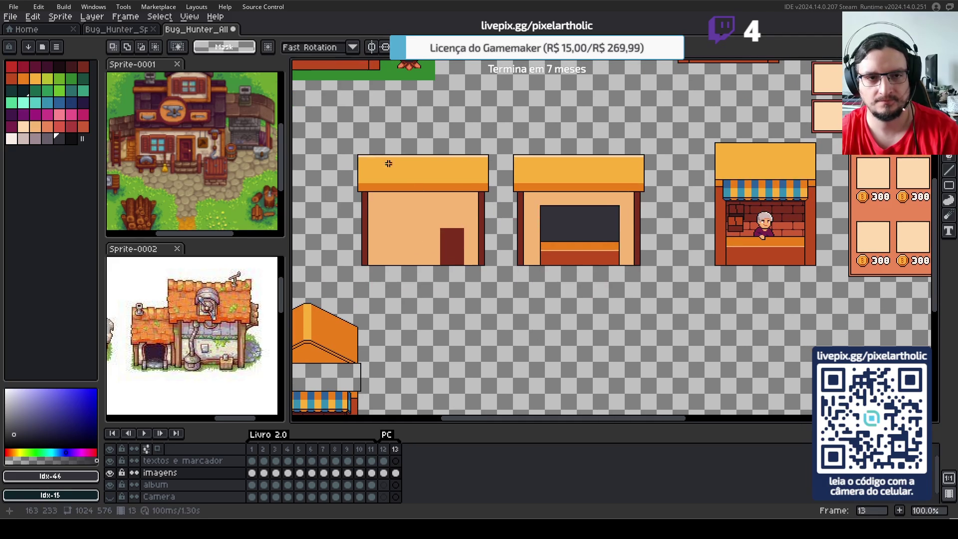
- Duplicate both shops and place the copy below the originals
{"action": "left_click_drag", "start_coordinate": [339, 129], "coordinate": [660, 289]}
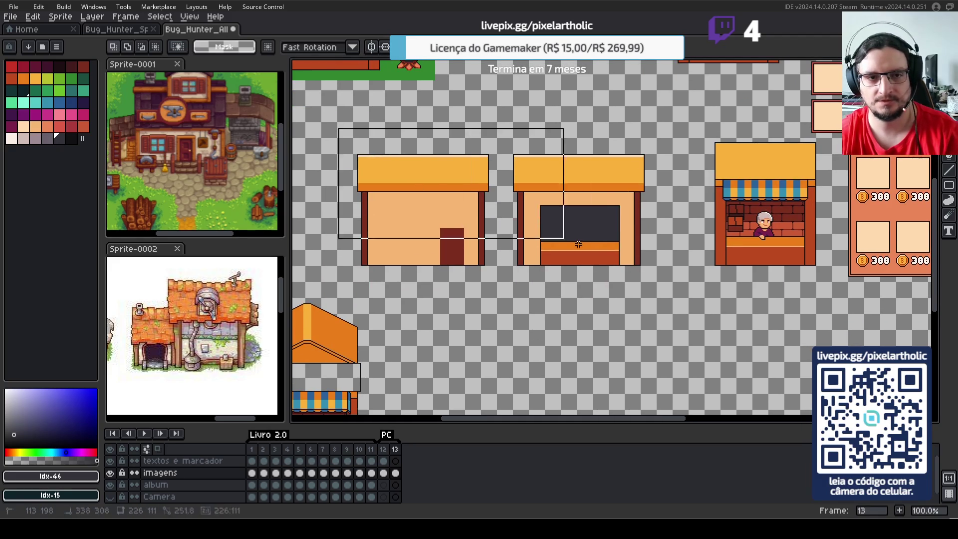
{"action": "left_click_drag", "start_coordinate": [569, 216], "coordinate": [635, 380]}
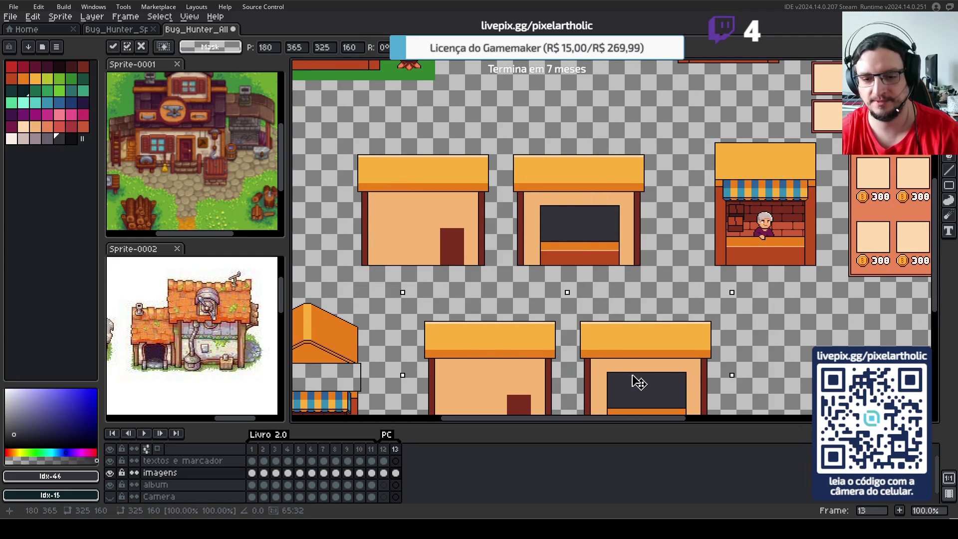
{"action": "scroll", "coordinate": [555, 166], "scroll_direction": "up", "scroll_amount": 1}
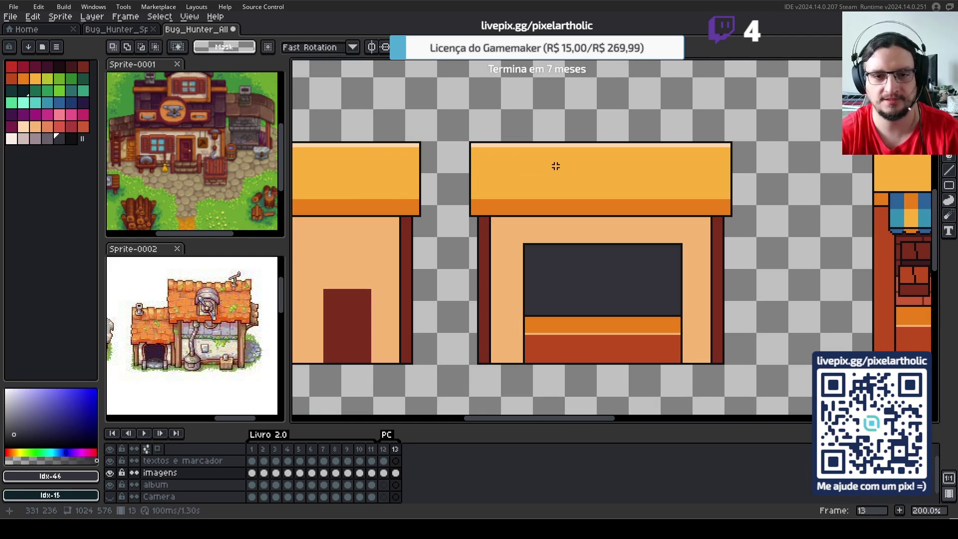
{"action": "scroll", "coordinate": [579, 304], "scroll_direction": "left", "scroll_amount": 4}
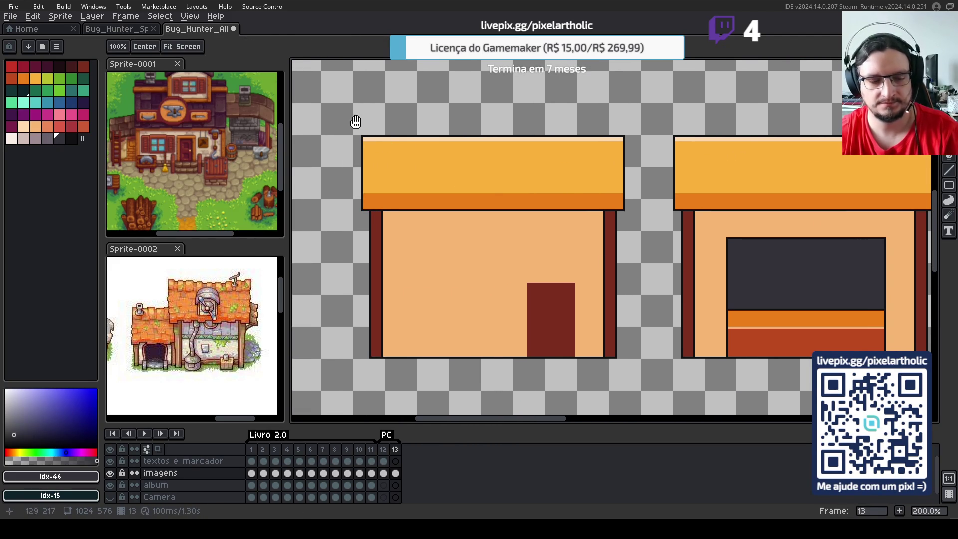
- Nudge the left shop right until its roof joins the right shop's roof
{"action": "left_click_drag", "start_coordinate": [342, 108], "coordinate": [625, 366]}
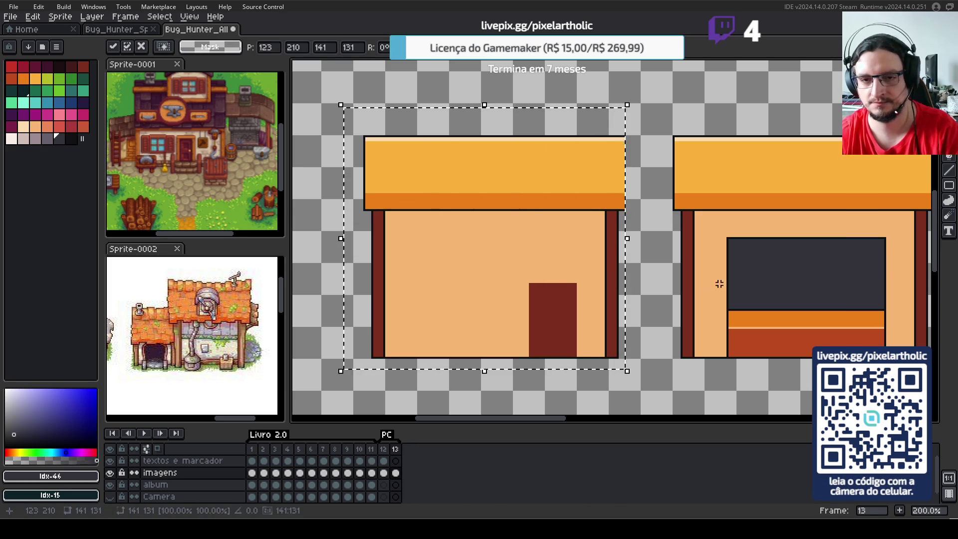
{"action": "key", "text": "Right"}
{"action": "key", "text": "Right"}
{"action": "key", "text": "Right"}
{"action": "key", "text": "Right"}
{"action": "key", "text": "Right"}
{"action": "key", "text": "Right"}
{"action": "key", "text": "Right"}
{"action": "key", "text": "Right"}
{"action": "key", "text": "Right"}
{"action": "key", "text": "Right"}
{"action": "key", "text": "Right"}
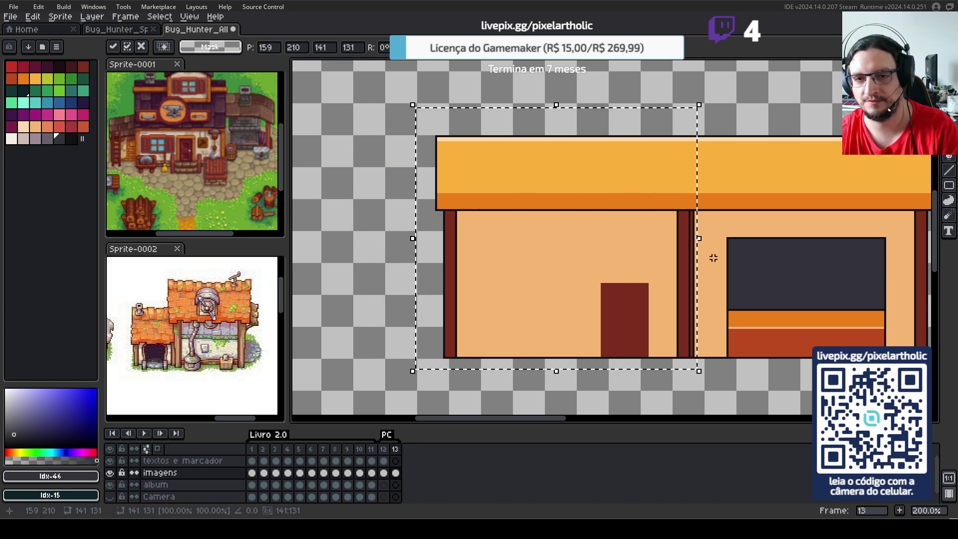
{"action": "key", "text": "Right"}
{"action": "key", "text": "Right"}
{"action": "key", "text": "Right"}
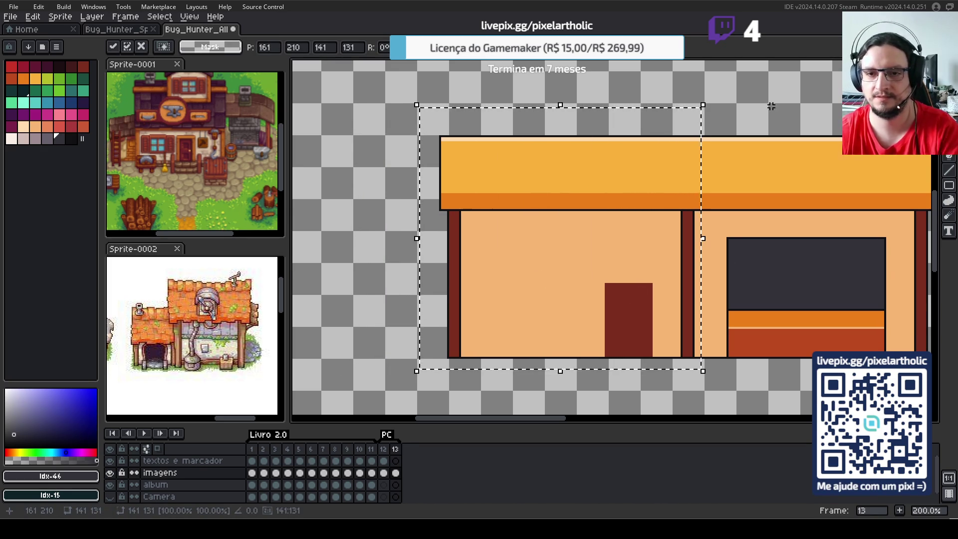
{"action": "left_click", "coordinate": [789, 100]}
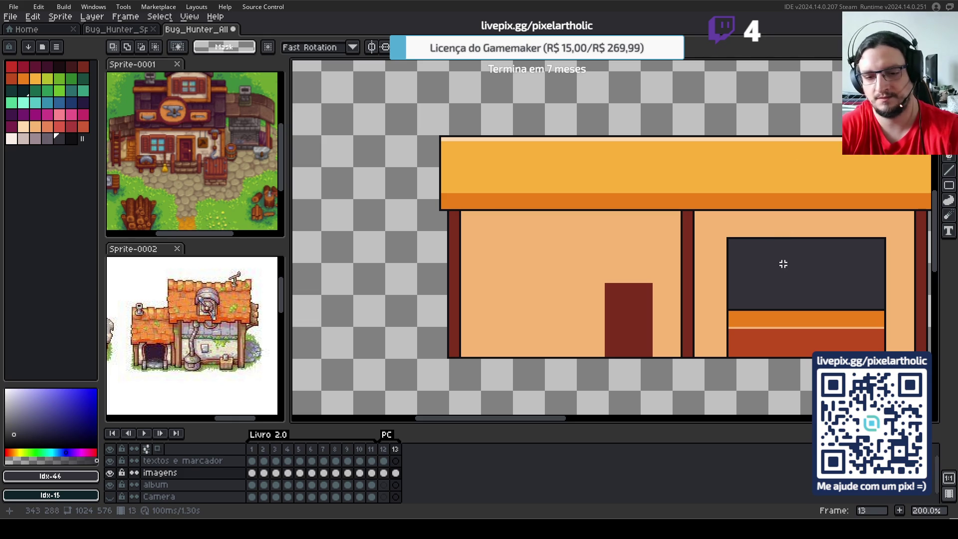
{"action": "scroll", "coordinate": [779, 258], "scroll_direction": "down", "scroll_amount": 2}
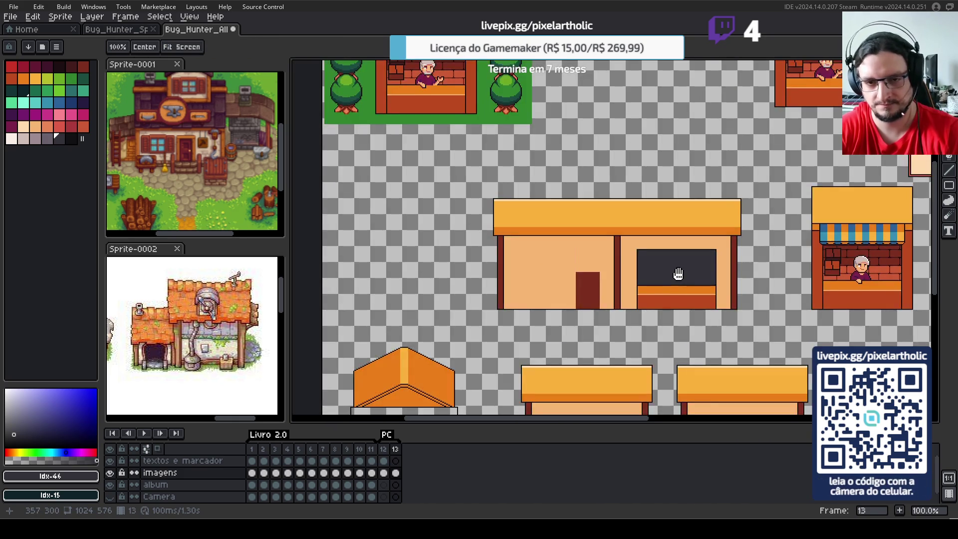
- Select the dark door and shift it toward the building's left edge
{"action": "scroll", "coordinate": [677, 273], "scroll_direction": "up", "scroll_amount": 2}
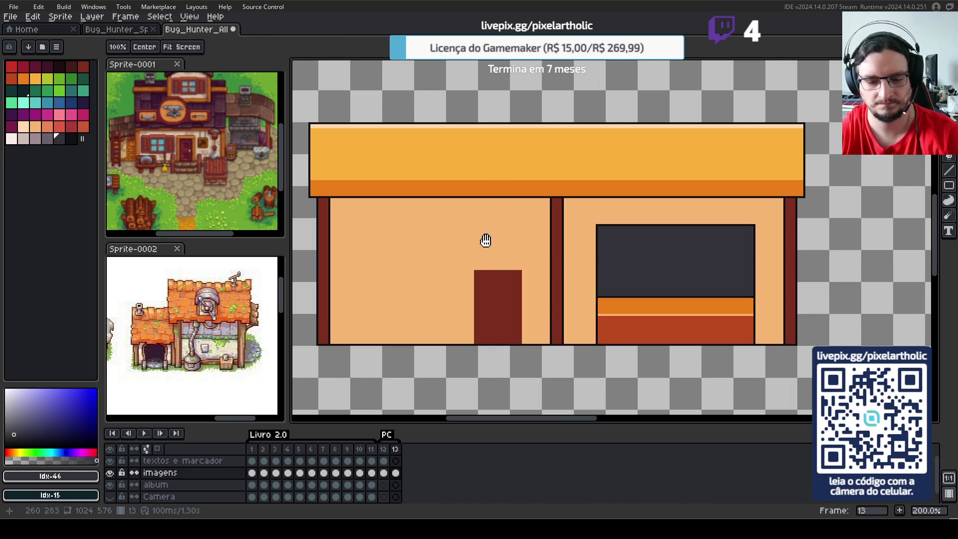
{"action": "key", "text": "s"}
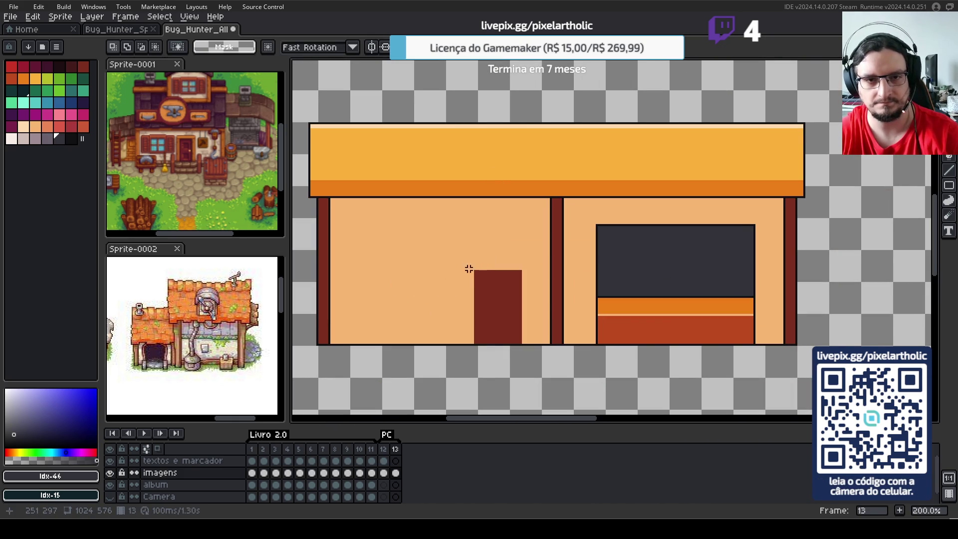
{"action": "left_click_drag", "start_coordinate": [454, 249], "coordinate": [533, 346]}
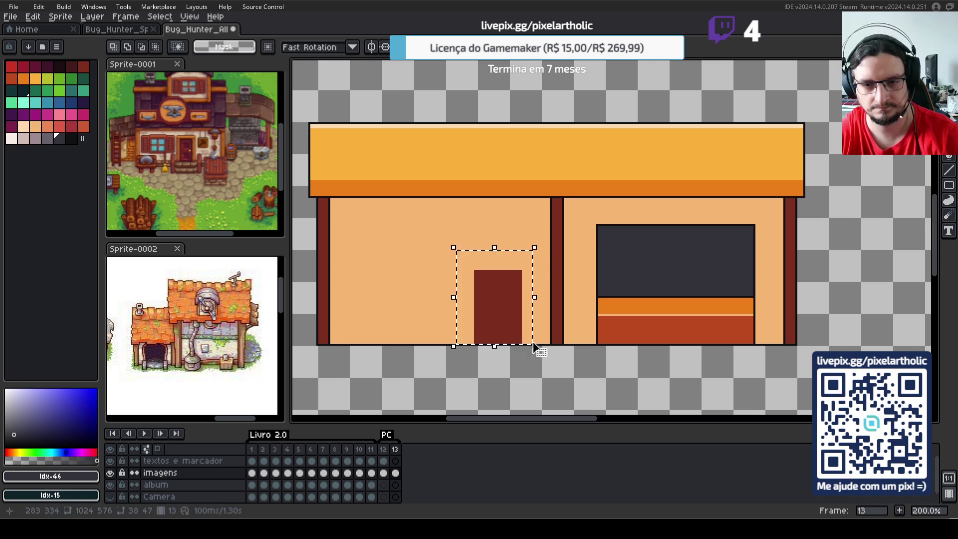
{"action": "key", "text": "Left"}
{"action": "key", "text": "Left"}
{"action": "key", "text": "Left"}
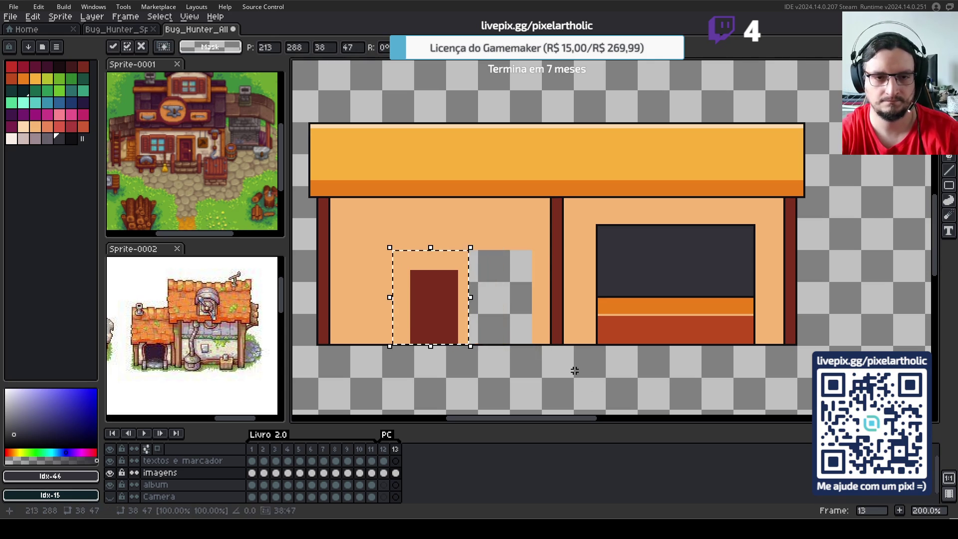
{"action": "key", "text": "Left"}
{"action": "key", "text": "Left"}
{"action": "key", "text": "Left"}
{"action": "key", "text": "Right"}
{"action": "key", "text": "Right"}
{"action": "key", "text": "Return"}
- Fill the door's old transparent gap with the sampled peach wall colour
{"action": "key", "text": "i"}
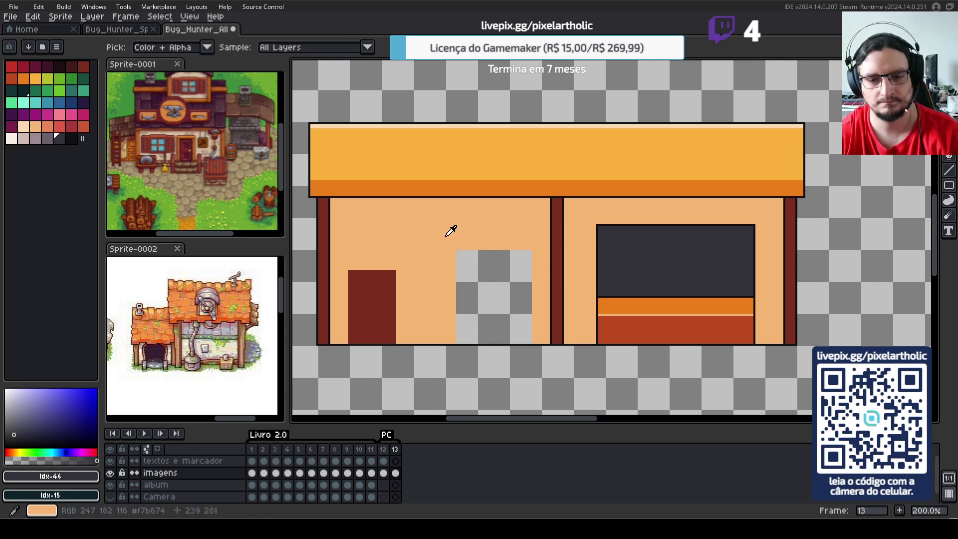
{"action": "left_click", "coordinate": [451, 231]}
{"action": "key", "text": "f"}
{"action": "left_click", "coordinate": [497, 276]}
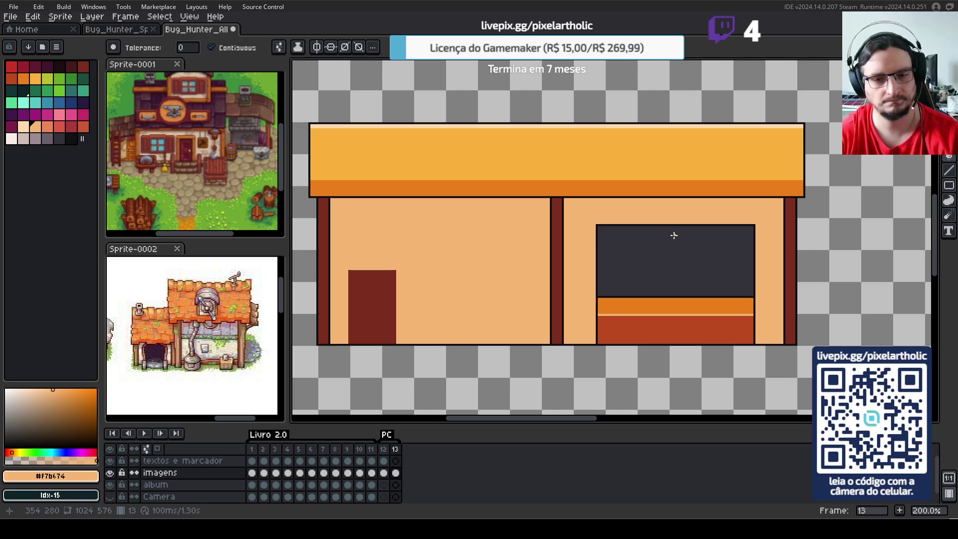
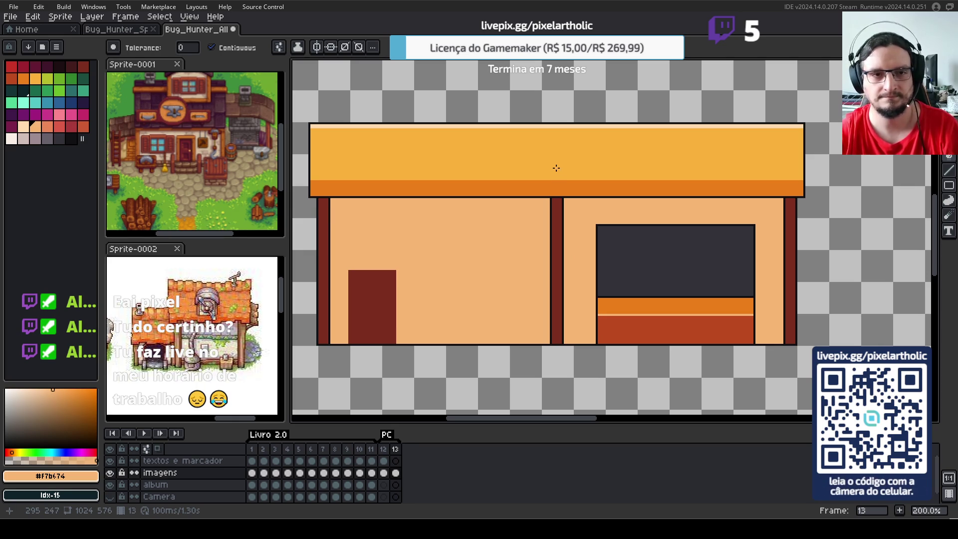
- Select the top strip of the orange roof and move it up onto empty canvas
{"action": "scroll", "coordinate": [562, 191], "scroll_direction": "down", "scroll_amount": 1}
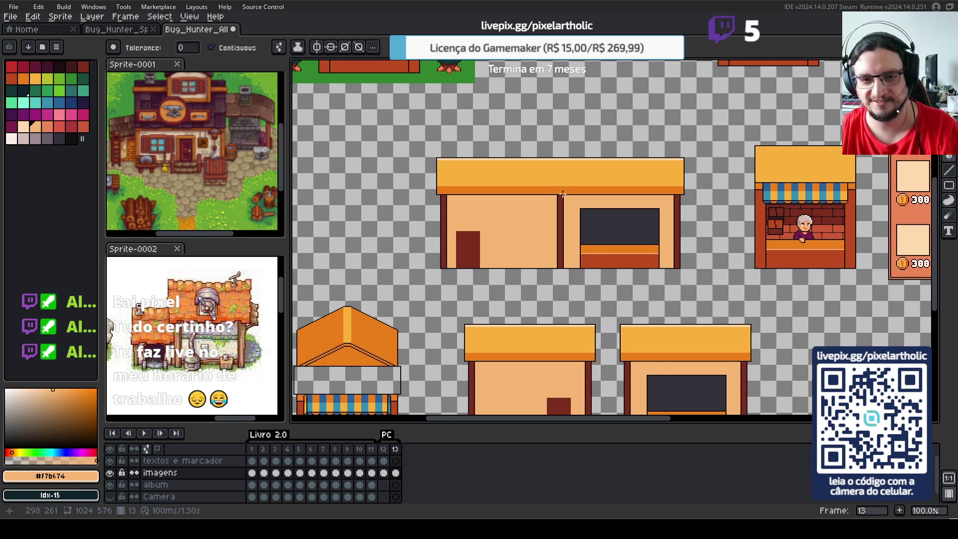
{"action": "scroll", "coordinate": [563, 194], "scroll_direction": "up", "scroll_amount": 1}
{"action": "left_click_drag", "start_coordinate": [557, 163], "coordinate": [633, 235]}
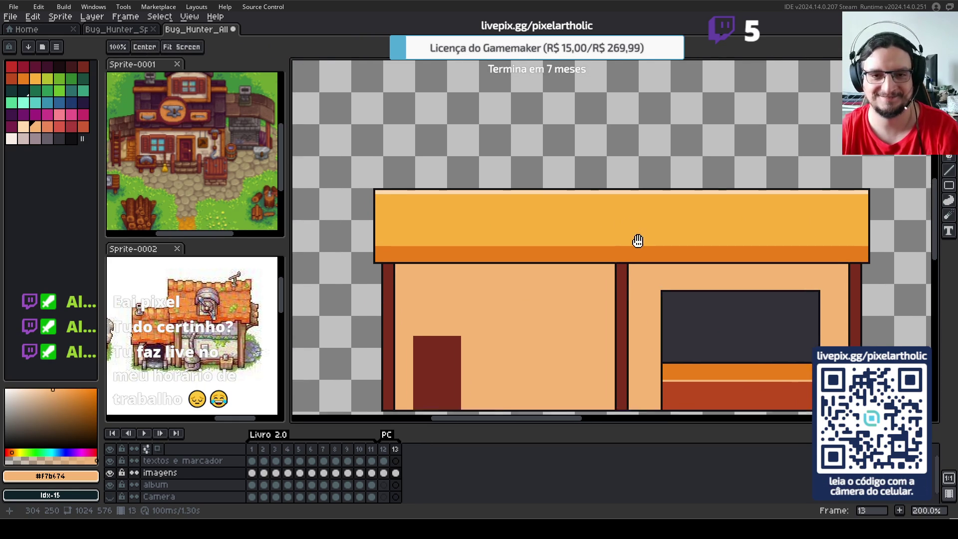
{"action": "scroll", "coordinate": [539, 188], "scroll_direction": "right", "scroll_amount": 1}
{"action": "key", "text": "m"}
{"action": "left_click_drag", "start_coordinate": [306, 138], "coordinate": [854, 237]}
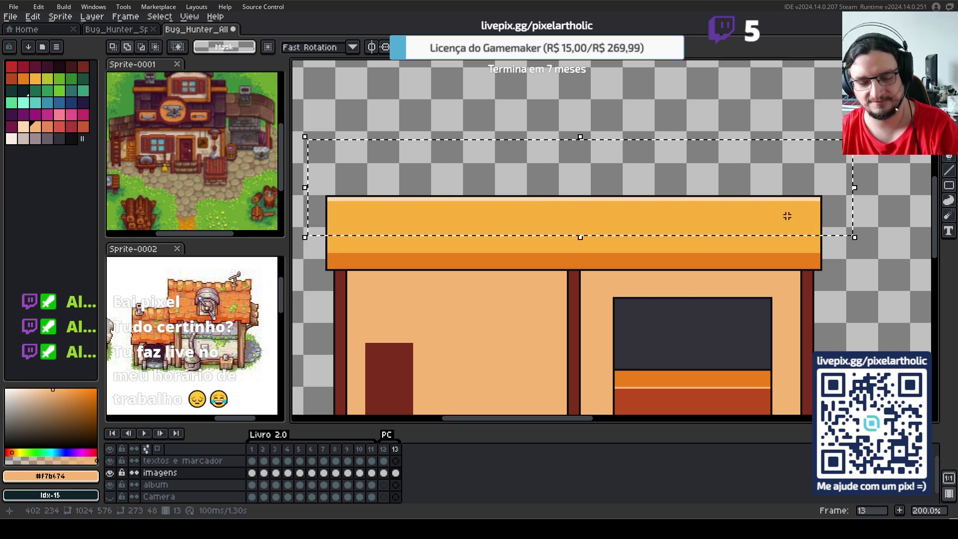
{"action": "left_click_drag", "start_coordinate": [791, 214], "coordinate": [791, 182]}
{"action": "key", "text": "ctrl+d"}
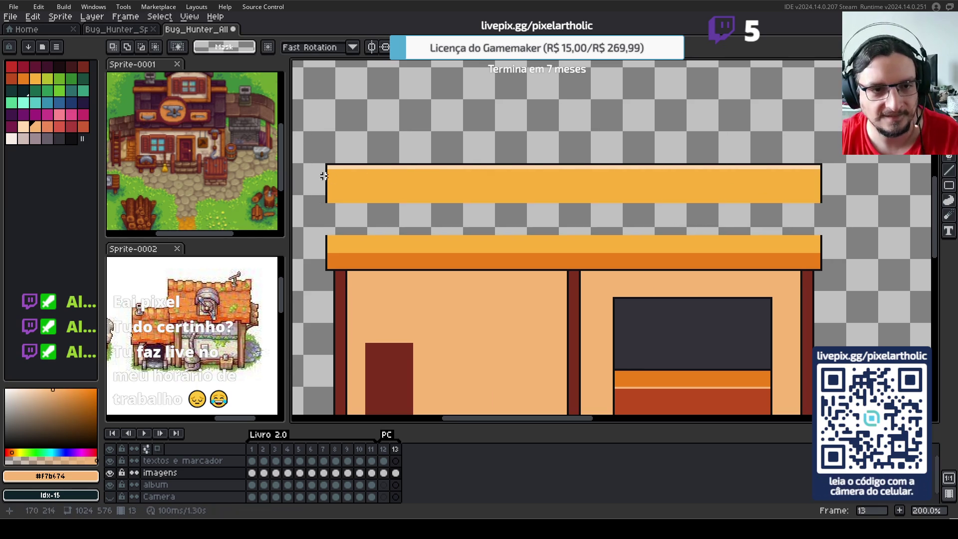
- Nudge the raised roof strip down two pixels and commit it, forming a taller solid roof band
{"action": "left_click", "coordinate": [320, 174]}
{"action": "left_click_drag", "start_coordinate": [320, 173], "coordinate": [849, 200]}
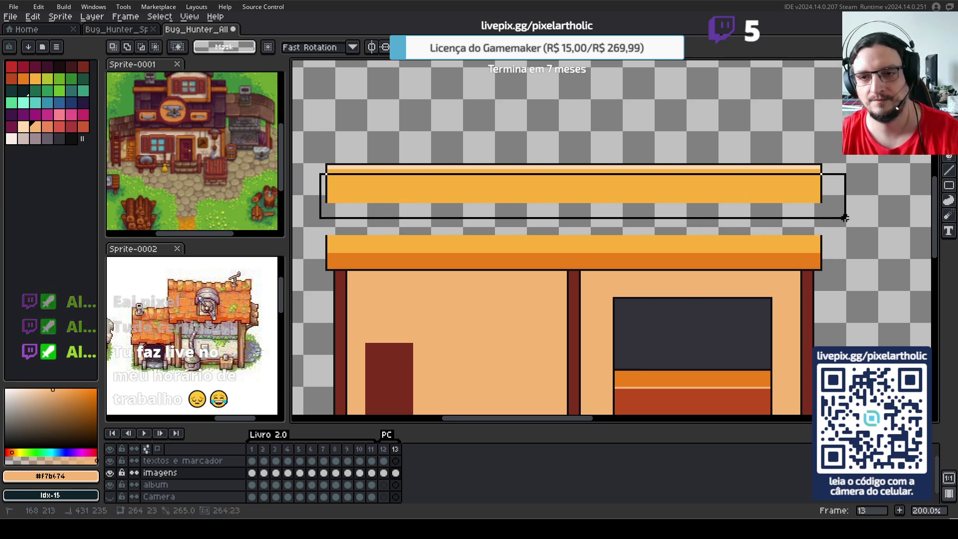
{"action": "key", "text": "Down"}
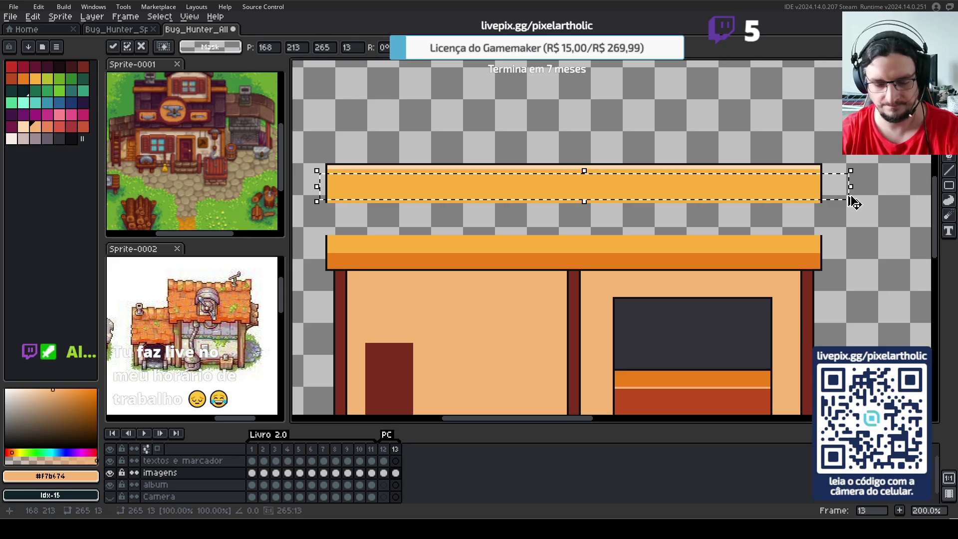
{"action": "key", "text": "Down"}
{"action": "key", "text": "Down"}
{"action": "key", "text": "Down"}
{"action": "key", "text": "Down"}
{"action": "key", "text": "Down"}
{"action": "key", "text": "Down"}
{"action": "key", "text": "Down"}
{"action": "key", "text": "Down"}
{"action": "key", "text": "Down"}
{"action": "key", "text": "Down"}
{"action": "key", "text": "Down"}
{"action": "key", "text": "Down"}
{"action": "key", "text": "Down"}
{"action": "key", "text": "Down"}
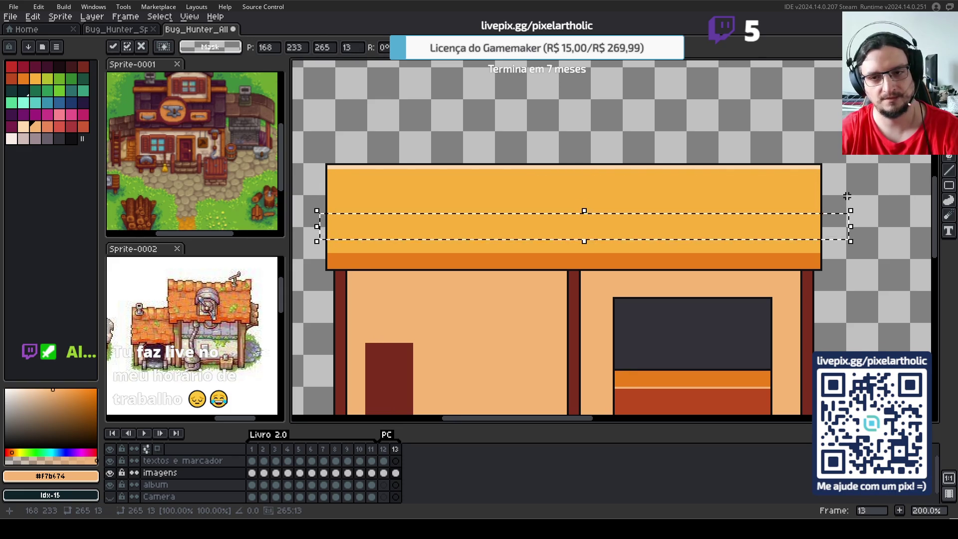
{"action": "key", "text": "Return"}
{"action": "scroll", "coordinate": [847, 196], "scroll_direction": "down", "scroll_amount": 1}
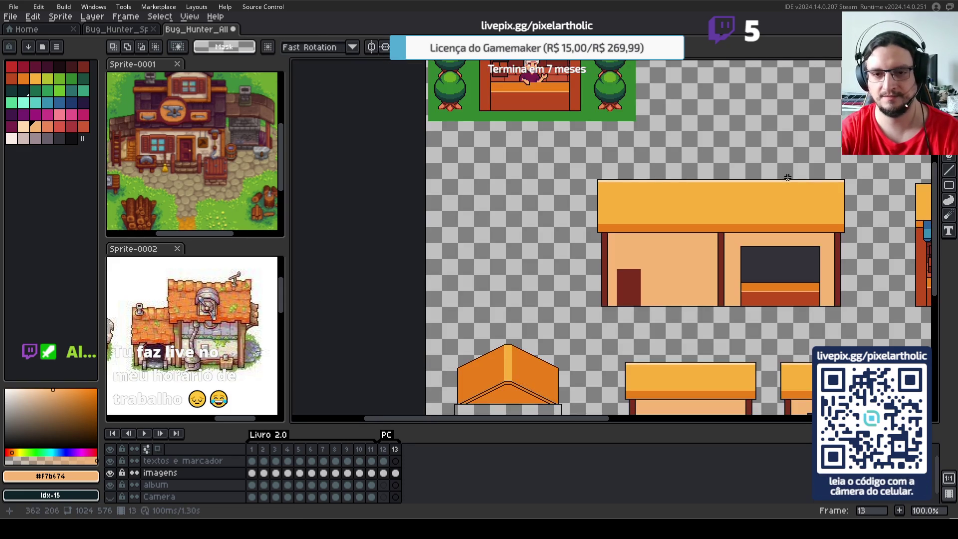
- Pan across the sheet to the neighbouring shop sprites and make Sprite-0002 the active sprite
{"action": "left_click_drag", "start_coordinate": [672, 263], "coordinate": [596, 255]}
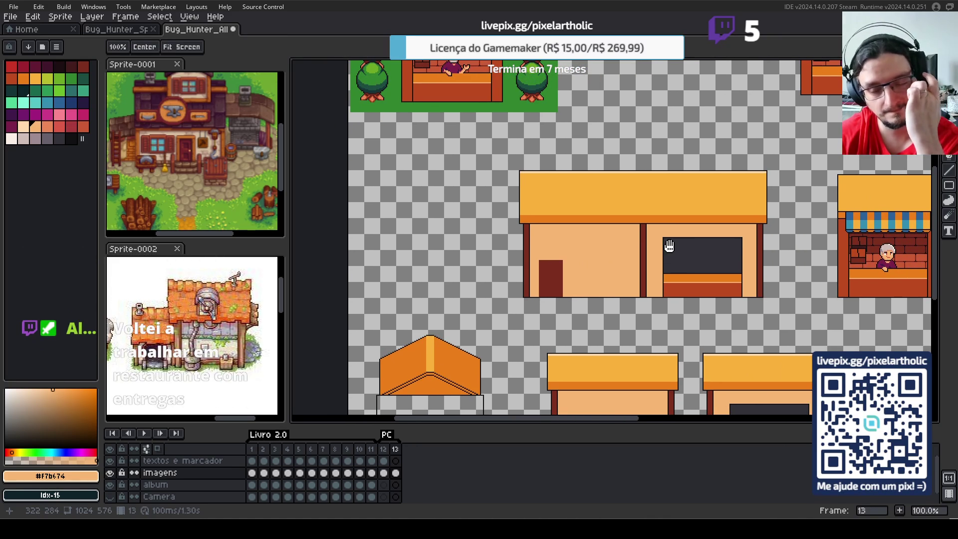
{"action": "left_click_drag", "start_coordinate": [702, 248], "coordinate": [628, 241]}
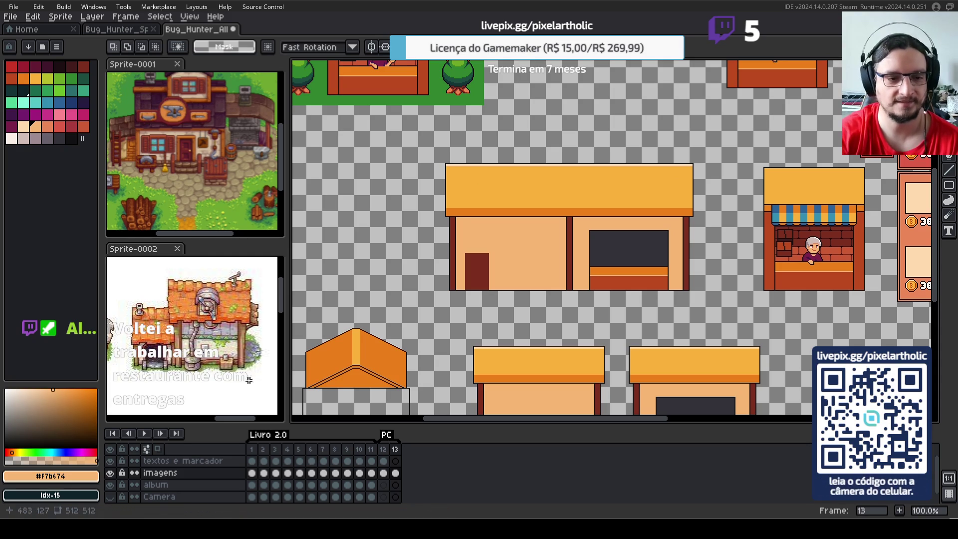
{"action": "left_click", "coordinate": [203, 302]}
{"action": "left_click_drag", "start_coordinate": [203, 302], "coordinate": [198, 308]}
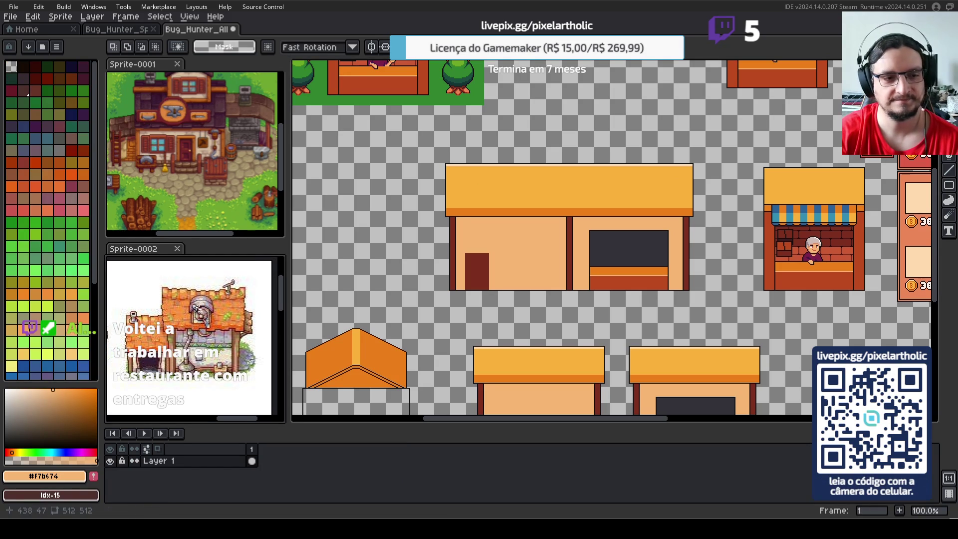
{"action": "scroll", "coordinate": [199, 309], "scroll_direction": "down", "scroll_amount": 2}
{"action": "scroll", "coordinate": [199, 310], "scroll_direction": "up", "scroll_amount": 2}
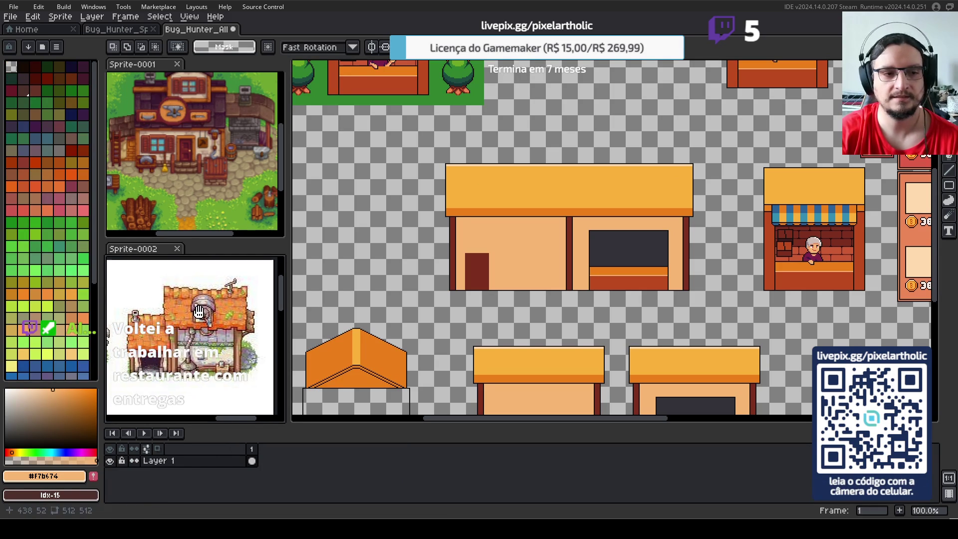
{"action": "left_click_drag", "start_coordinate": [199, 310], "coordinate": [202, 311]}
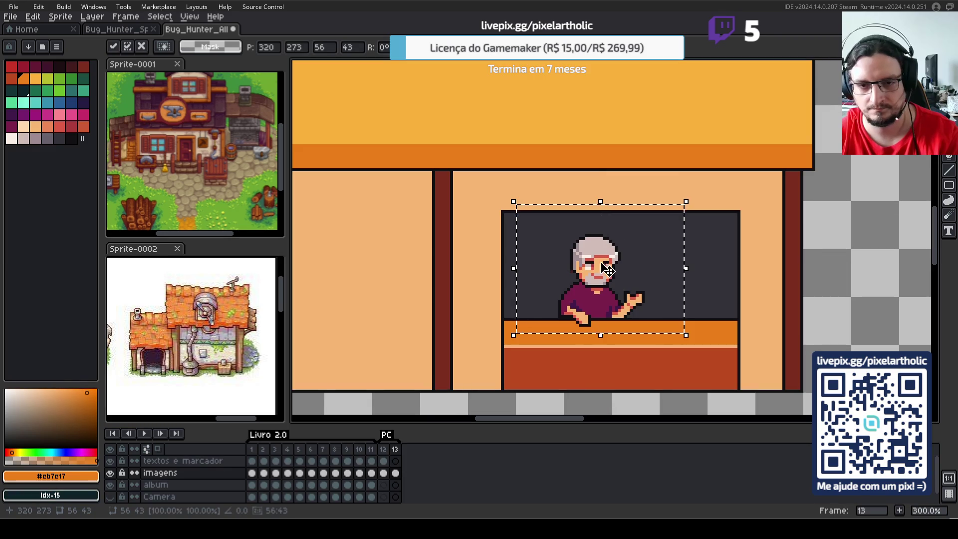
- Move the shopkeeper to the window's left side, commit, and pan to the left door
{"action": "left_click_drag", "start_coordinate": [582, 276], "coordinate": [553, 275]}
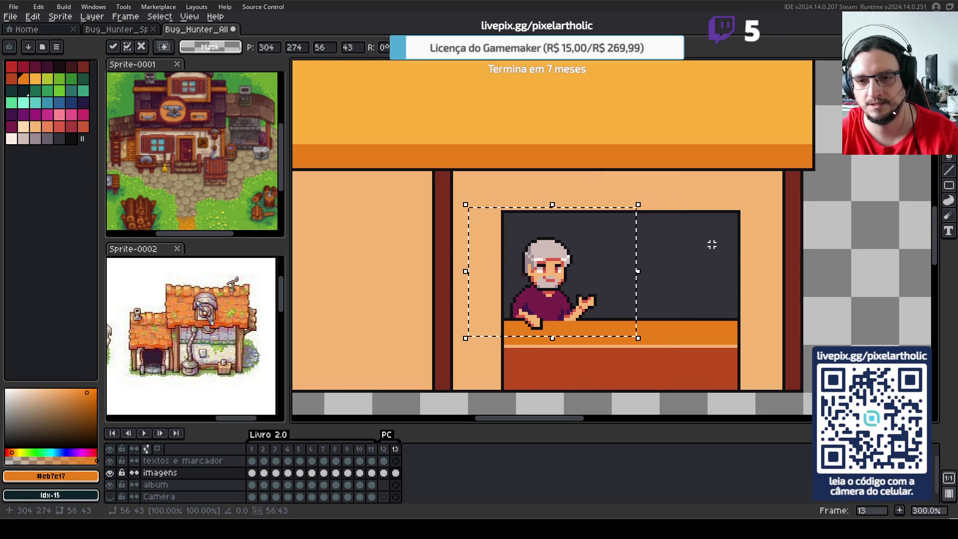
{"action": "key", "text": "Return"}
{"action": "scroll", "coordinate": [807, 289], "scroll_direction": "down", "scroll_amount": 1}
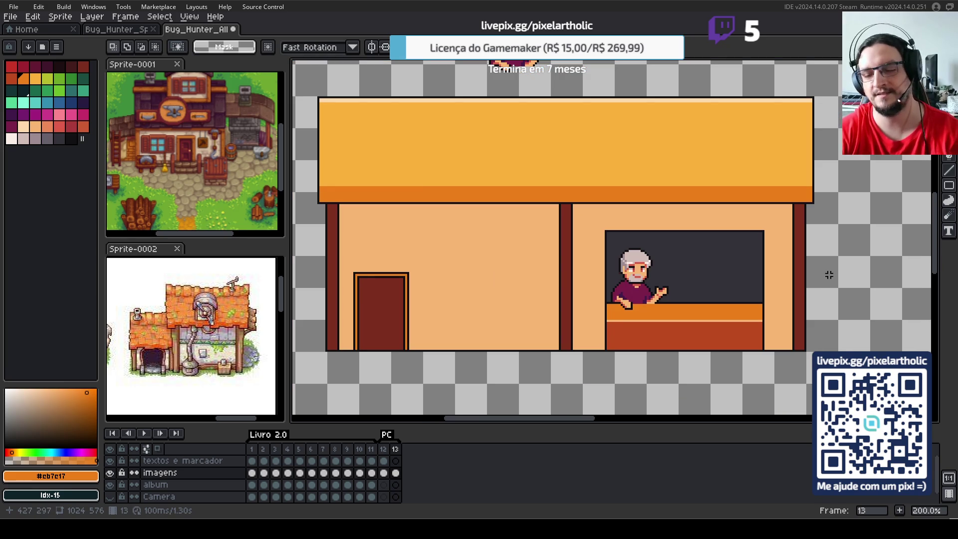
{"action": "key", "text": "h"}
{"action": "left_click_drag", "start_coordinate": [667, 236], "coordinate": [499, 209]}
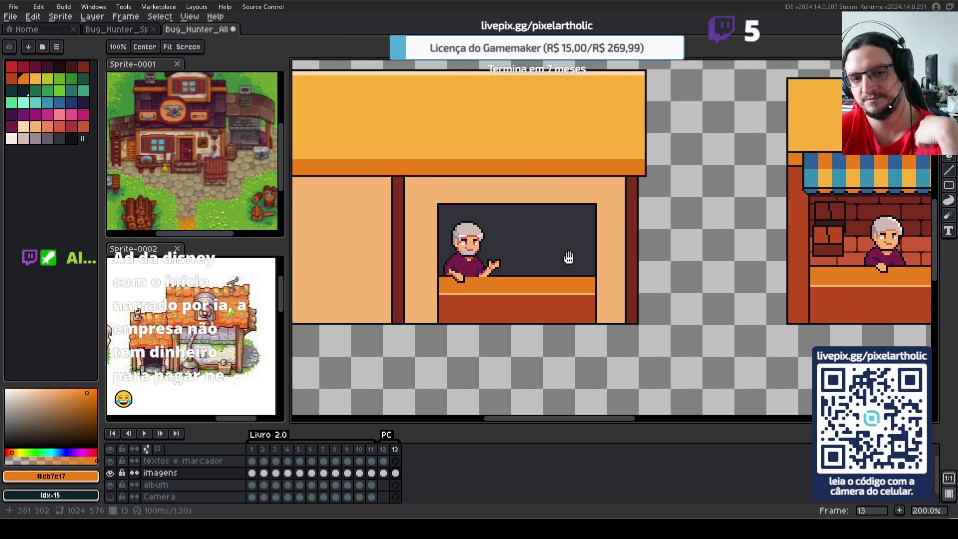
{"action": "left_click_drag", "start_coordinate": [431, 244], "coordinate": [585, 255]}
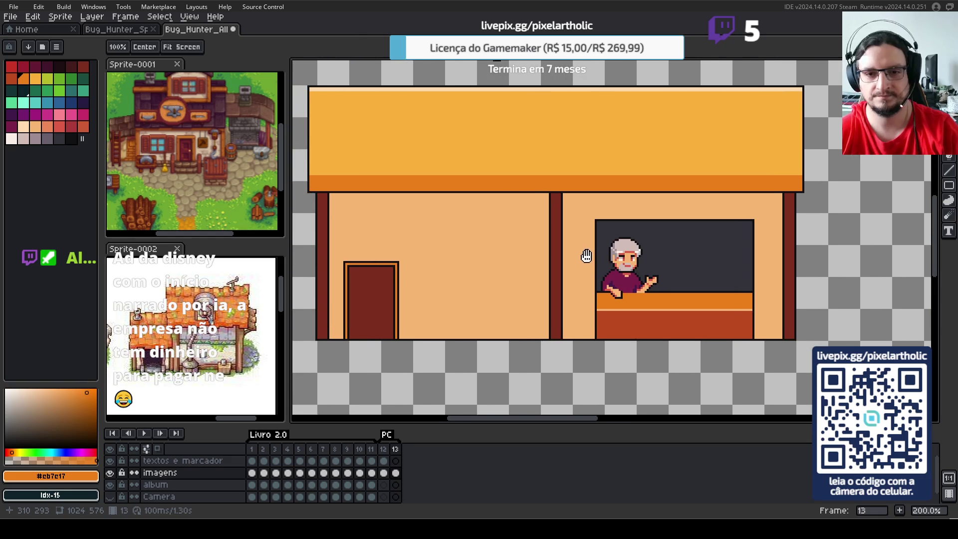
{"action": "key", "text": "m"}
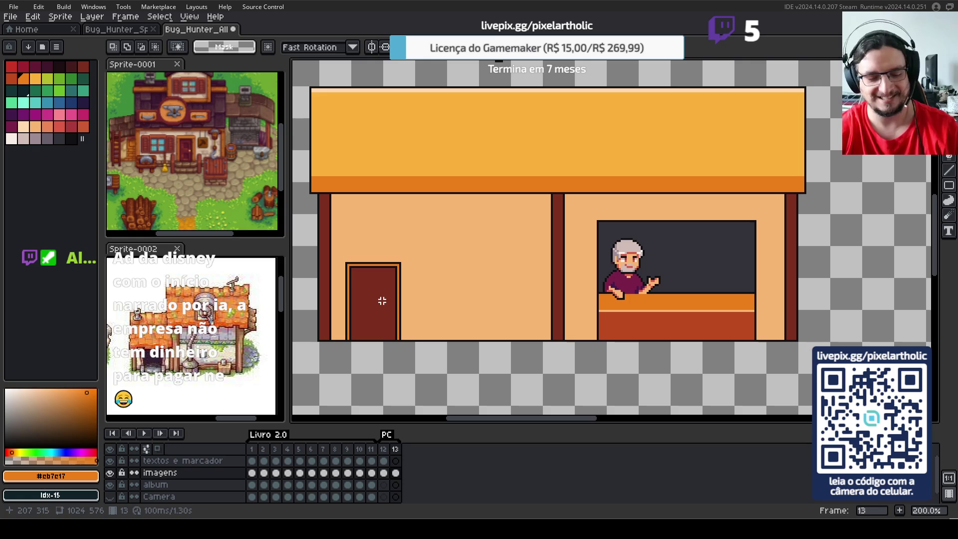
- Widen the door by shifting its right part one step to the right
{"action": "mouse_move", "coordinate": [338, 241]}
{"action": "left_mouse_down"}
{"action": "mouse_move", "coordinate": [427, 303]}
{"action": "mouse_move", "coordinate": [426, 294]}
{"action": "left_mouse_up"}
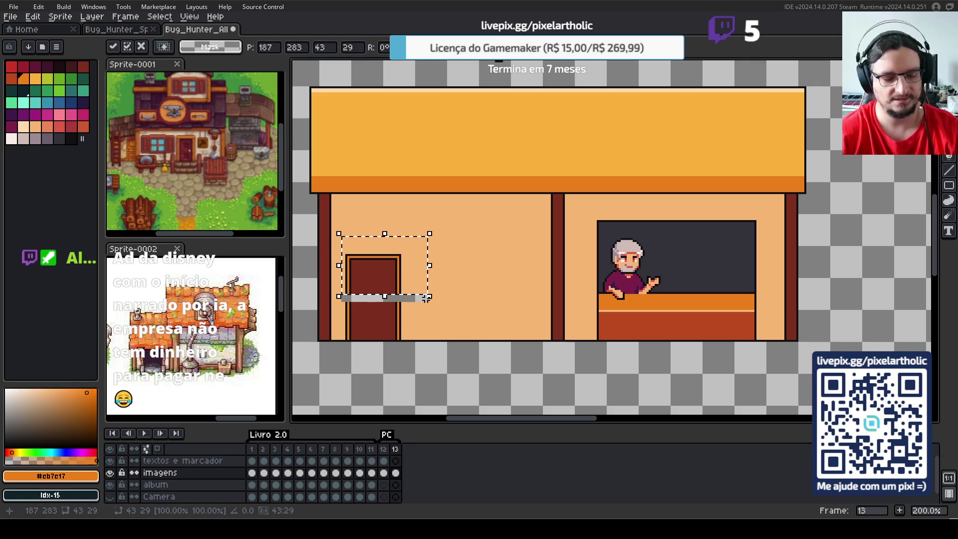
{"action": "key", "text": "Return"}
{"action": "left_click_drag", "start_coordinate": [378, 239], "coordinate": [418, 337]}
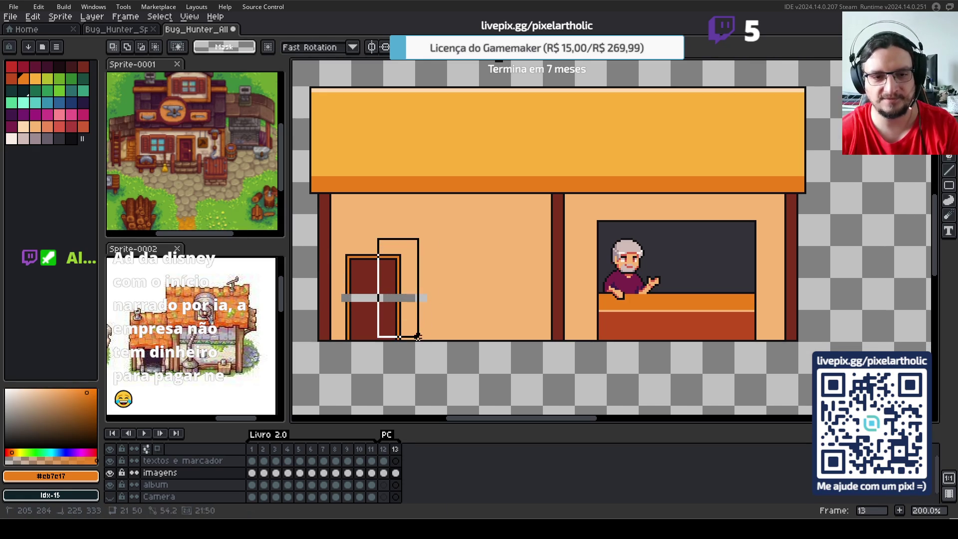
{"action": "key", "text": "Right"}
{"action": "key", "text": "Right"}
{"action": "key", "text": "Right"}
{"action": "key", "text": "Right"}
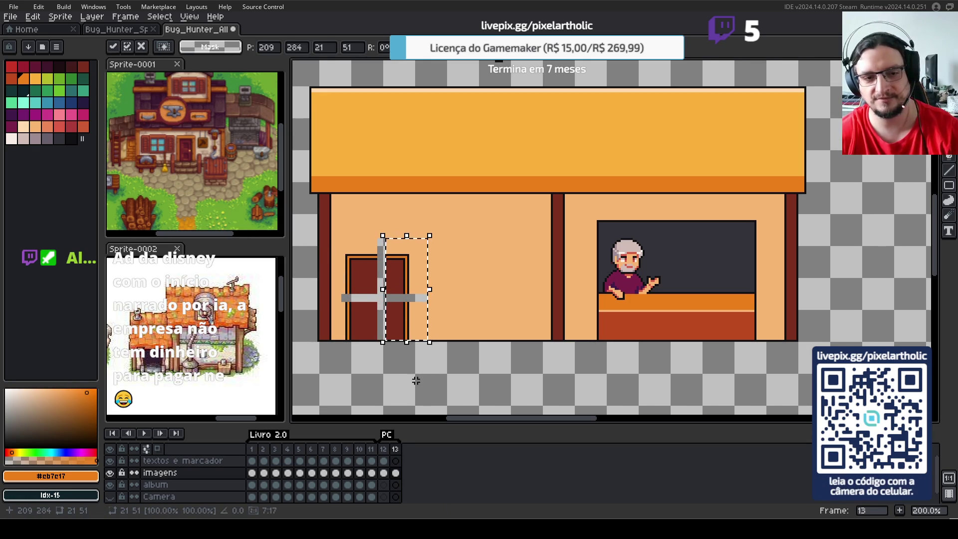
{"action": "left_click", "coordinate": [359, 317]}
{"action": "scroll", "coordinate": [358, 317], "scroll_direction": "up", "scroll_amount": 1}
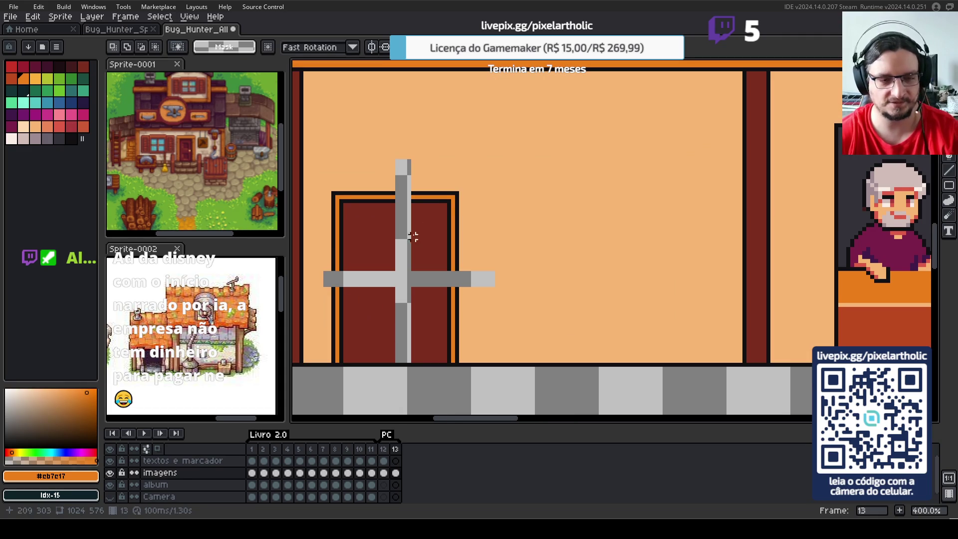
- Fill the stray grey pixels on the wall beside the door with the peach wall colour
{"action": "mouse_move", "coordinate": [334, 241]}
{"action": "left_mouse_down"}
{"action": "mouse_move", "coordinate": [386, 274]}
{"action": "mouse_move", "coordinate": [366, 289]}
{"action": "mouse_move", "coordinate": [386, 302]}
{"action": "mouse_move", "coordinate": [435, 284]}
{"action": "left_mouse_up"}
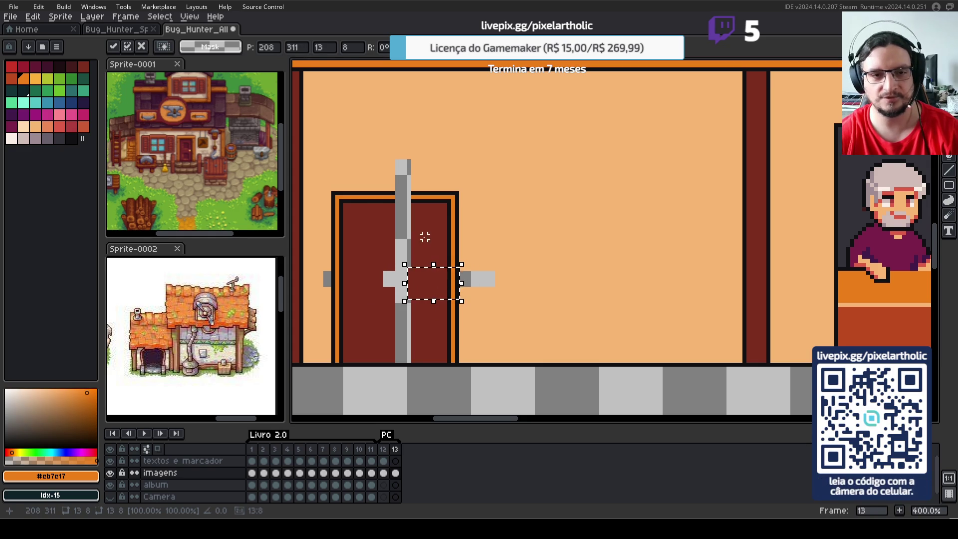
{"action": "key", "text": "ctrl+d"}
{"action": "left_click", "coordinate": [406, 193], "text": "alt"}
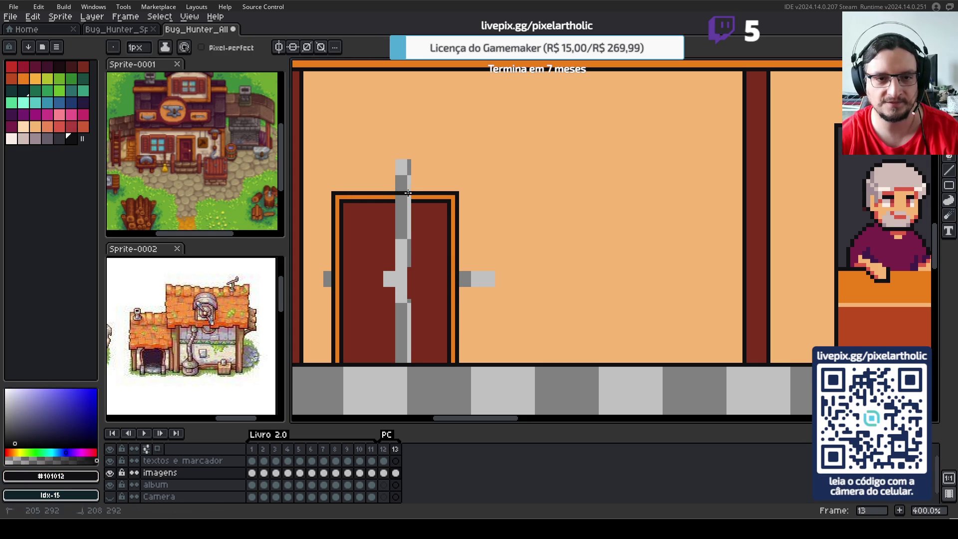
{"action": "left_click", "coordinate": [399, 195], "text": "alt"}
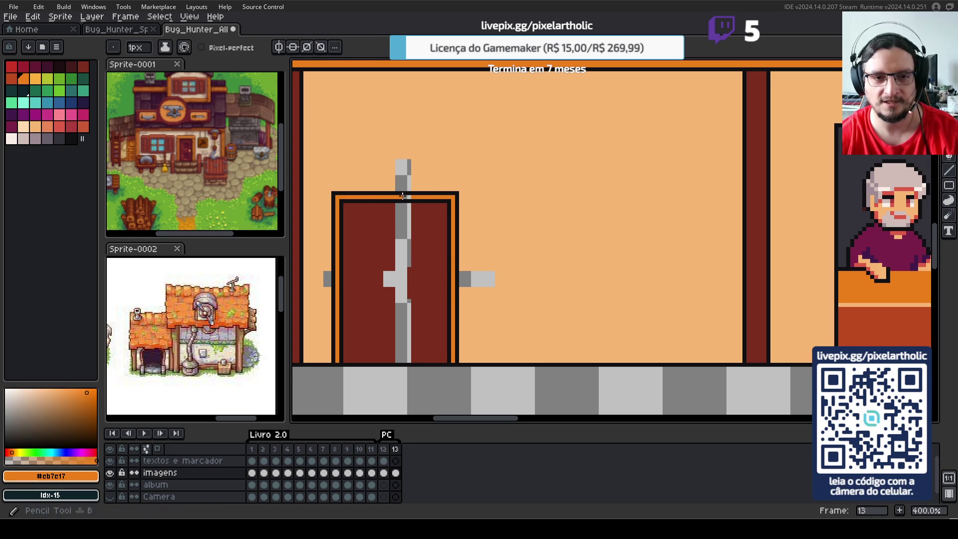
{"action": "left_click", "coordinate": [447, 171], "text": "alt"}
{"action": "key", "text": "g"}
{"action": "left_click", "coordinate": [403, 176]}
{"action": "left_click", "coordinate": [327, 280]}
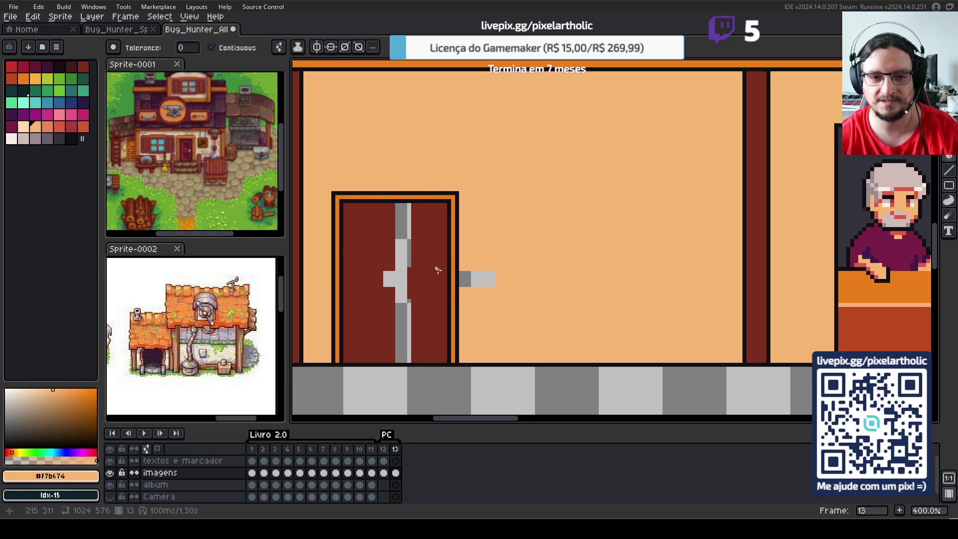
- Fill the grey strip across the door with the door's maroon colour
{"action": "left_click", "coordinate": [370, 262], "text": "alt"}
{"action": "left_click", "coordinate": [401, 269]}
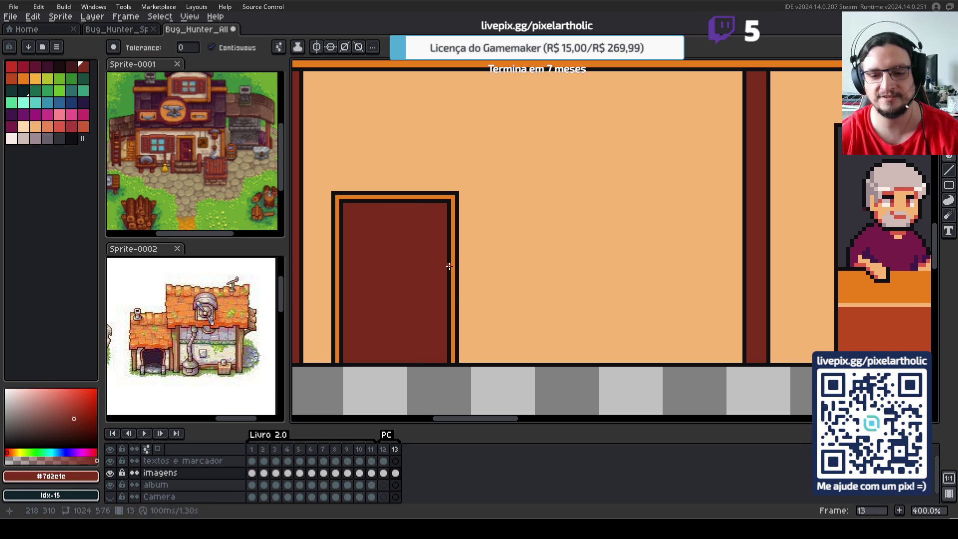
{"action": "scroll", "coordinate": [501, 248], "scroll_direction": "down", "scroll_amount": 1}
{"action": "scroll", "coordinate": [504, 244], "scroll_direction": "down", "scroll_amount": 1}
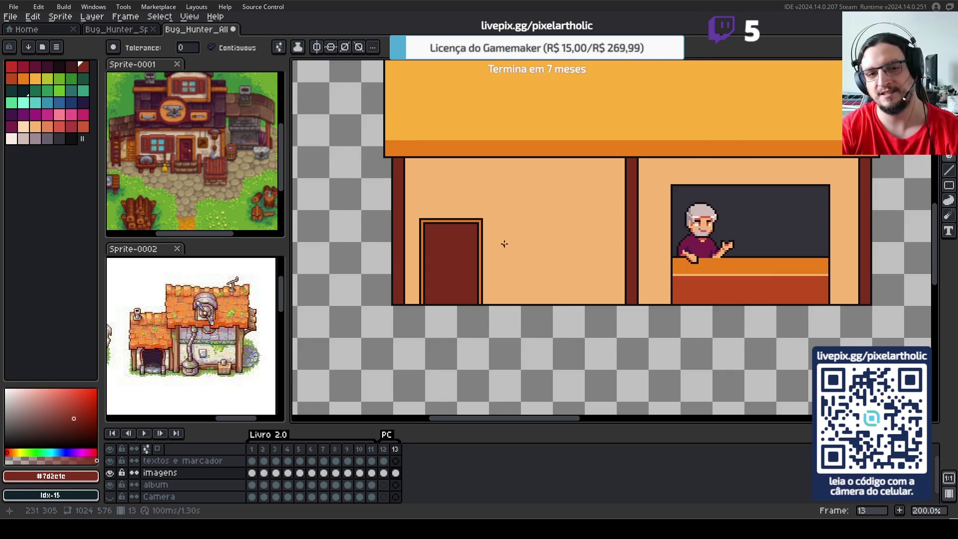
{"action": "scroll", "coordinate": [507, 242], "scroll_direction": "down", "scroll_amount": 1}
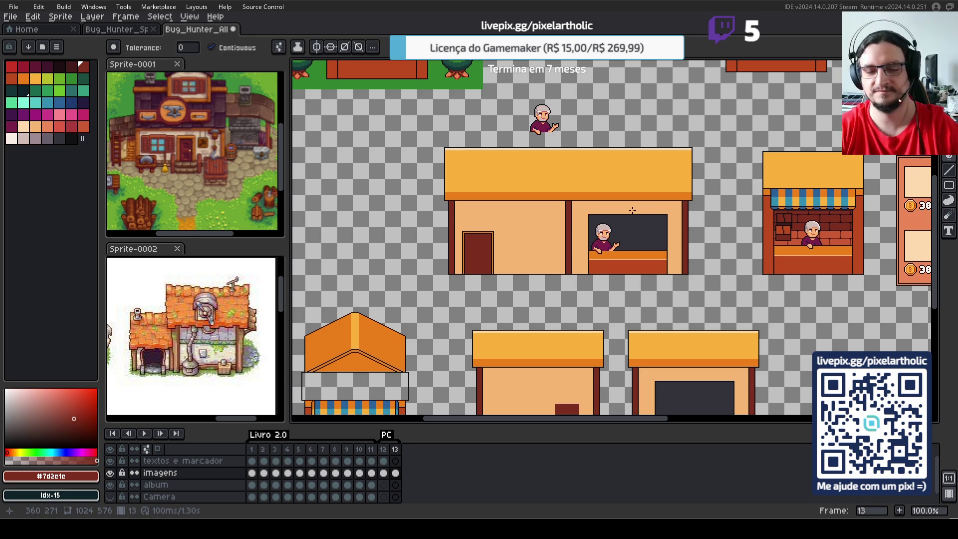
{"action": "left_click_drag", "start_coordinate": [625, 238], "coordinate": [552, 254]}
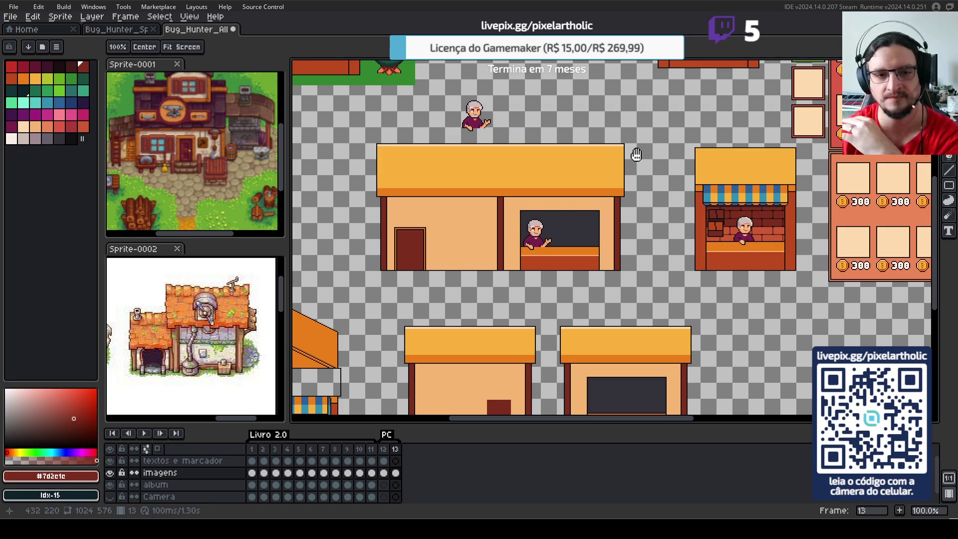
{"action": "scroll", "coordinate": [536, 233], "scroll_direction": "up", "scroll_amount": 1}
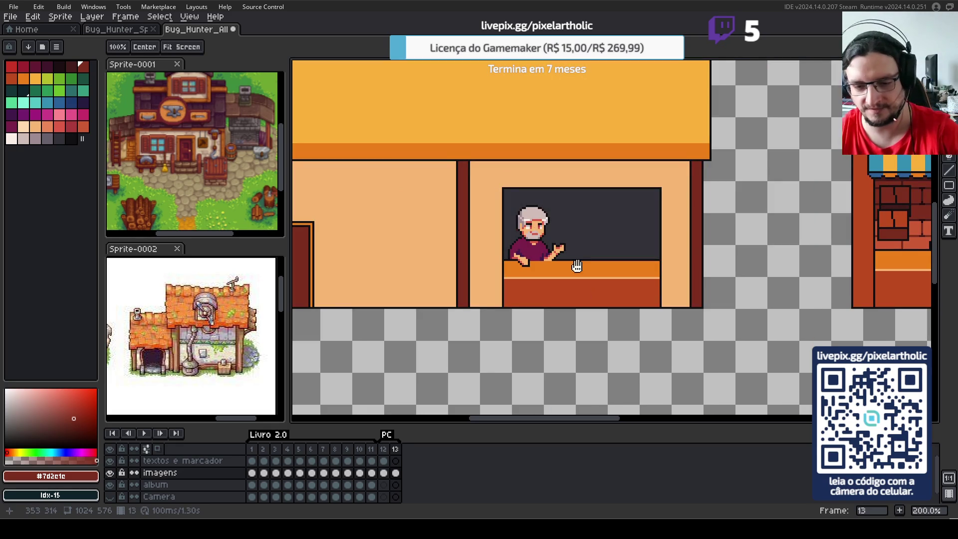
- Sample the near-black outline colour and frame the area below the shop front
{"action": "left_click_drag", "start_coordinate": [536, 233], "coordinate": [660, 138]}
{"action": "key", "text": "i"}
{"action": "left_click", "coordinate": [364, 193]}
{"action": "left_click", "coordinate": [365, 194]}
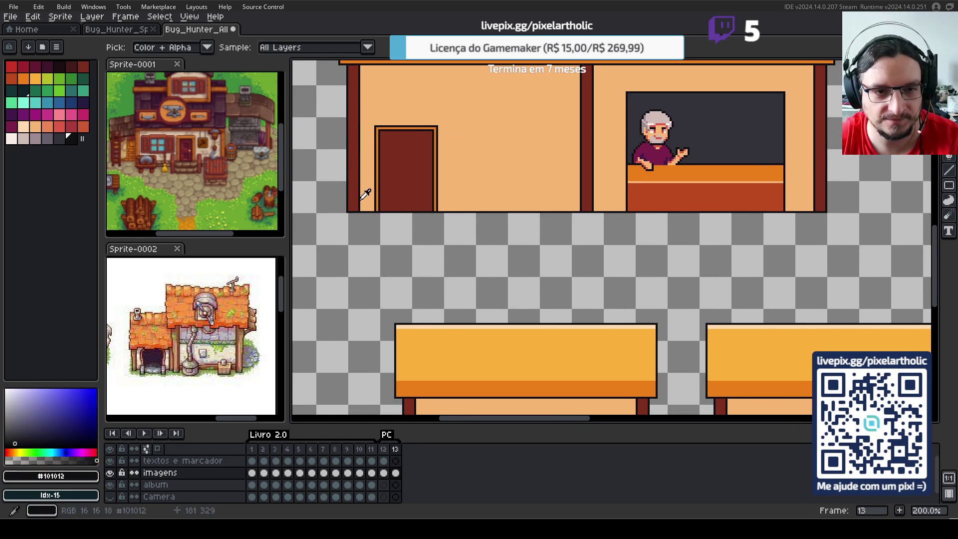
{"action": "key", "text": "w"}
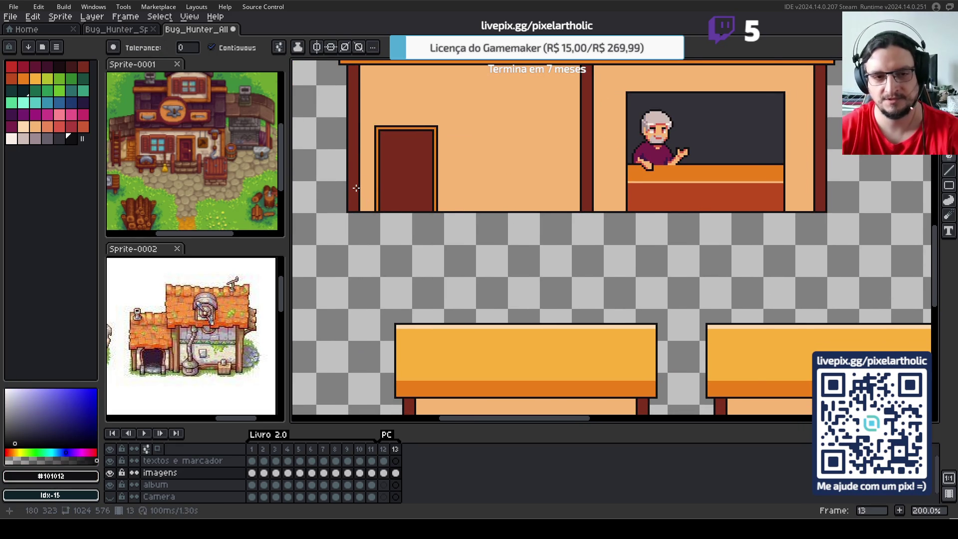
{"action": "scroll", "coordinate": [388, 217], "scroll_direction": "up", "scroll_amount": 1}
{"action": "scroll", "coordinate": [691, 255], "scroll_direction": "right", "scroll_amount": 1}
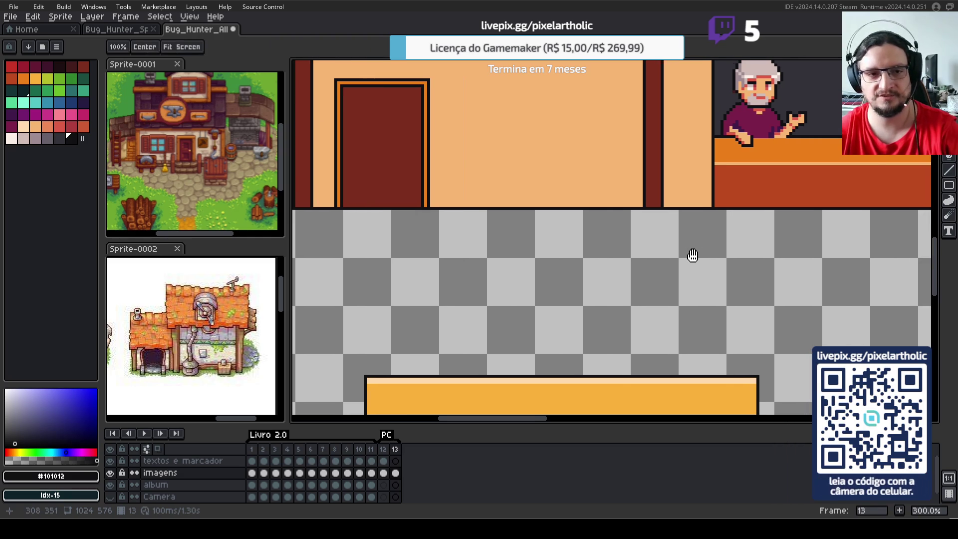
{"action": "left_click_drag", "start_coordinate": [290, 253], "coordinate": [262, 254]}
{"action": "left_click_drag", "start_coordinate": [749, 299], "coordinate": [729, 304]}
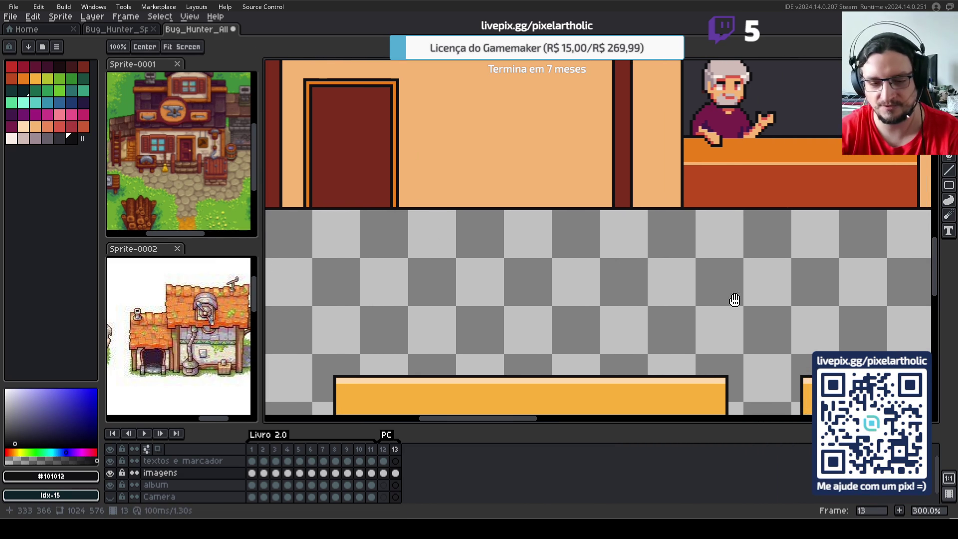
{"action": "scroll", "coordinate": [721, 307], "scroll_direction": "down", "scroll_amount": 1}
{"action": "left_click_drag", "start_coordinate": [617, 175], "coordinate": [590, 210]}
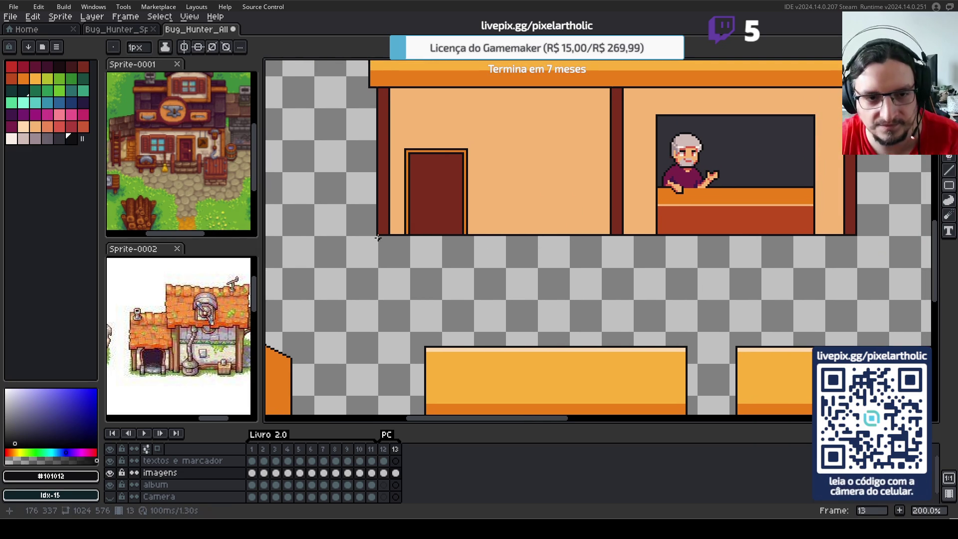
- Outline a long strip under the shop walls and fill it grey-mauve
{"action": "left_click_drag", "start_coordinate": [376, 233], "coordinate": [784, 274]}
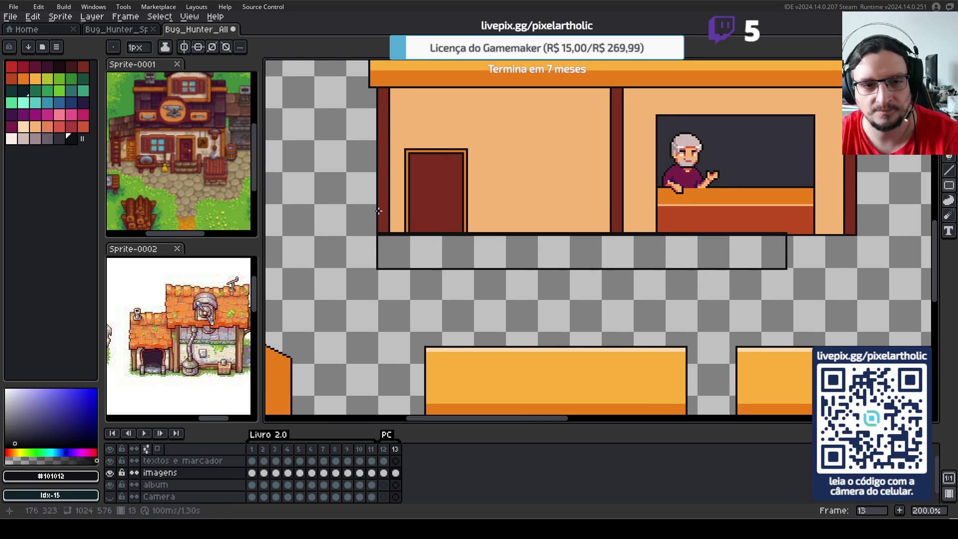
{"action": "key", "text": "ctrl+z"}
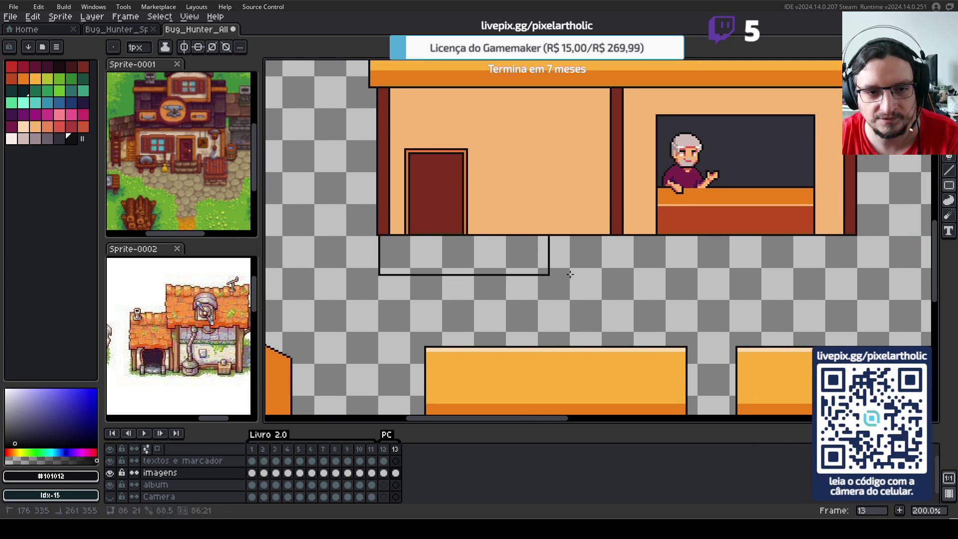
{"action": "left_click_drag", "start_coordinate": [378, 234], "coordinate": [688, 274]}
{"action": "key", "text": "ctrl+z"}
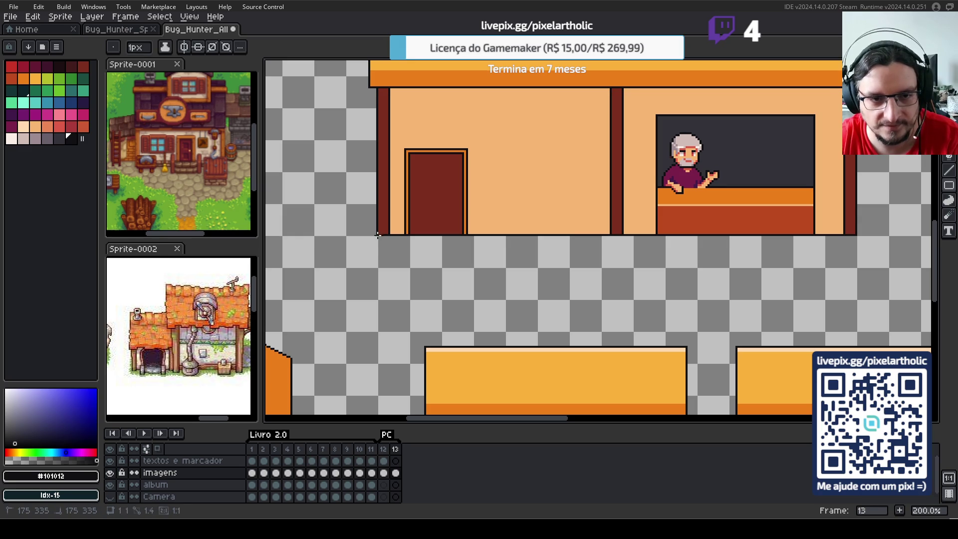
{"action": "left_click_drag", "start_coordinate": [378, 233], "coordinate": [855, 247]}
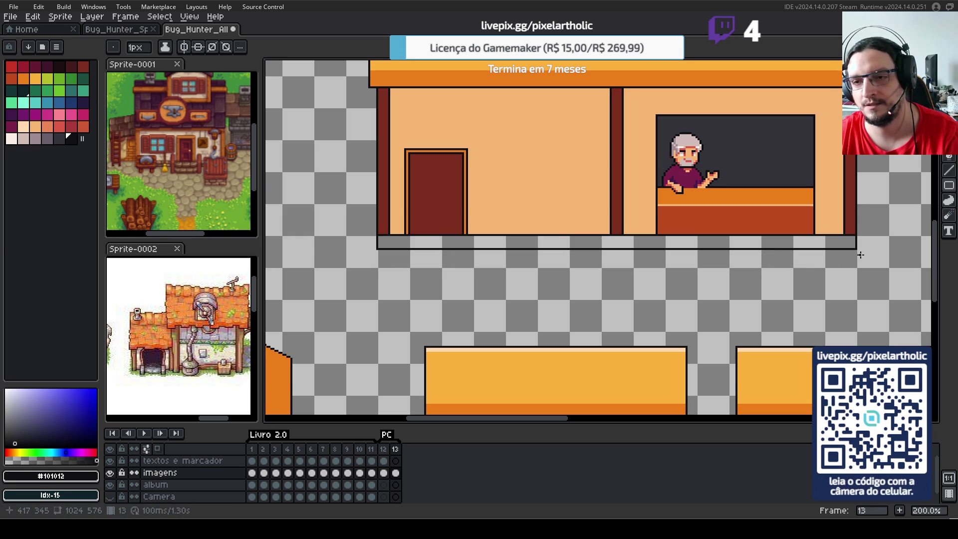
{"action": "left_click", "coordinate": [35, 138]}
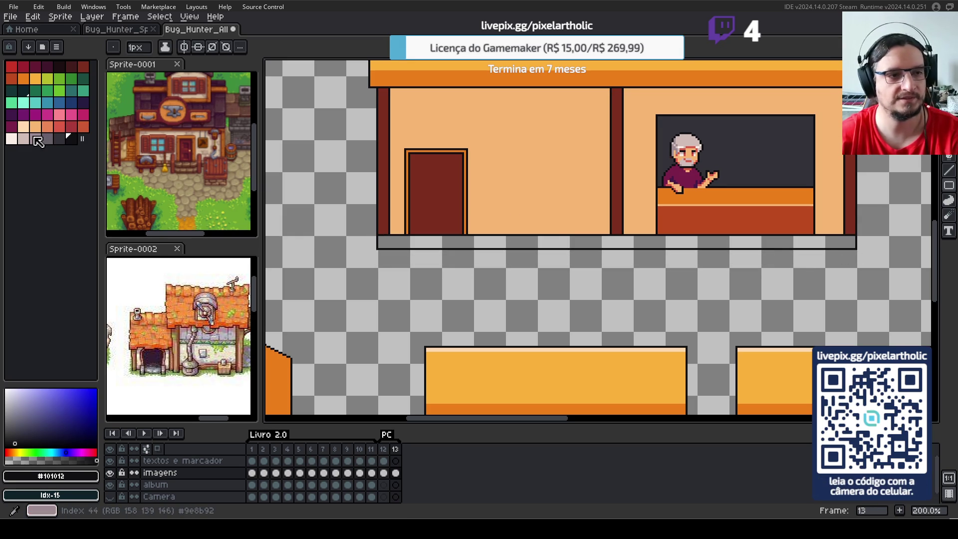
{"action": "key", "text": "g"}
{"action": "left_click", "coordinate": [451, 238]}
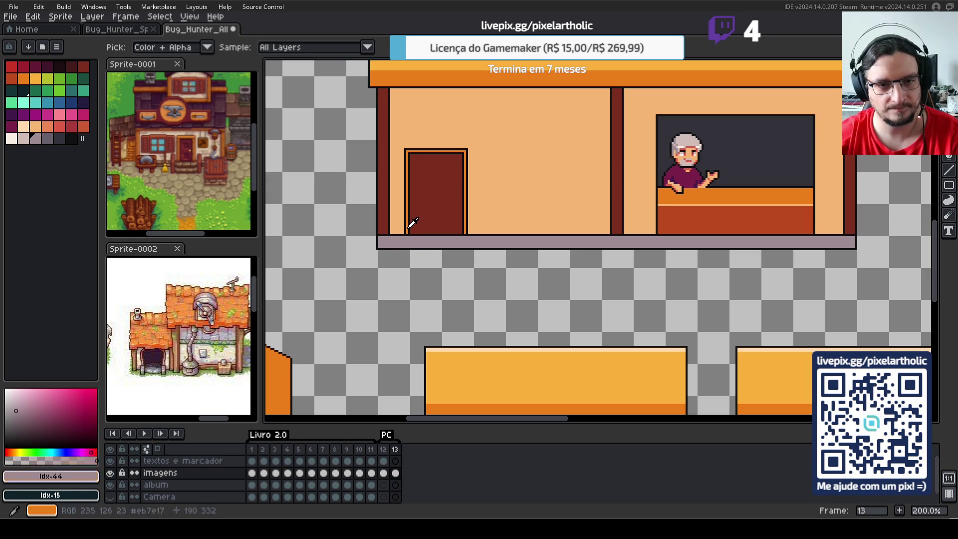
- Draw a dark dividing line through the base strip at the door
{"action": "left_click", "coordinate": [407, 229], "text": "alt"}
{"action": "scroll", "coordinate": [413, 229], "scroll_direction": "up", "scroll_amount": 1}
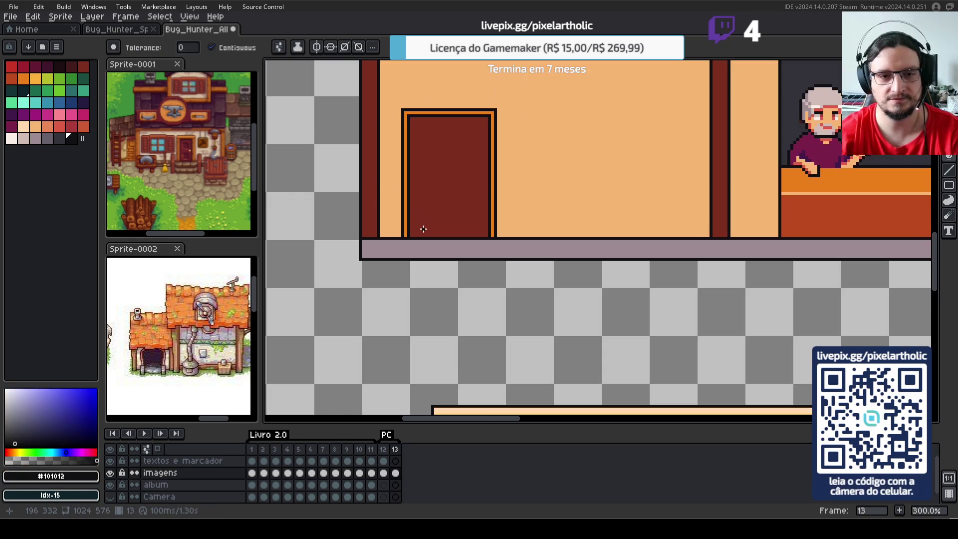
{"action": "key", "text": "d"}
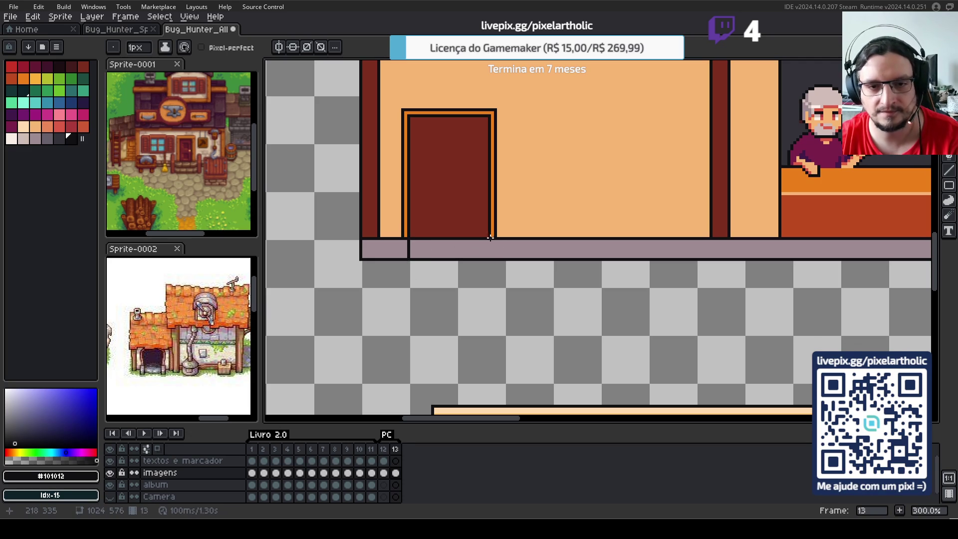
{"action": "left_click", "coordinate": [489, 259]}
- Move the strip section under the door down into a doorstep block, then sample the door's dark red
{"action": "key", "text": "m"}
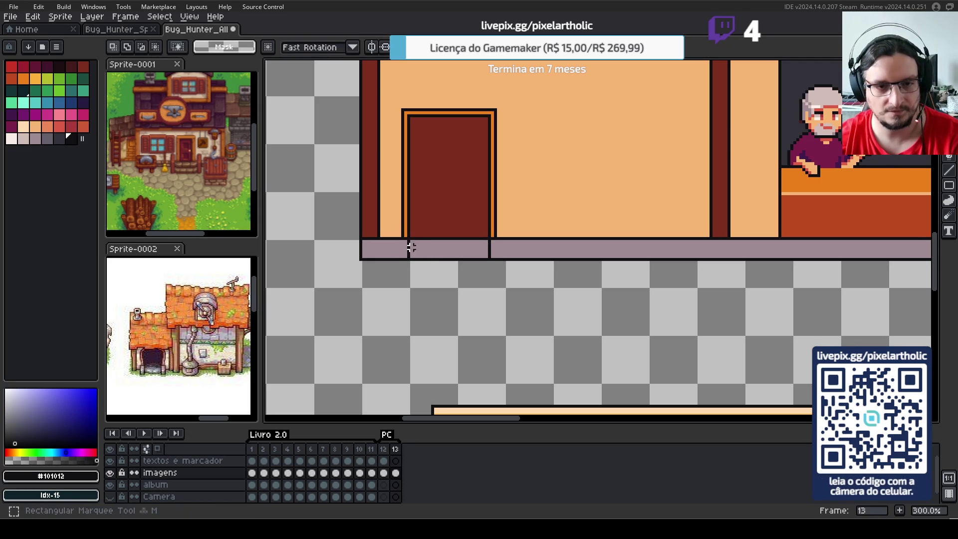
{"action": "left_click_drag", "start_coordinate": [408, 240], "coordinate": [489, 256]}
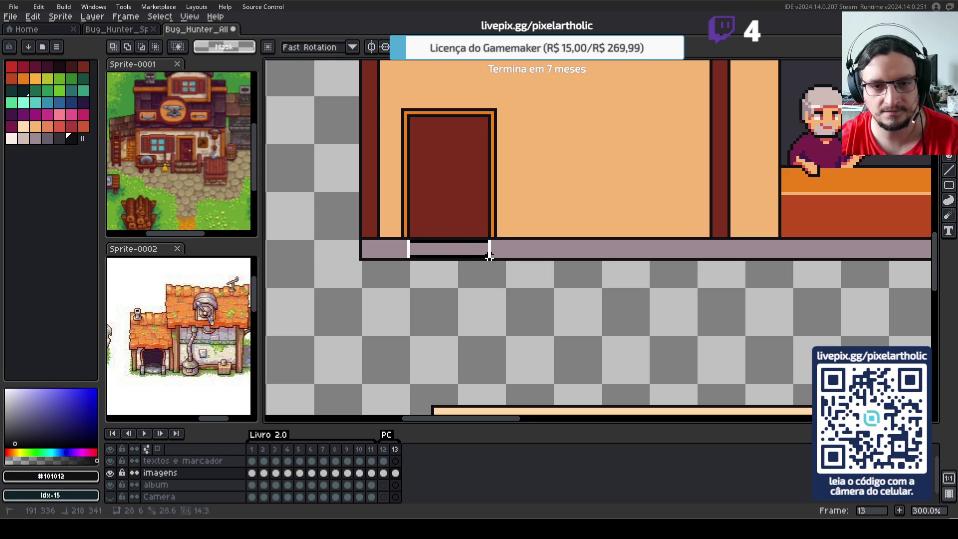
{"action": "mouse_move", "coordinate": [408, 238]}
{"action": "left_mouse_down"}
{"action": "mouse_move", "coordinate": [483, 259]}
{"action": "mouse_move", "coordinate": [463, 270]}
{"action": "left_mouse_up"}
{"action": "left_click", "coordinate": [474, 292]}
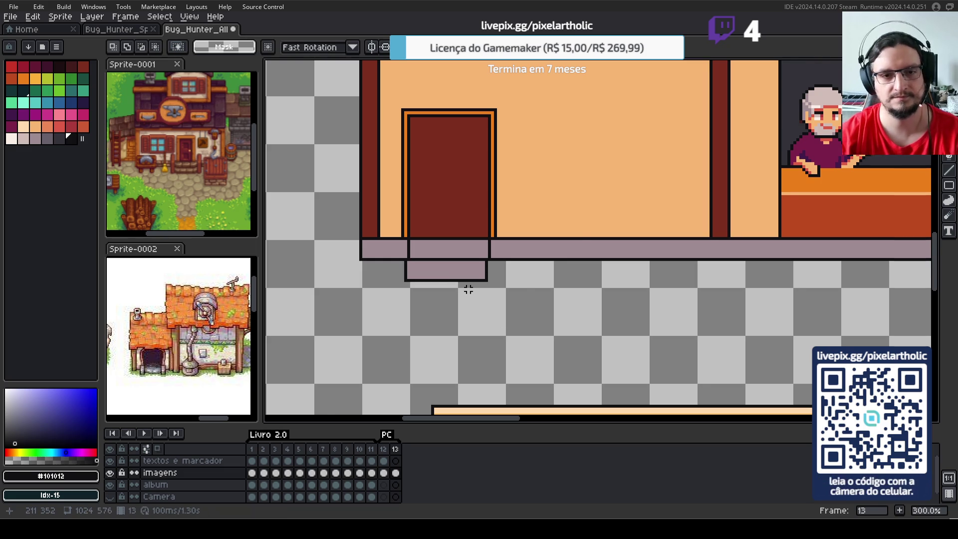
{"action": "scroll", "coordinate": [468, 290], "scroll_direction": "up", "scroll_amount": 2}
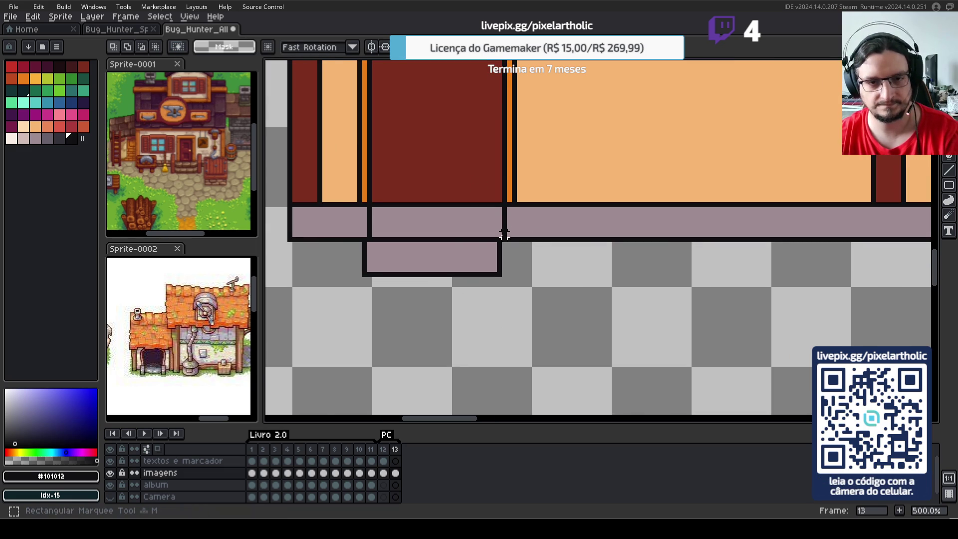
{"action": "left_click_drag", "start_coordinate": [439, 240], "coordinate": [519, 282]}
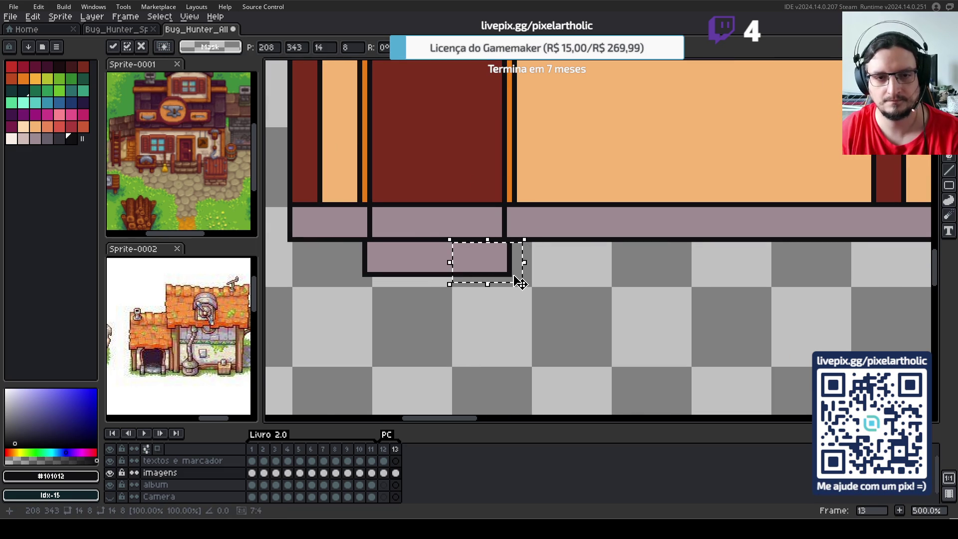
{"action": "key", "text": "ctrl+d"}
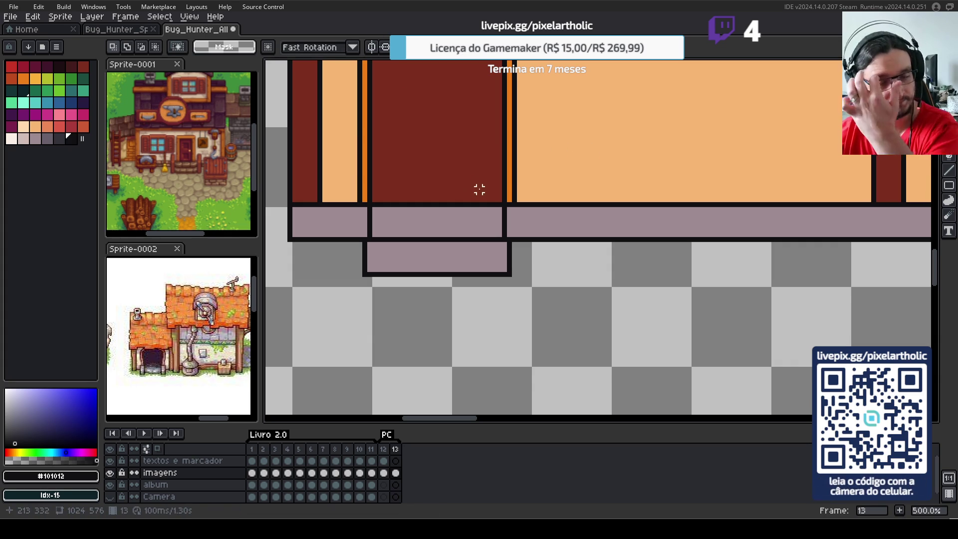
{"action": "key", "text": "i"}
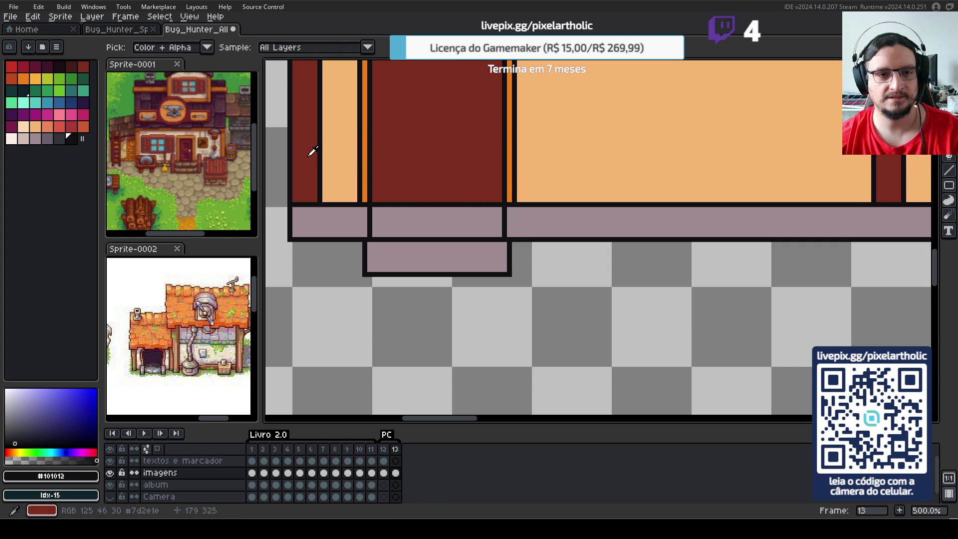
{"action": "left_click", "coordinate": [311, 147]}
- Fill the grey panels beneath the door with the door's dark red
{"action": "key", "text": "f"}
{"action": "left_click", "coordinate": [406, 219]}
{"action": "left_click", "coordinate": [406, 262]}
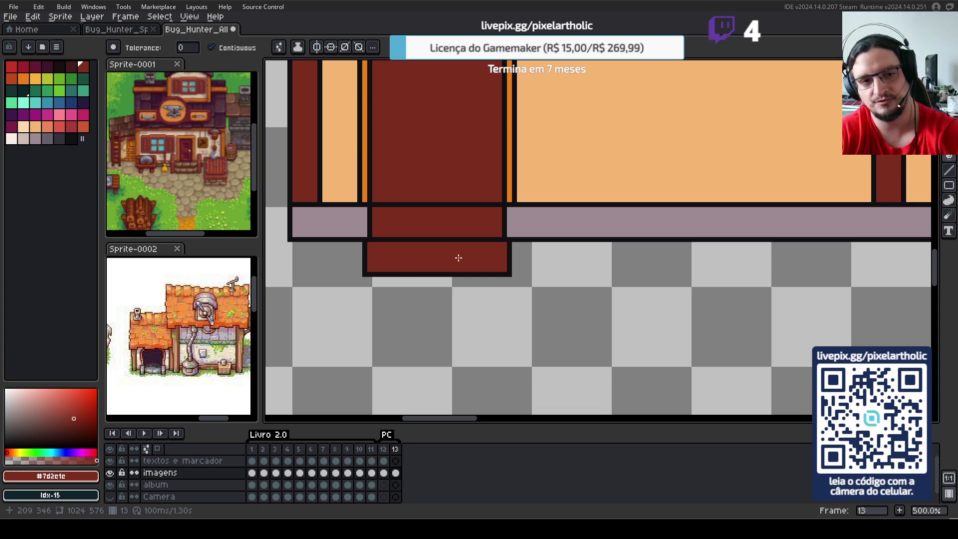
{"action": "scroll", "coordinate": [459, 258], "scroll_direction": "down", "scroll_amount": 1}
{"action": "scroll", "coordinate": [451, 260], "scroll_direction": "down", "scroll_amount": 1}
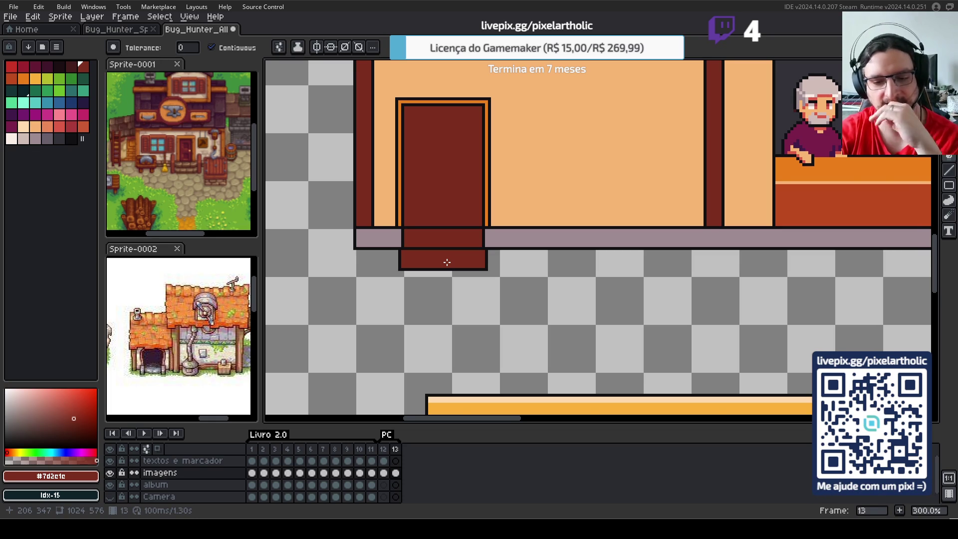
{"action": "scroll", "coordinate": [411, 271], "scroll_direction": "up", "scroll_amount": 1}
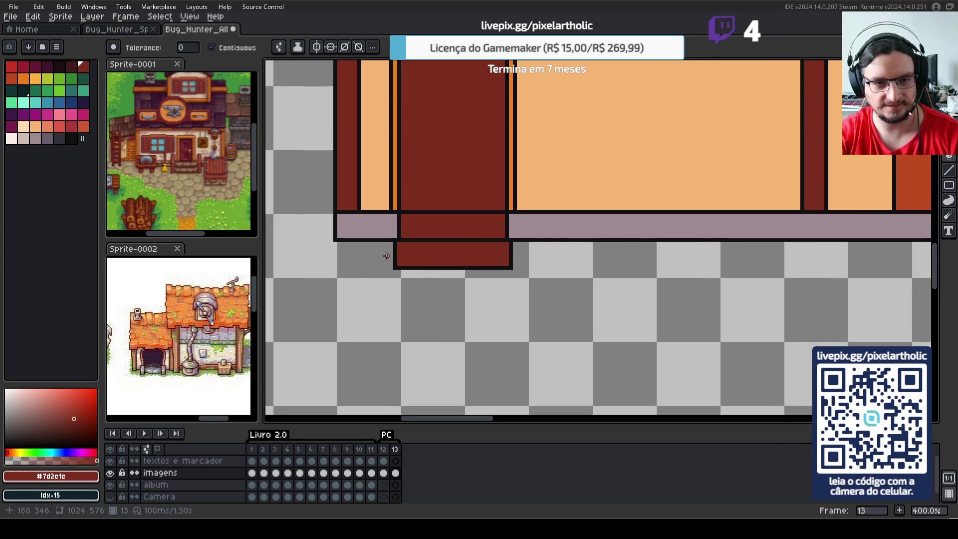
- Compare with the previous frame, then delete pixels to narrow the pillar's lower-right edge
{"action": "key", "text": "comma"}
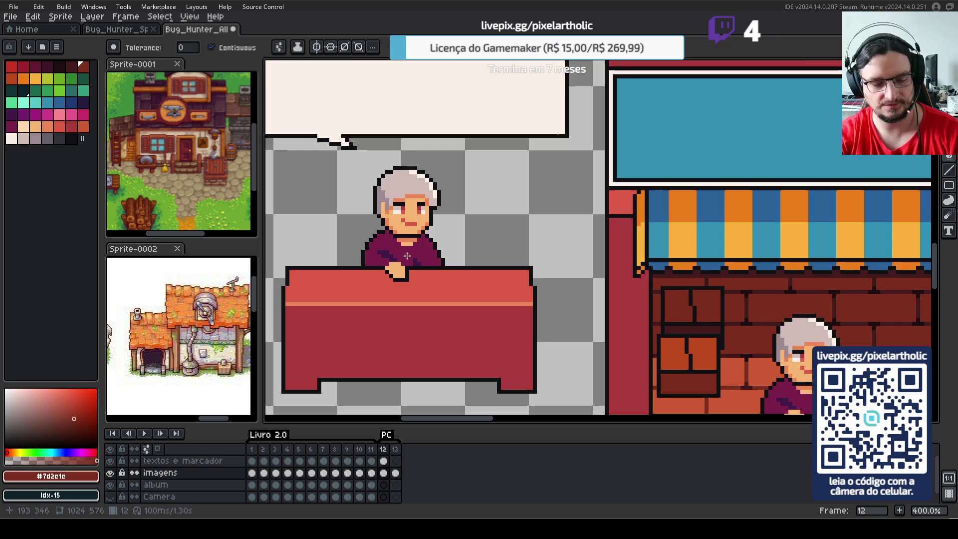
{"action": "key", "text": "period"}
{"action": "key", "text": "m"}
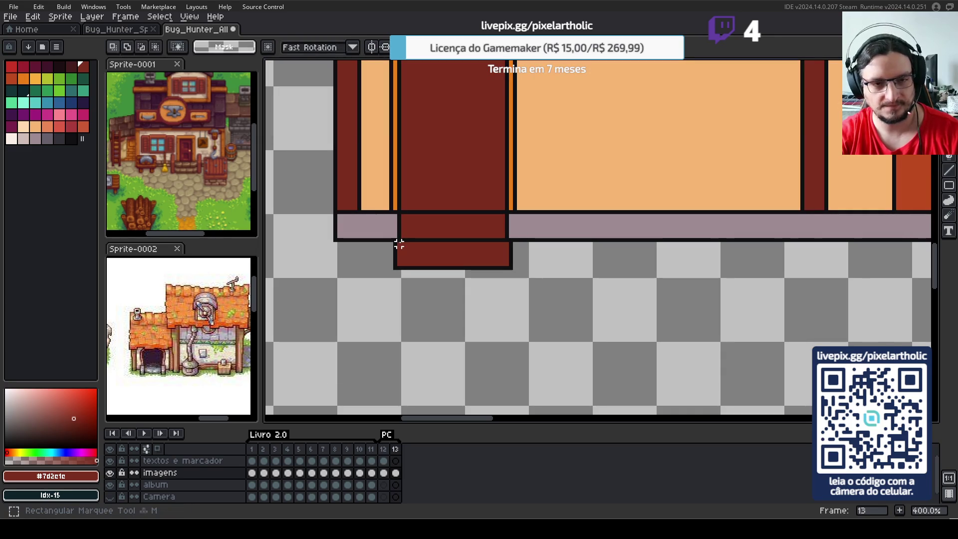
{"action": "left_click_drag", "start_coordinate": [390, 235], "coordinate": [415, 288]}
{"action": "left_click", "coordinate": [483, 283]}
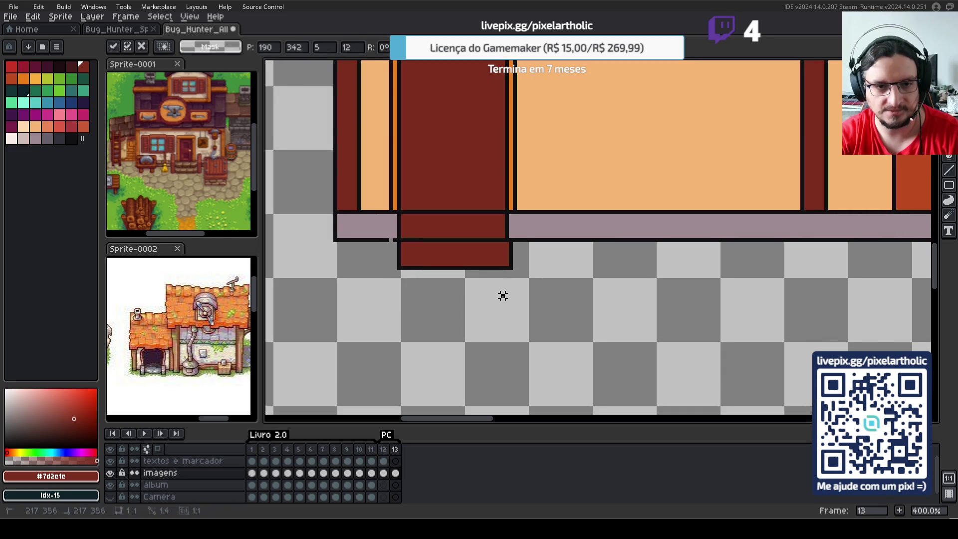
{"action": "left_click_drag", "start_coordinate": [503, 240], "coordinate": [516, 282]}
{"action": "key", "text": "Delete"}
{"action": "left_click", "coordinate": [578, 299]}
- Shade the left base-strip section with a darker grey column and bottom edge
{"action": "key", "text": "i"}
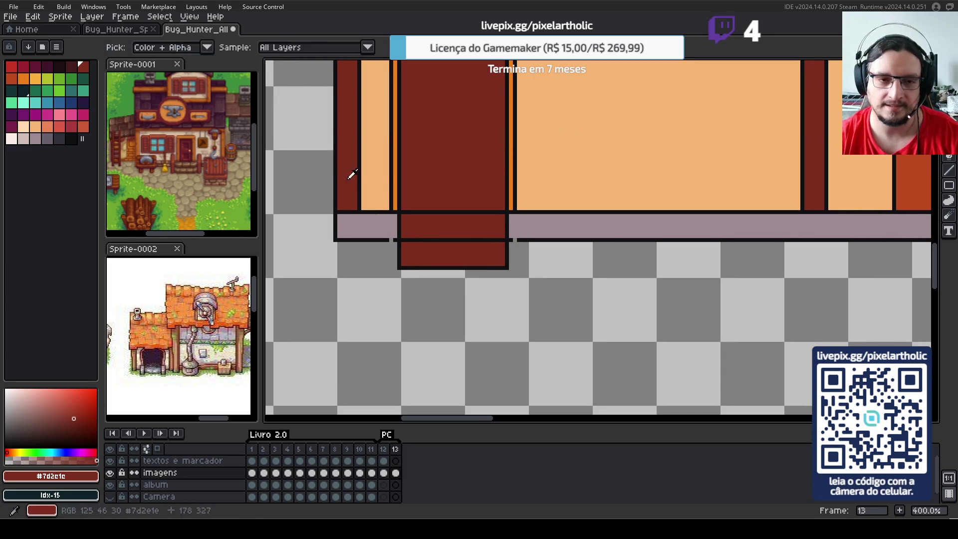
{"action": "left_click", "coordinate": [402, 237]}
{"action": "key", "text": "b"}
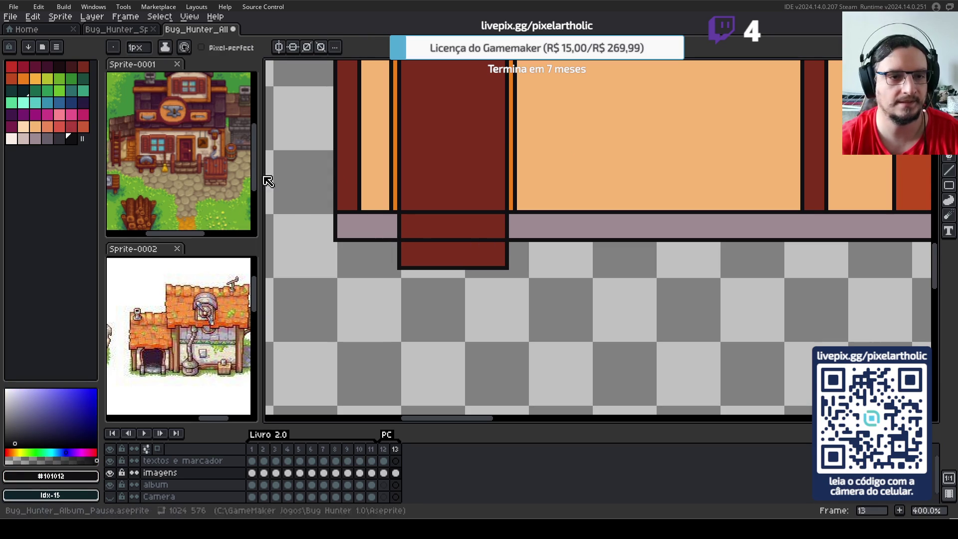
{"action": "left_click", "coordinate": [376, 222], "text": "alt"}
{"action": "left_click", "coordinate": [47, 139]}
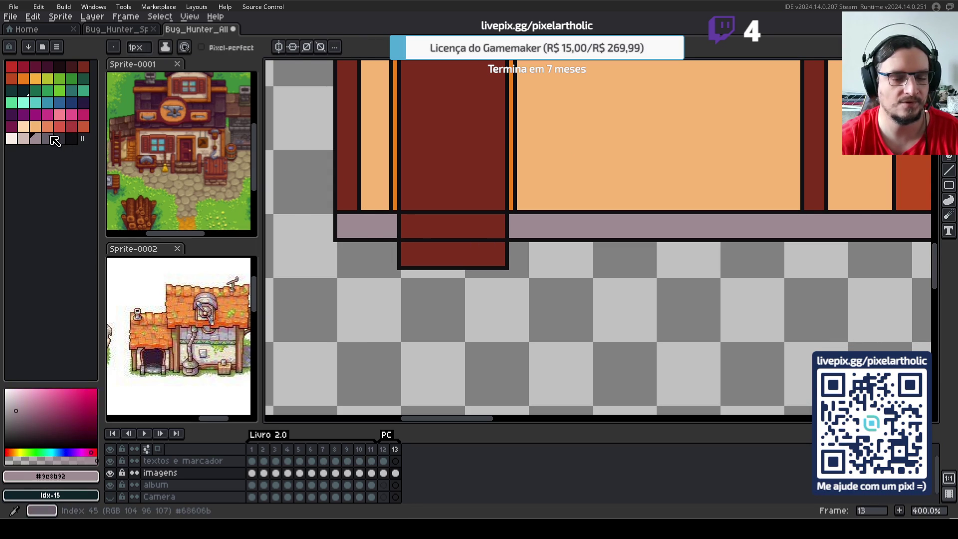
{"action": "key", "text": "b"}
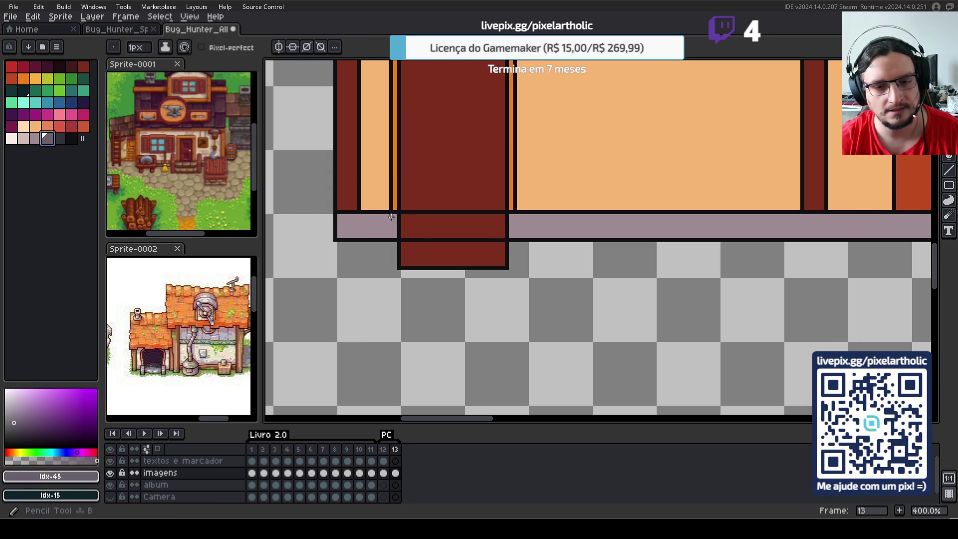
{"action": "left_click_drag", "start_coordinate": [390, 234], "coordinate": [391, 218]}
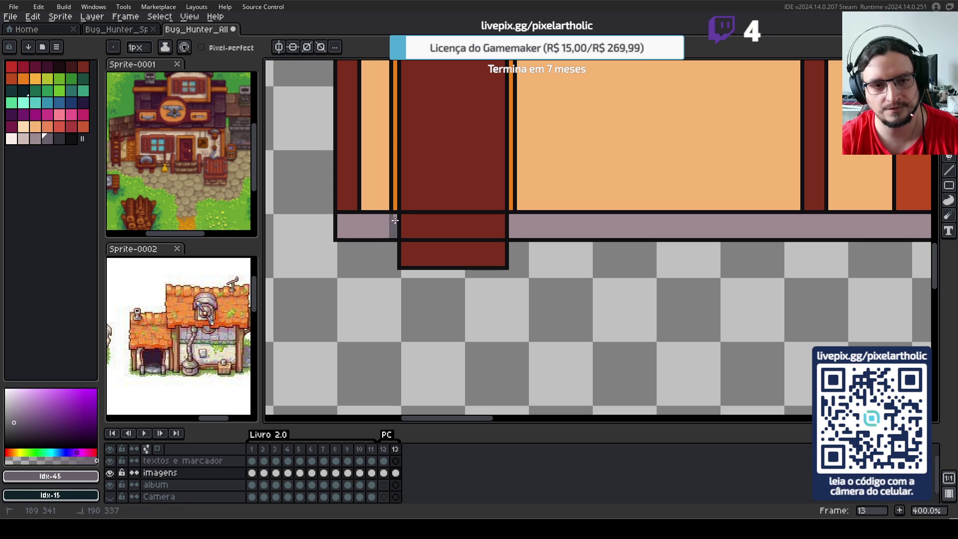
{"action": "left_click_drag", "start_coordinate": [343, 231], "coordinate": [397, 234]}
- Draw a short dark outline edge beside the door in the ledge band
{"action": "key", "text": "g"}
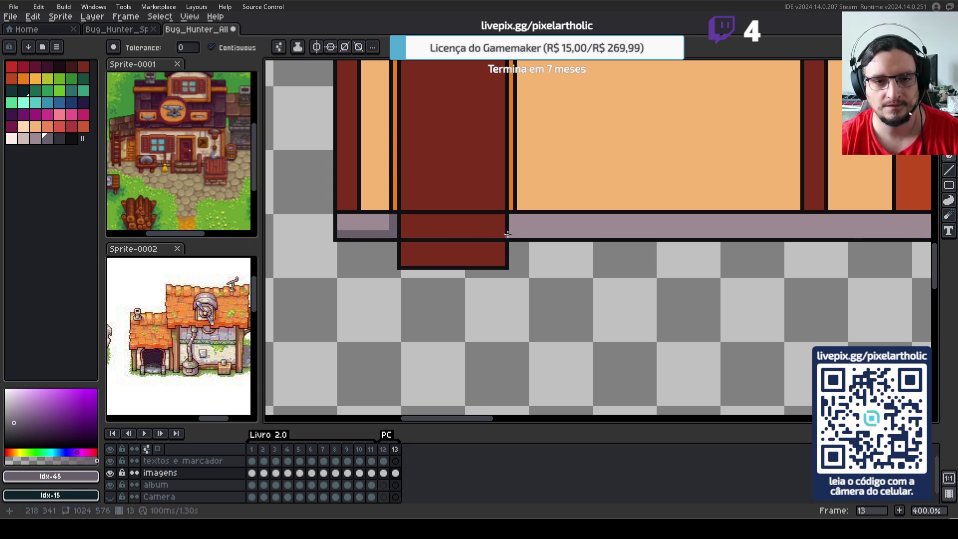
{"action": "key", "text": "b"}
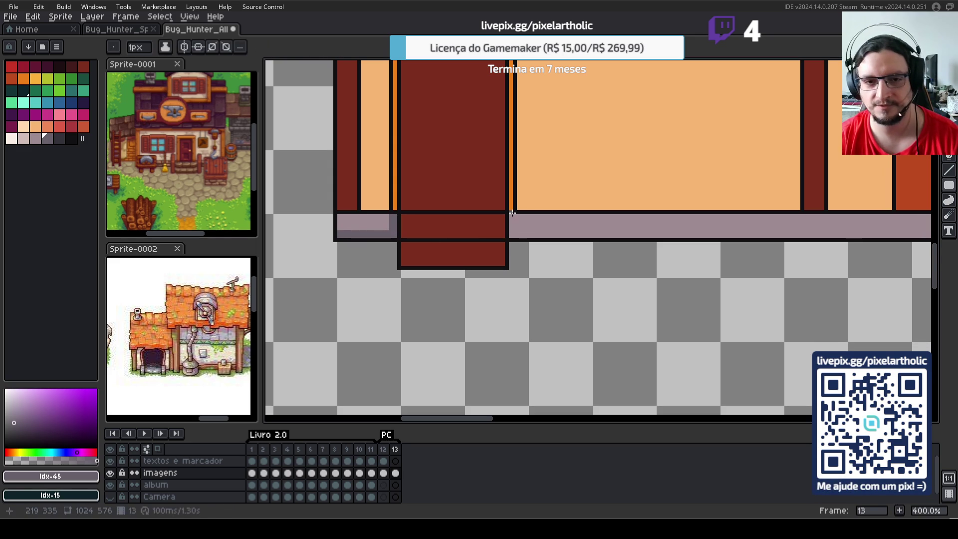
{"action": "left_click_drag", "start_coordinate": [511, 215], "coordinate": [513, 237]}
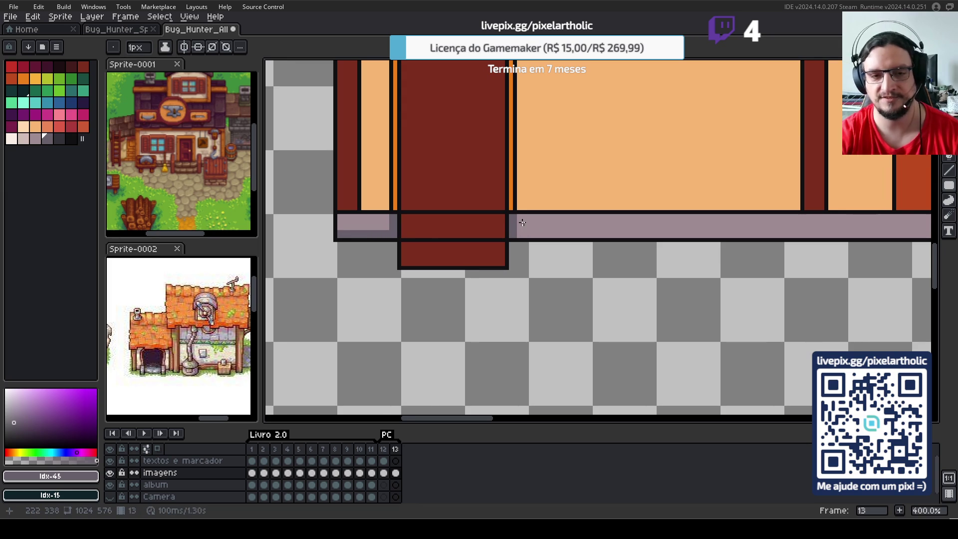
{"action": "scroll", "coordinate": [522, 223], "scroll_direction": "down", "scroll_amount": 1}
{"action": "left_click_drag", "start_coordinate": [527, 234], "coordinate": [295, 234]}
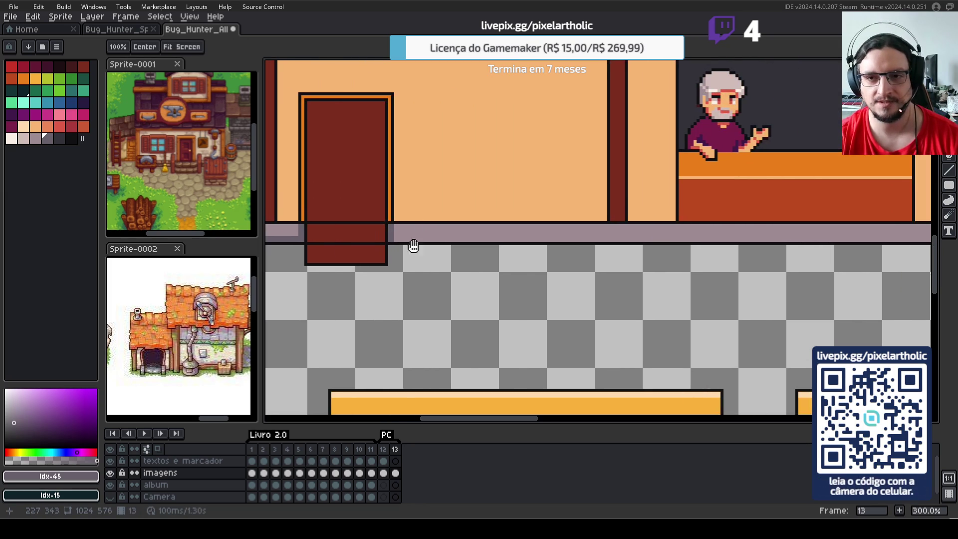
- Draw a thin filled-rectangle strip along the floor ledge and recolour it light purple
{"action": "key", "text": "shift+u"}
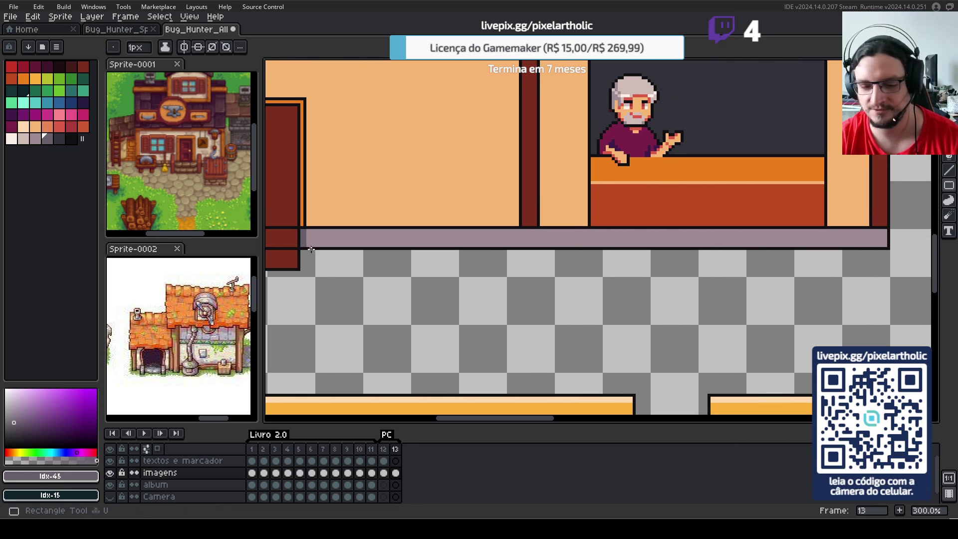
{"action": "left_click_drag", "start_coordinate": [303, 238], "coordinate": [817, 242]}
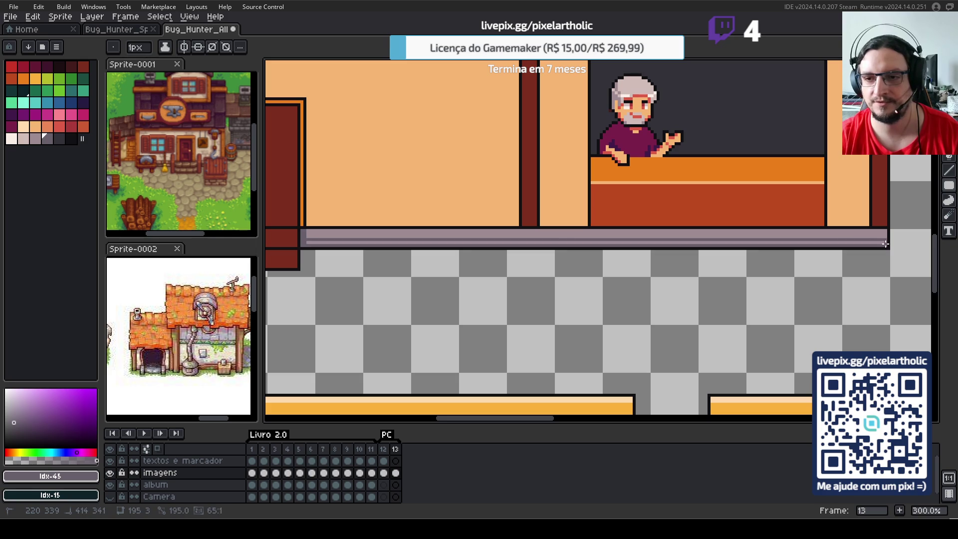
{"action": "mouse_move", "coordinate": [651, 300]}
{"action": "left_mouse_down"}
{"action": "mouse_move", "coordinate": [809, 322]}
{"action": "mouse_move", "coordinate": [765, 312]}
{"action": "left_mouse_up"}
{"action": "left_click", "coordinate": [479, 255]}
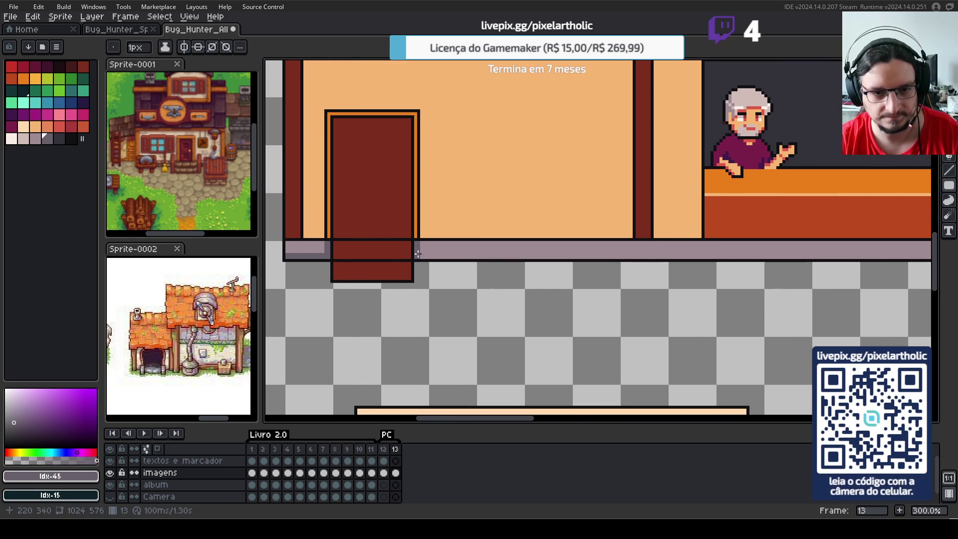
{"action": "left_click_drag", "start_coordinate": [420, 258], "coordinate": [779, 250]}
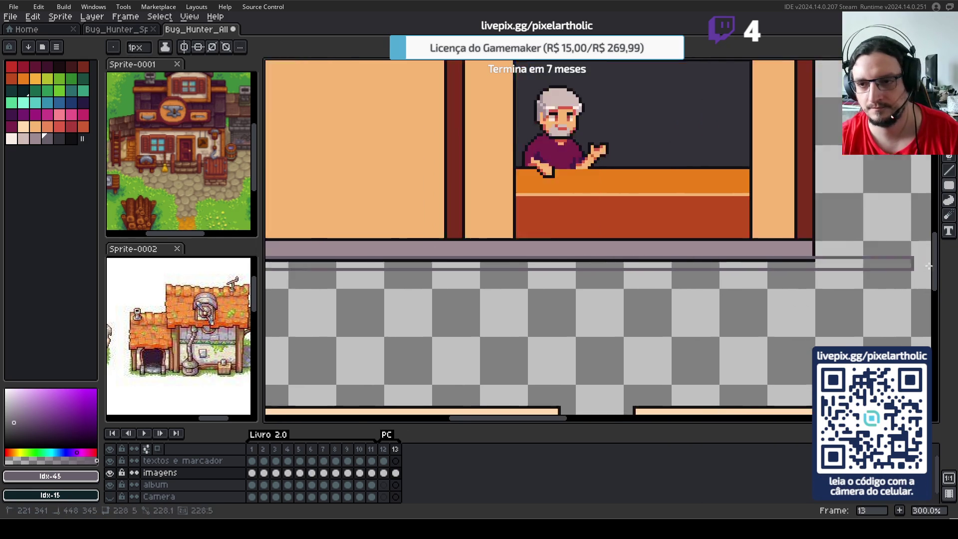
{"action": "key", "text": "Escape"}
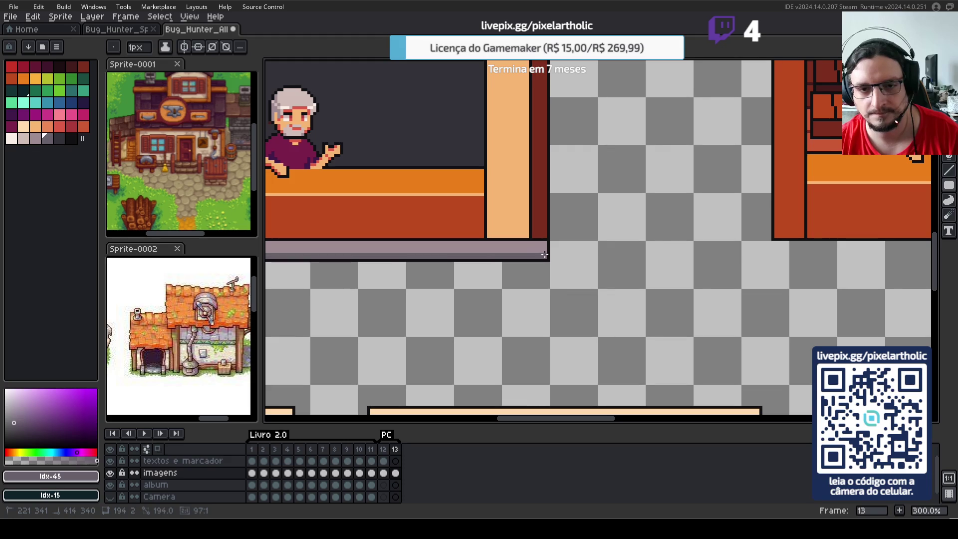
- Zoom in on the shop door and pick up the lavender ledge colour
{"action": "scroll", "coordinate": [562, 270], "scroll_direction": "down", "scroll_amount": 2}
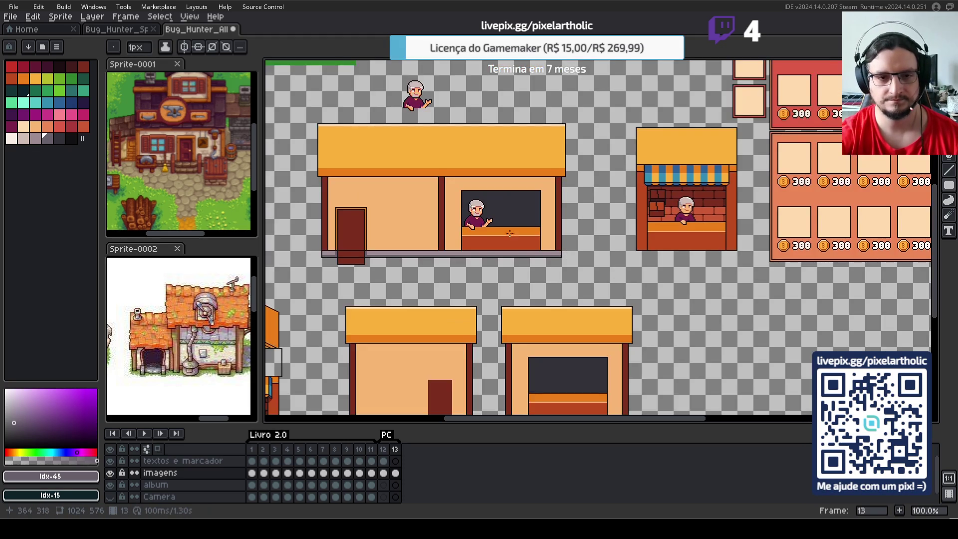
{"action": "left_click_drag", "start_coordinate": [531, 233], "coordinate": [558, 239]}
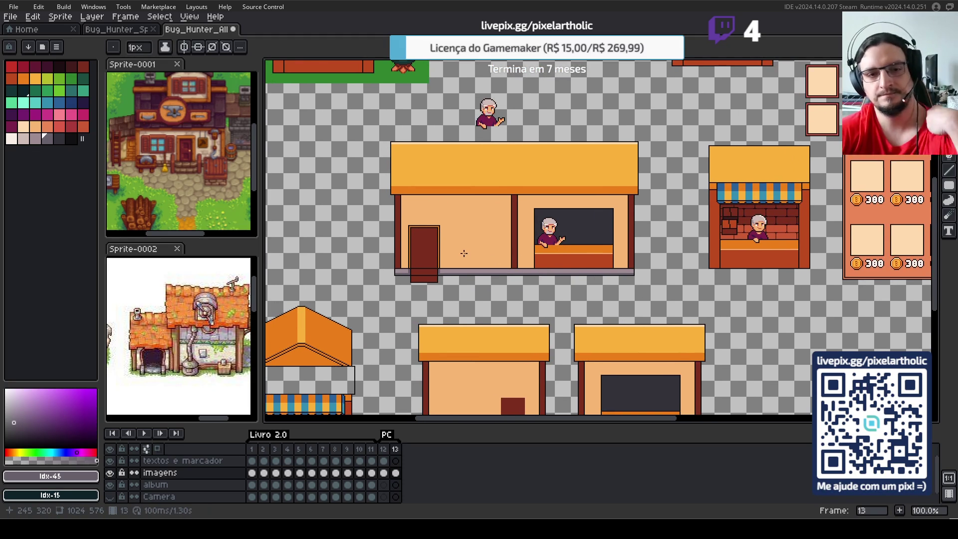
{"action": "scroll", "coordinate": [463, 253], "scroll_direction": "up", "scroll_amount": 1}
{"action": "scroll", "coordinate": [455, 256], "scroll_direction": "up", "scroll_amount": 1}
{"action": "left_click_drag", "start_coordinate": [456, 256], "coordinate": [558, 242]}
{"action": "scroll", "coordinate": [425, 264], "scroll_direction": "up", "scroll_amount": 1}
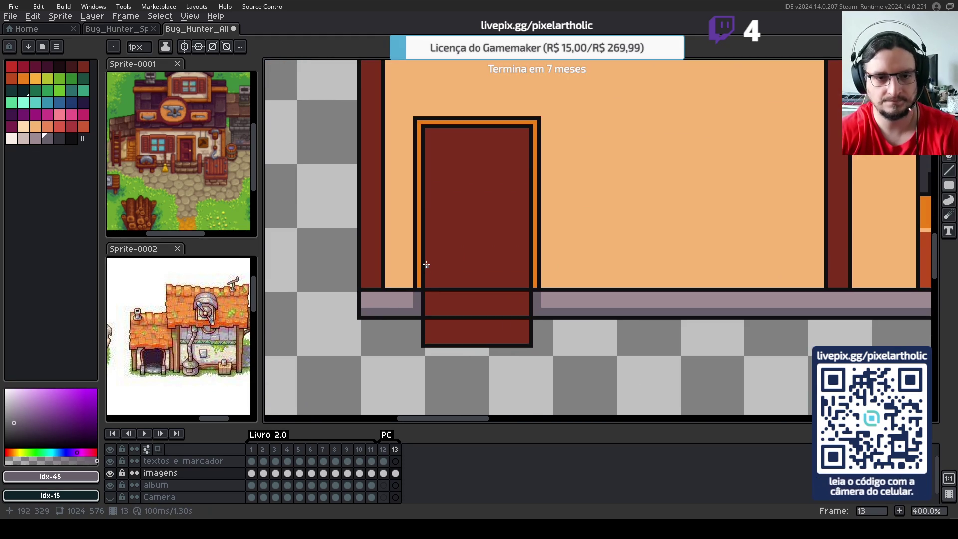
{"action": "left_click", "coordinate": [406, 299], "text": "alt"}
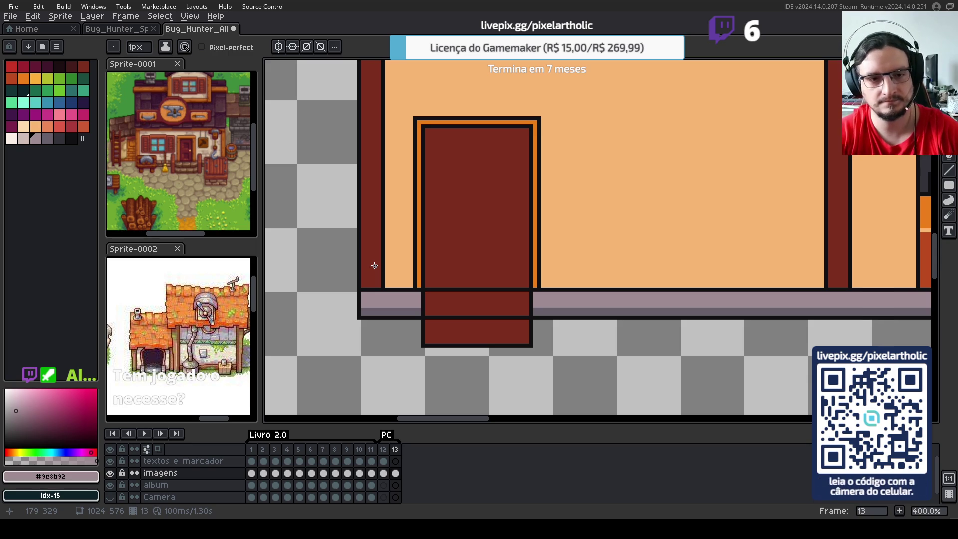
- Bring the door's lower part into view and pick up the black outline colour
{"action": "scroll", "coordinate": [460, 306], "scroll_direction": "up", "scroll_amount": 1}
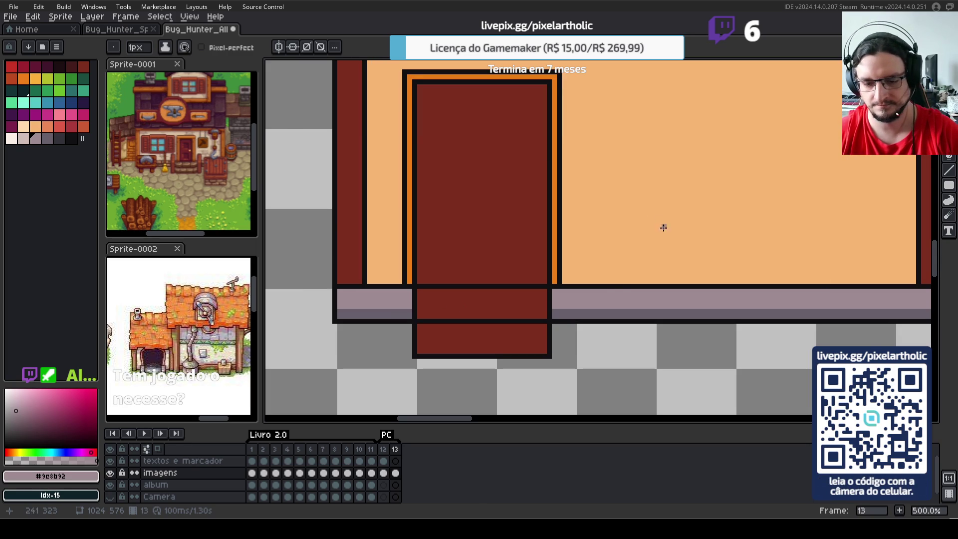
{"action": "key", "text": "h"}
{"action": "left_click_drag", "start_coordinate": [650, 248], "coordinate": [616, 220]}
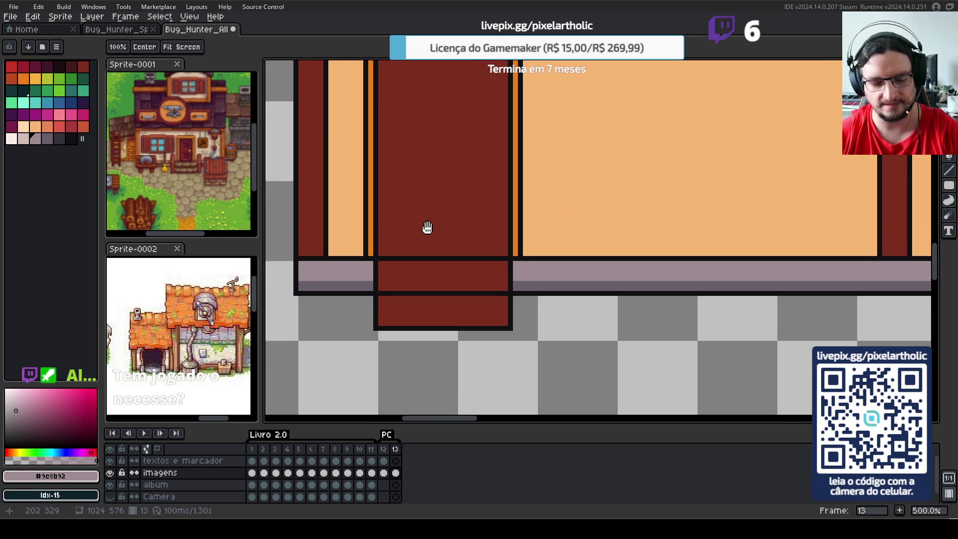
{"action": "key", "text": "m"}
{"action": "left_click_drag", "start_coordinate": [369, 299], "coordinate": [525, 344]}
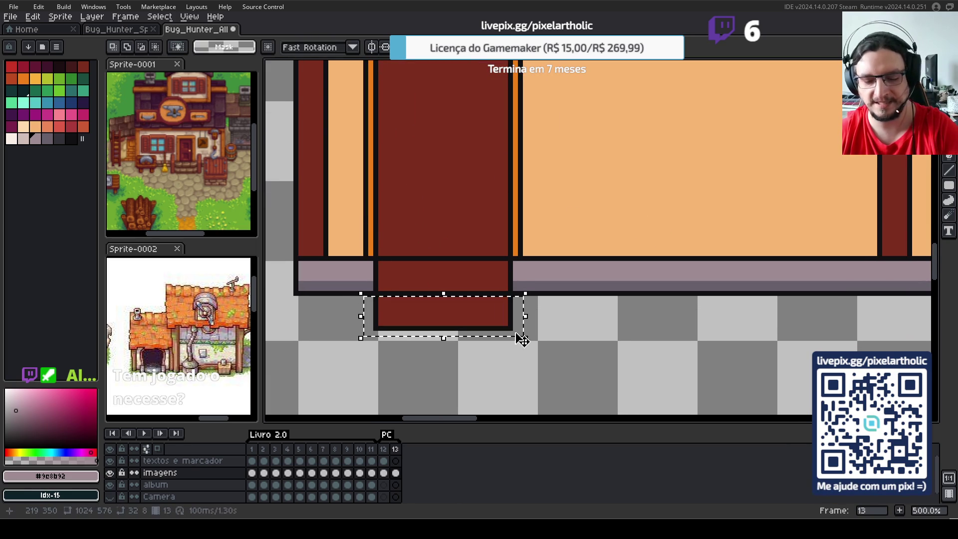
{"action": "left_click", "coordinate": [494, 380]}
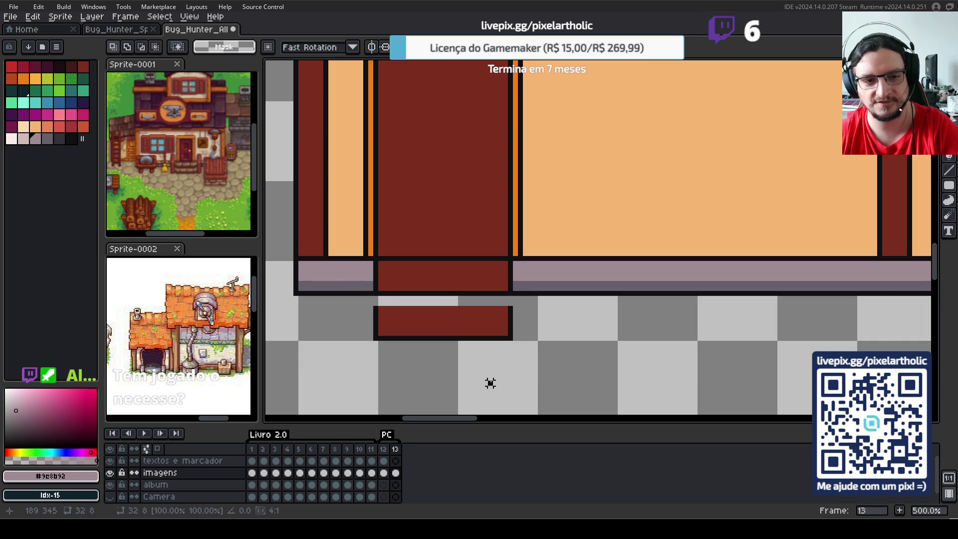
{"action": "left_click", "coordinate": [377, 284], "text": "alt"}
- Draw black outline edges for a step below the door, redoing the first attempt
{"action": "key", "text": "u"}
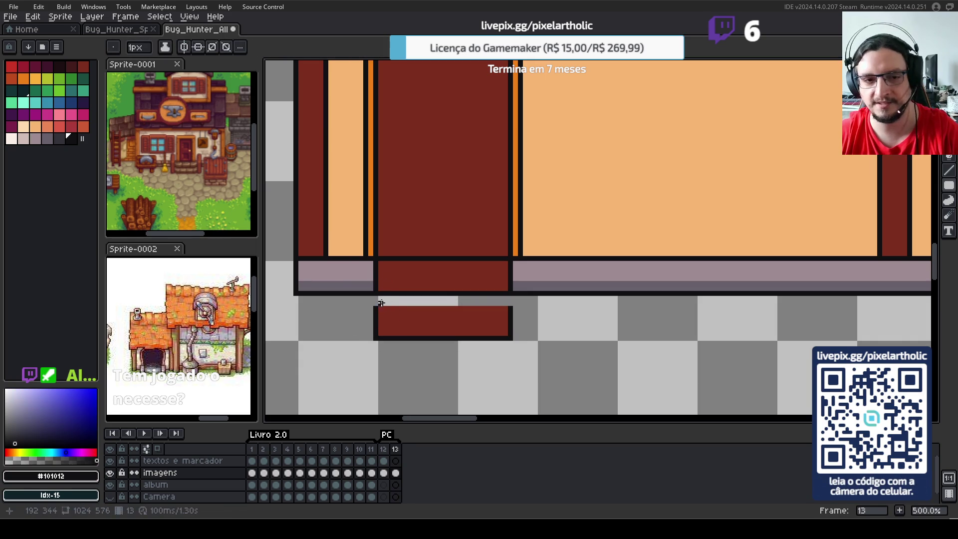
{"action": "left_click_drag", "start_coordinate": [375, 292], "coordinate": [512, 302]}
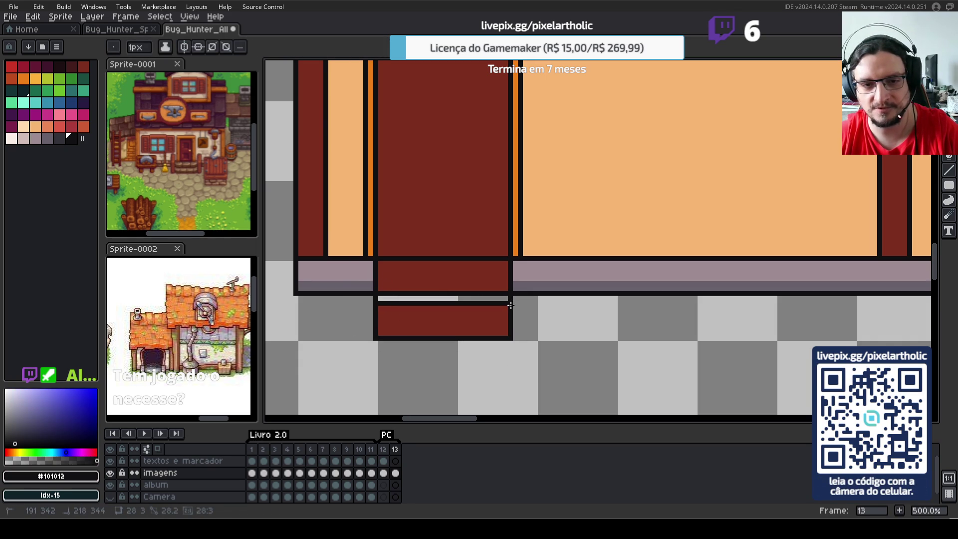
{"action": "key", "text": "ctrl+z"}
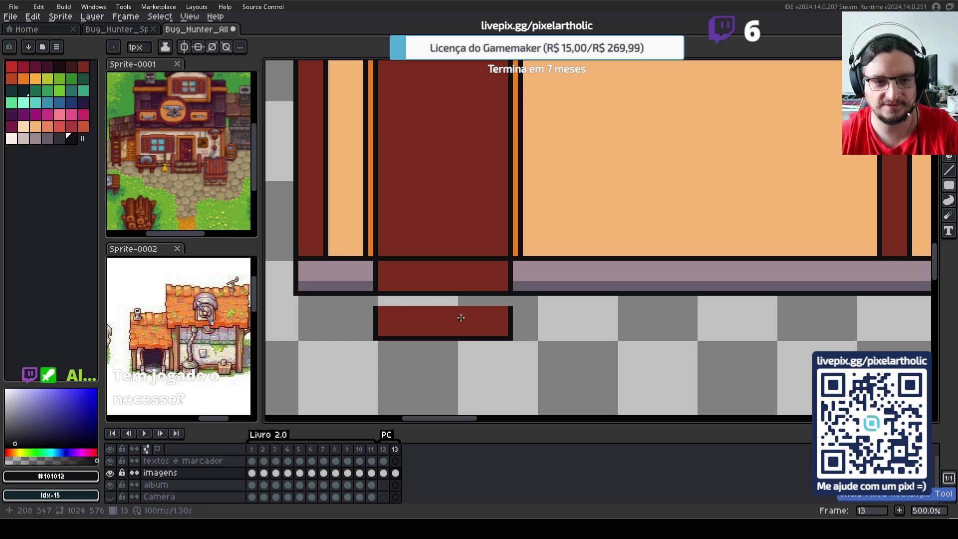
{"action": "left_click_drag", "start_coordinate": [375, 295], "coordinate": [510, 299]}
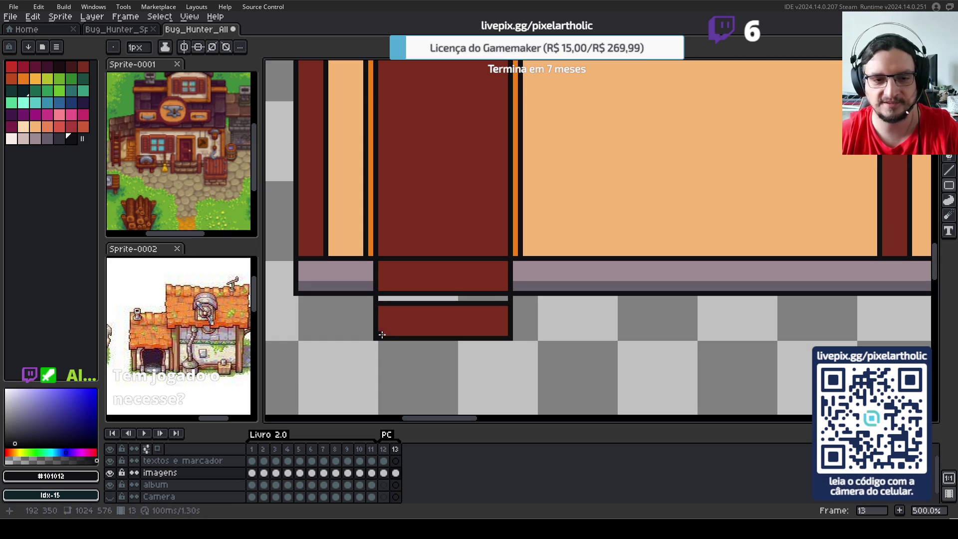
{"action": "left_click_drag", "start_coordinate": [375, 339], "coordinate": [510, 348]}
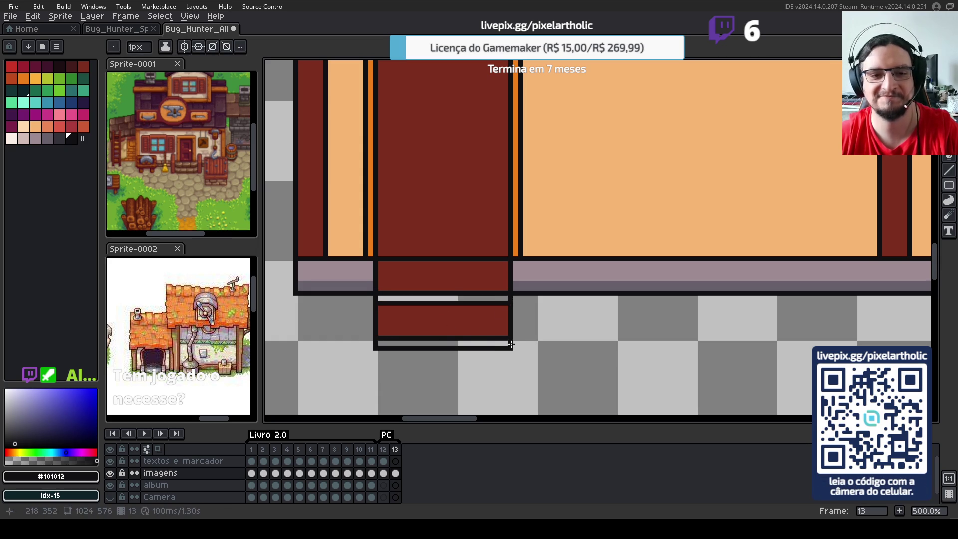
- Fill the light strips inside the step with dark red
{"action": "left_click", "coordinate": [380, 260], "text": "alt"}
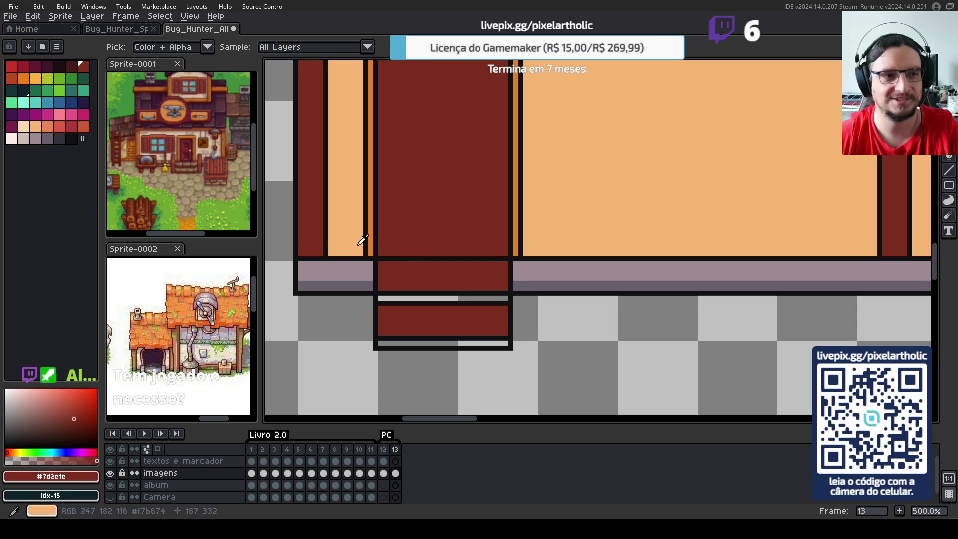
{"action": "left_click", "coordinate": [72, 66]}
{"action": "key", "text": "f"}
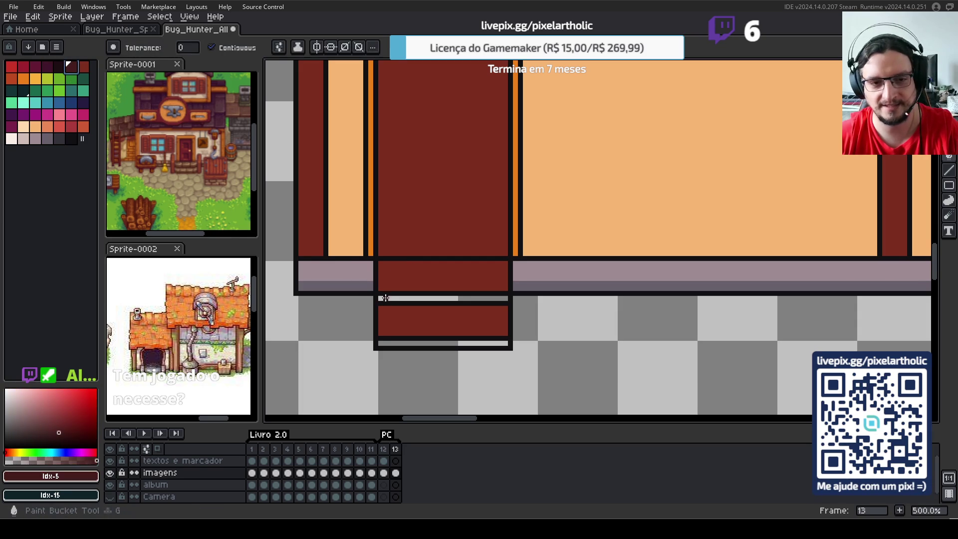
{"action": "left_click", "coordinate": [382, 298]}
{"action": "left_click", "coordinate": [394, 342]}
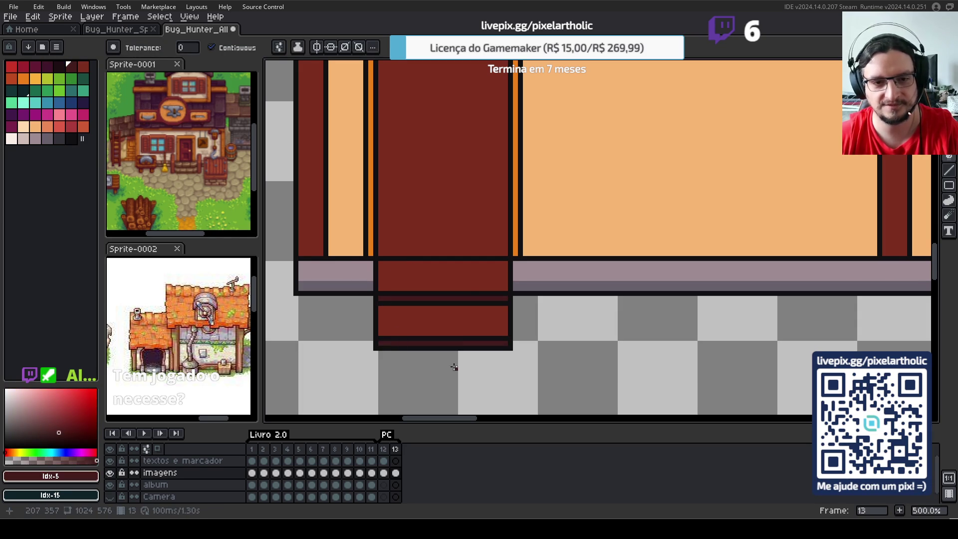
{"action": "scroll", "coordinate": [473, 260], "scroll_direction": "down", "scroll_amount": 2}
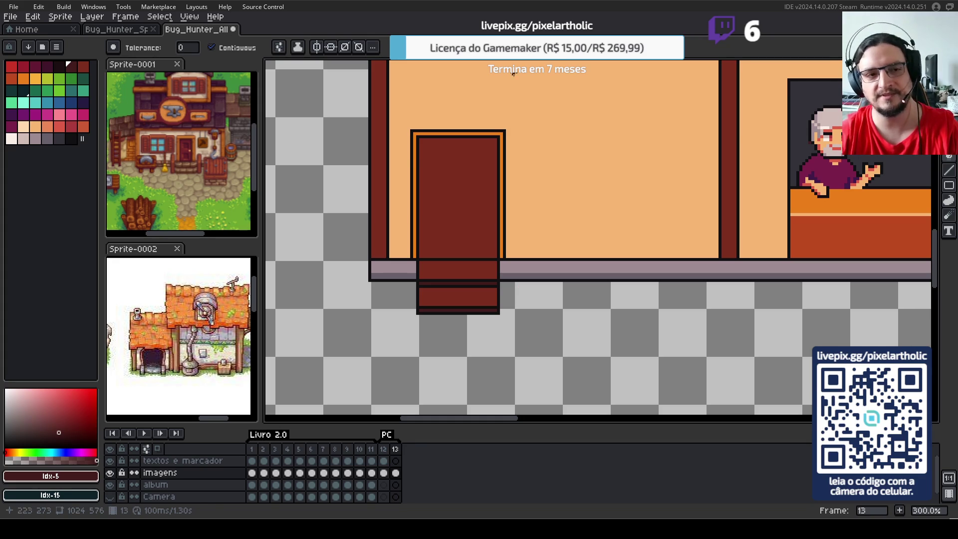
{"action": "left_click_drag", "start_coordinate": [254, 328], "coordinate": [245, 330]}
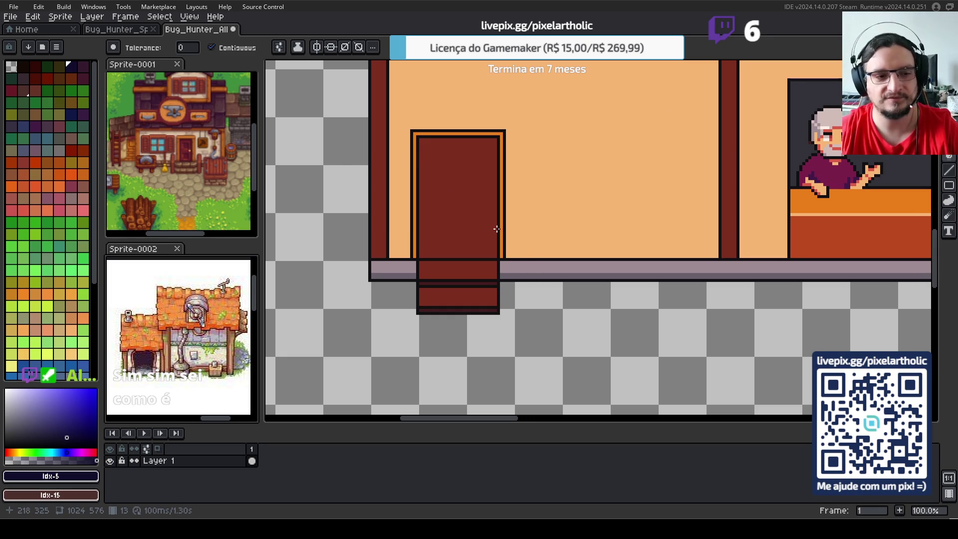
{"action": "scroll", "coordinate": [520, 190], "scroll_direction": "down", "scroll_amount": 1}
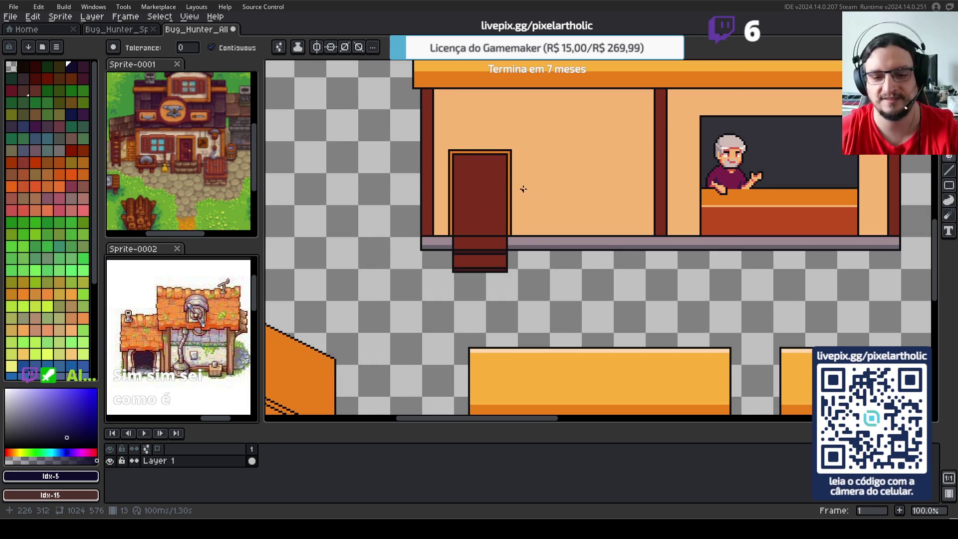
{"action": "left_click_drag", "start_coordinate": [524, 140], "coordinate": [481, 196]}
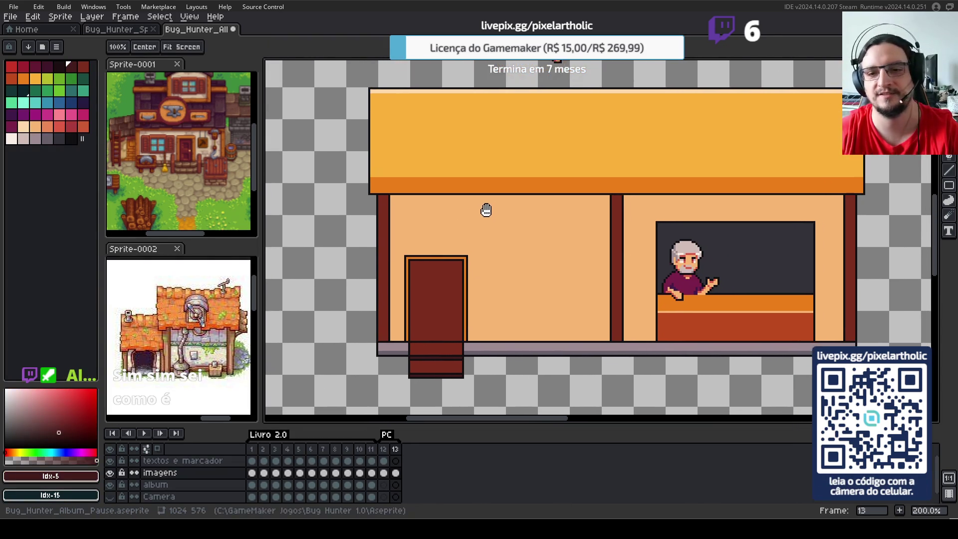
{"action": "left_click_drag", "start_coordinate": [622, 214], "coordinate": [530, 198]}
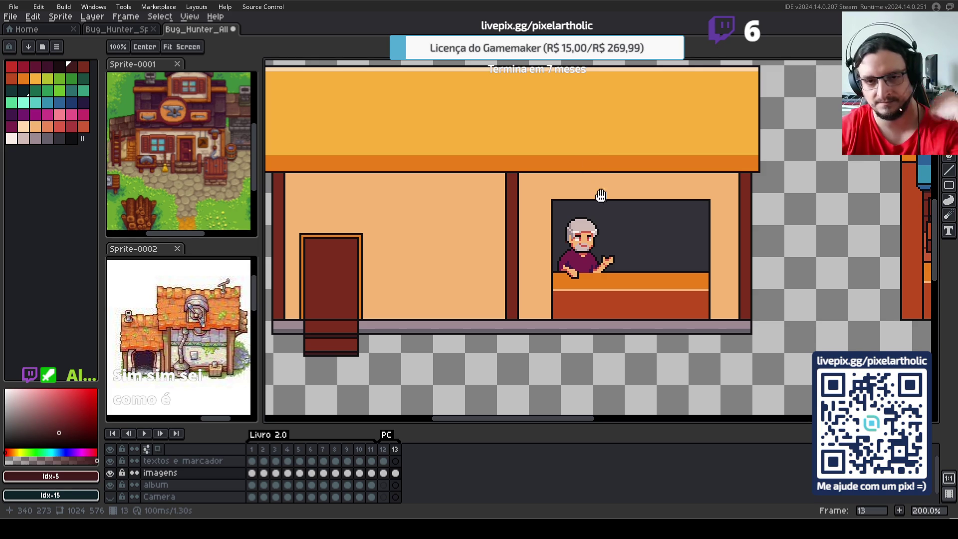
{"action": "scroll", "coordinate": [612, 234], "scroll_direction": "up", "scroll_amount": 1}
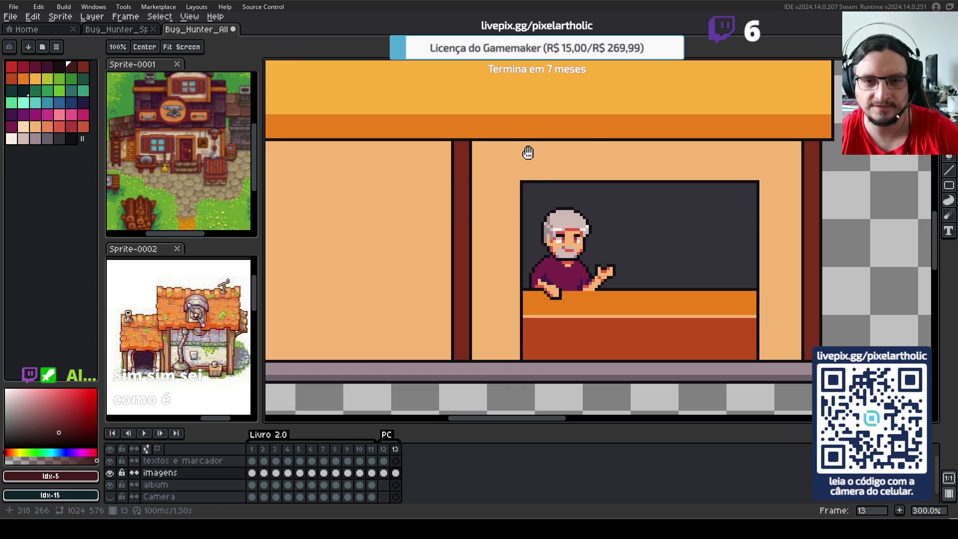
- Outline a thin band along the window's top in dark, then fill it with pavement grey
{"action": "key", "text": "i"}
{"action": "left_click", "coordinate": [521, 181]}
{"action": "key", "text": "b"}
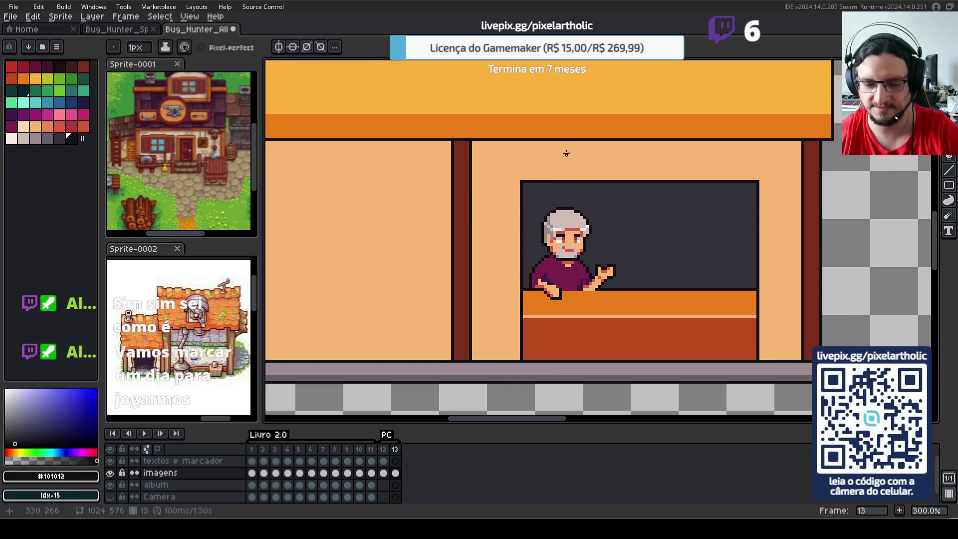
{"action": "key", "text": "u"}
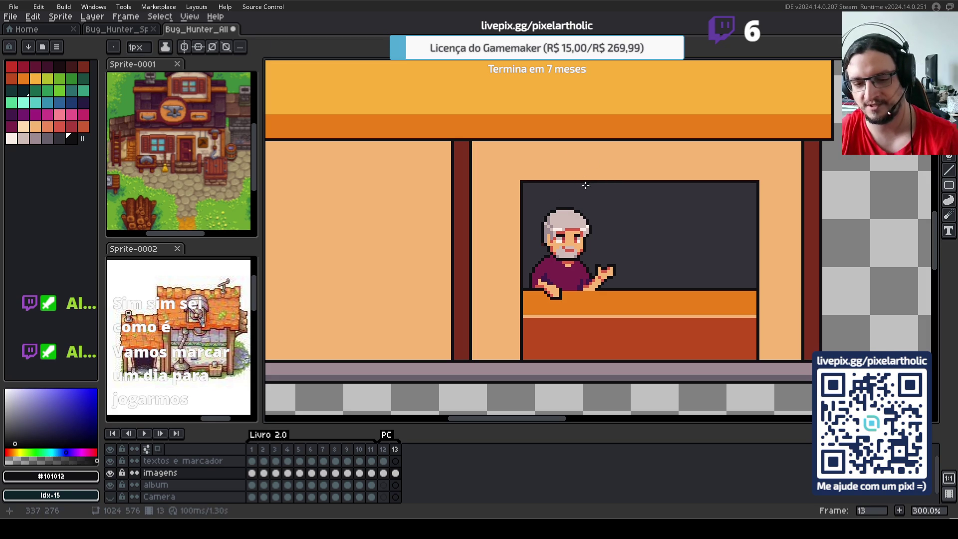
{"action": "left_click_drag", "start_coordinate": [519, 181], "coordinate": [757, 171]}
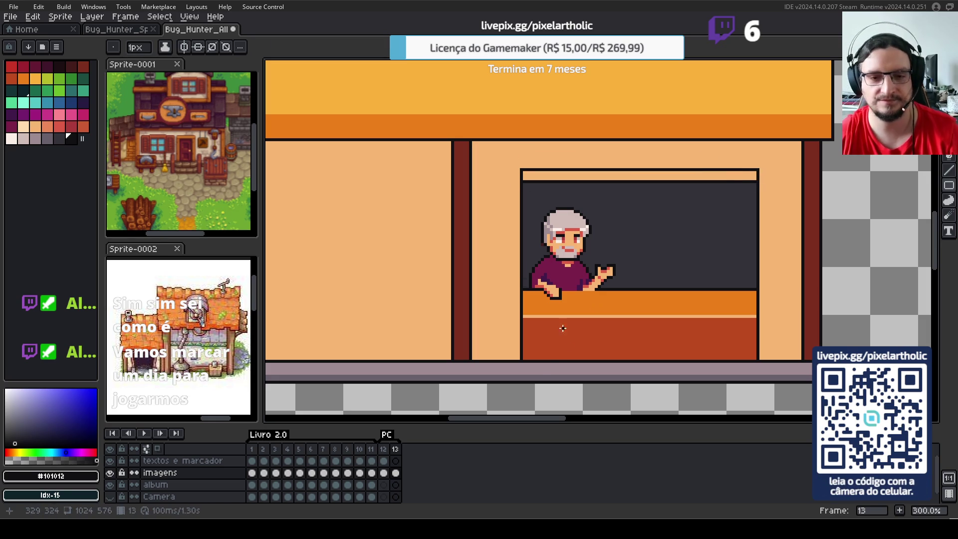
{"action": "left_click", "coordinate": [539, 369], "text": "alt"}
{"action": "key", "text": "g"}
{"action": "left_click", "coordinate": [536, 175]}
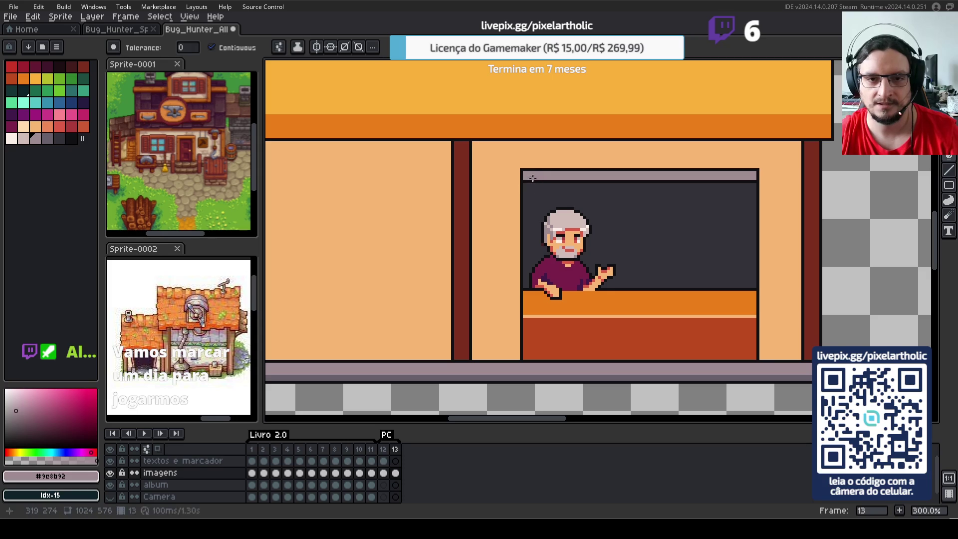
- Pencil a light pink (palette idx-43) highlight line along the grey strip's top edge
{"action": "left_click", "coordinate": [520, 169], "text": "alt"}
{"action": "key", "text": "b"}
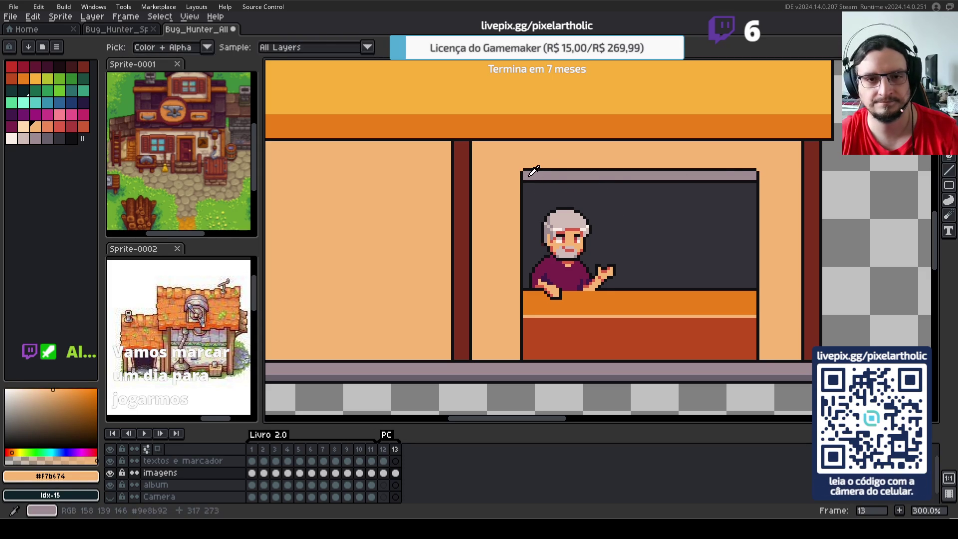
{"action": "left_click", "coordinate": [530, 175], "text": "alt"}
{"action": "left_click", "coordinate": [23, 138]}
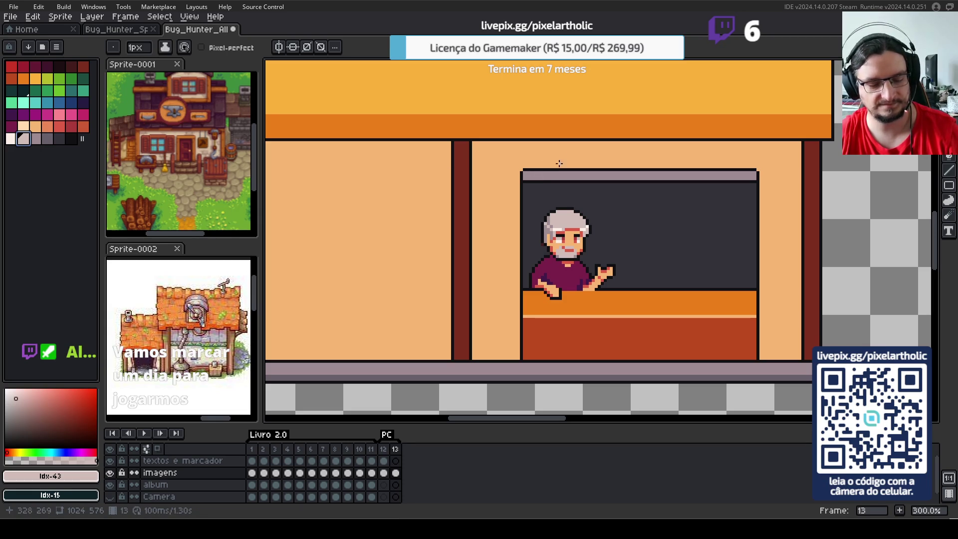
{"action": "left_click", "coordinate": [755, 174], "text": "shift"}
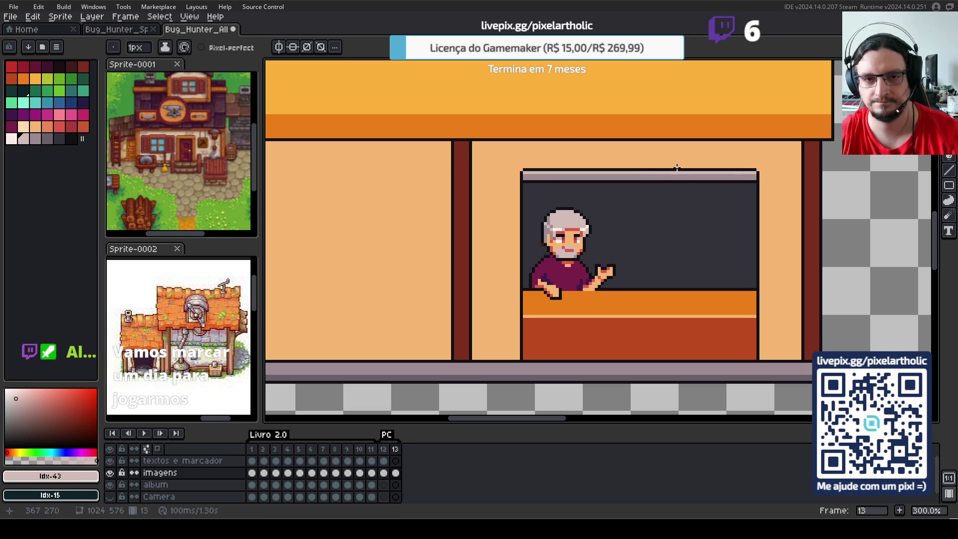
{"action": "scroll", "coordinate": [678, 201], "scroll_direction": "down", "scroll_amount": 2}
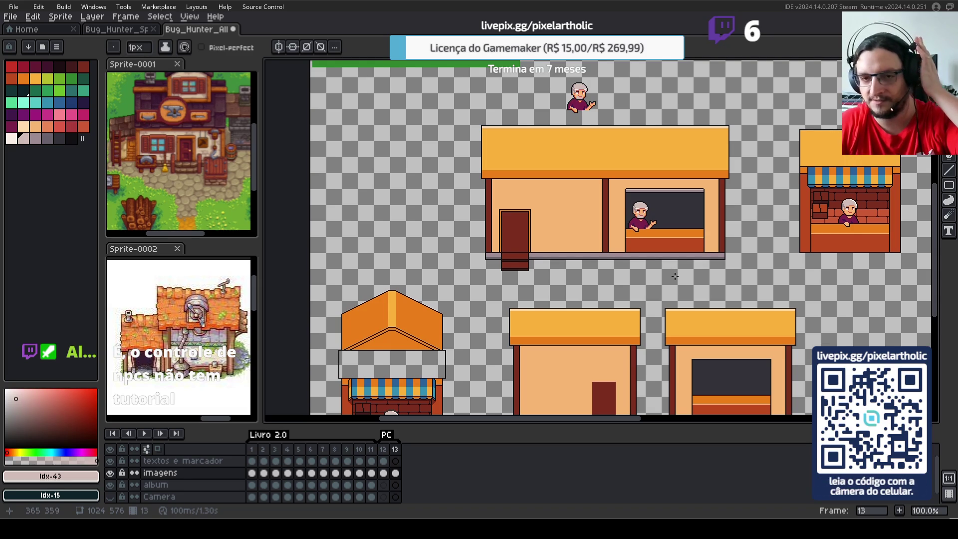
{"action": "scroll", "coordinate": [664, 261], "scroll_direction": "up", "scroll_amount": 3}
{"action": "scroll", "coordinate": [499, 208], "scroll_direction": "down", "scroll_amount": 3}
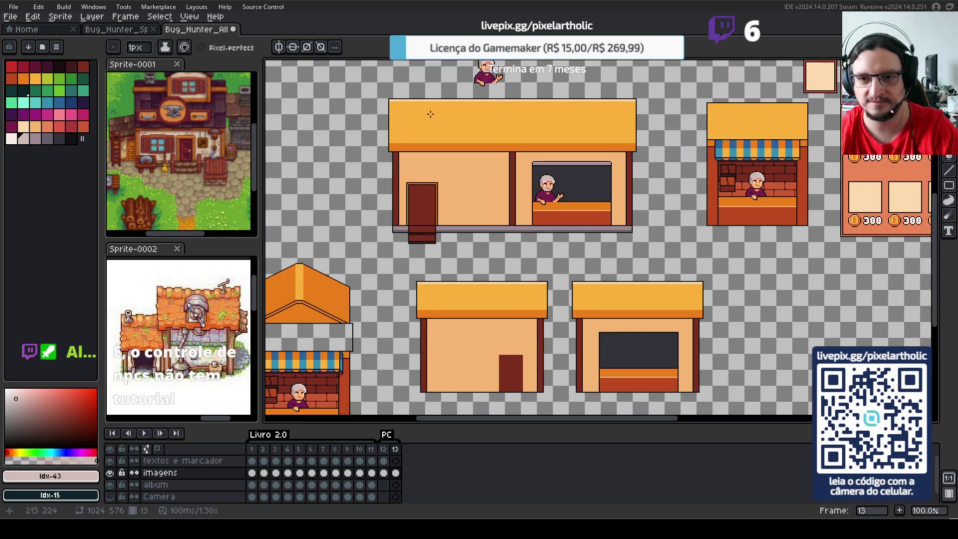
{"action": "key", "text": "h"}
{"action": "left_click_drag", "start_coordinate": [401, 154], "coordinate": [481, 180]}
{"action": "scroll", "coordinate": [583, 232], "scroll_direction": "up", "scroll_amount": 2}
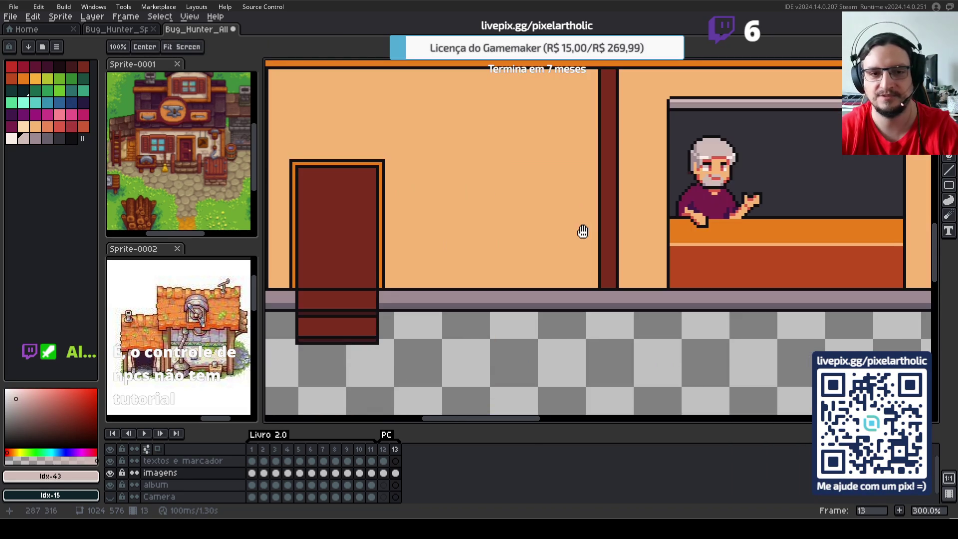
{"action": "left_click_drag", "start_coordinate": [388, 193], "coordinate": [476, 196]}
{"action": "key", "text": "b"}
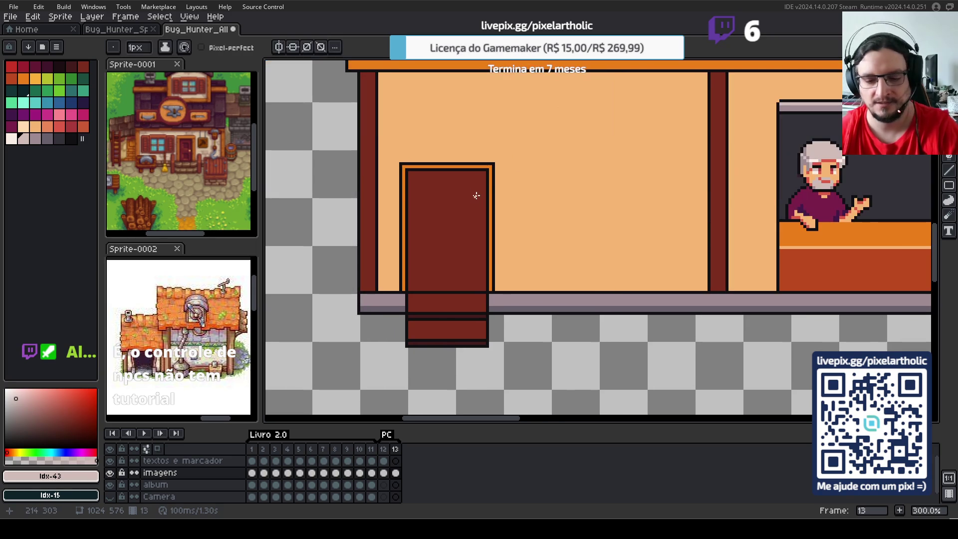
- Outline a small 4x4 doorknob square on the right of the door in dark #101012
{"action": "scroll", "coordinate": [572, 245], "scroll_direction": "up", "scroll_amount": 1}
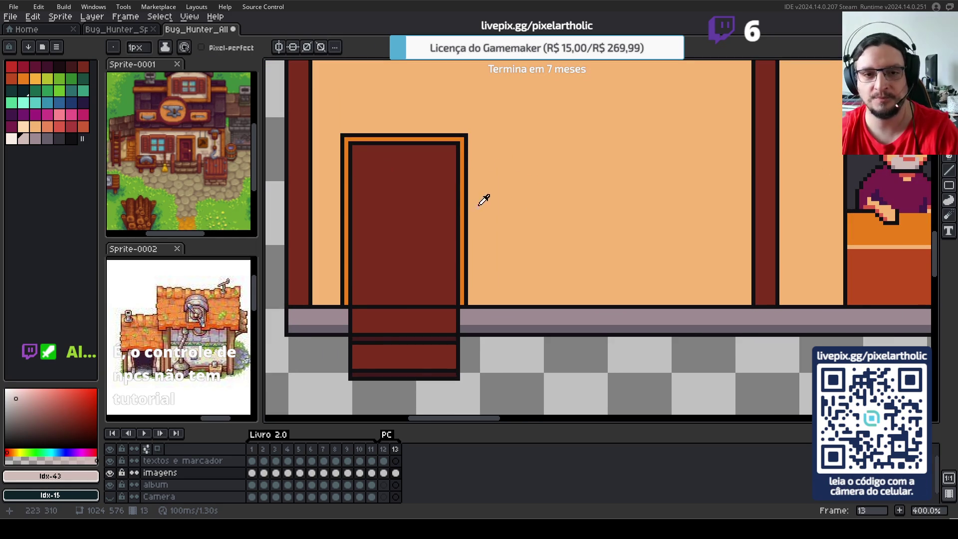
{"action": "key", "text": "i"}
{"action": "left_click", "coordinate": [462, 207]}
{"action": "key", "text": "b"}
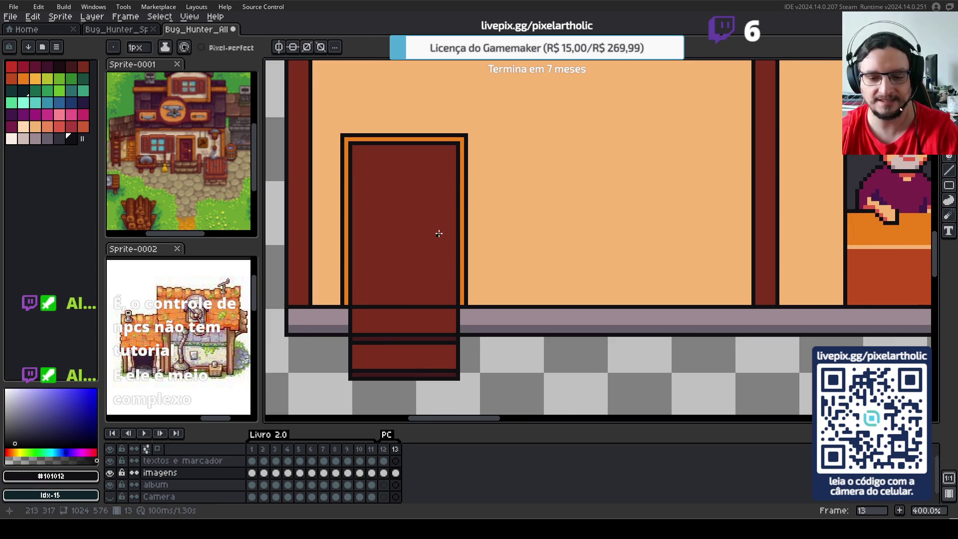
{"action": "key", "text": "e"}
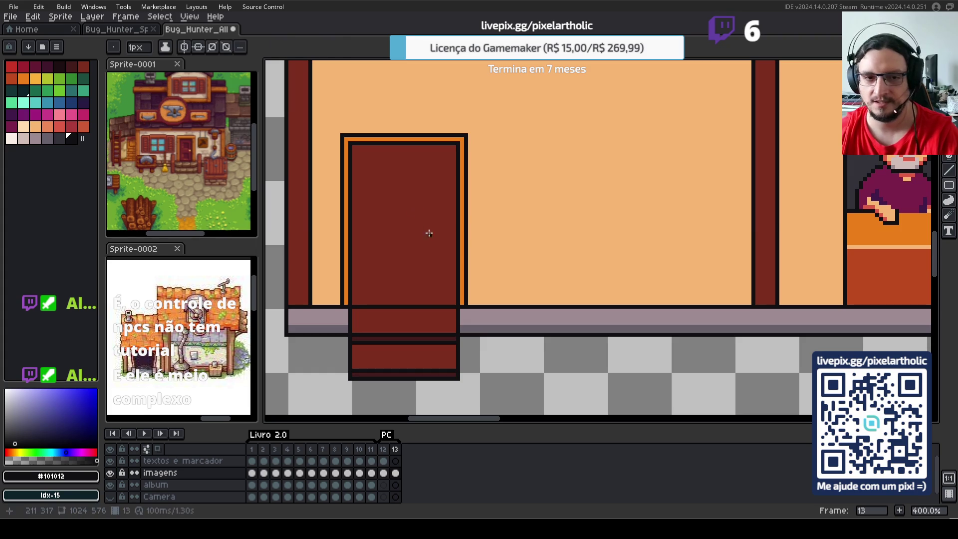
{"action": "left_click_drag", "start_coordinate": [438, 215], "coordinate": [450, 225]}
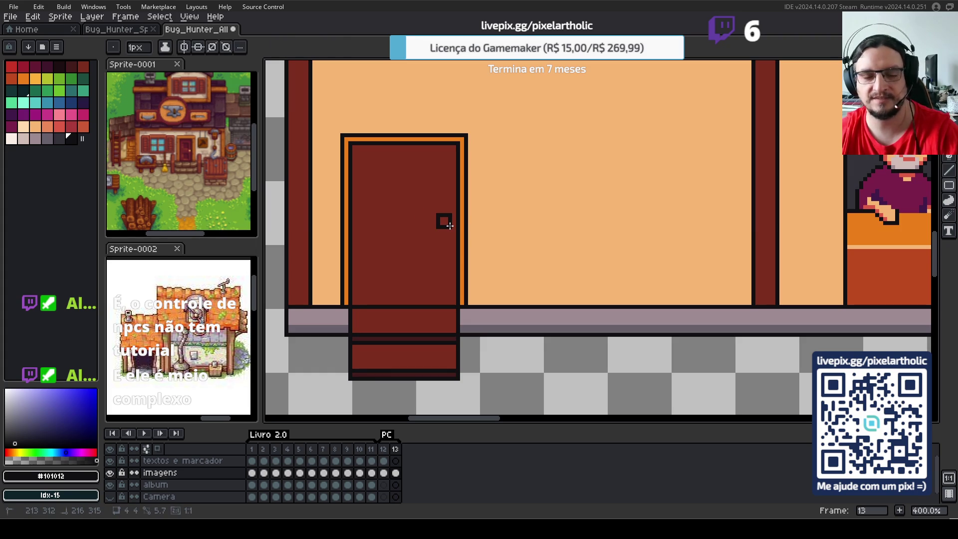
- Fill the doorknob square with the door frame's orange
{"action": "key", "text": "i"}
{"action": "left_click", "coordinate": [464, 214]}
{"action": "key", "text": "b"}
{"action": "left_click", "coordinate": [443, 221]}
{"action": "left_click_drag", "start_coordinate": [443, 221], "coordinate": [449, 213]}
{"action": "scroll", "coordinate": [449, 214], "scroll_direction": "down", "scroll_amount": 1}
{"action": "scroll", "coordinate": [489, 203], "scroll_direction": "down", "scroll_amount": 1}
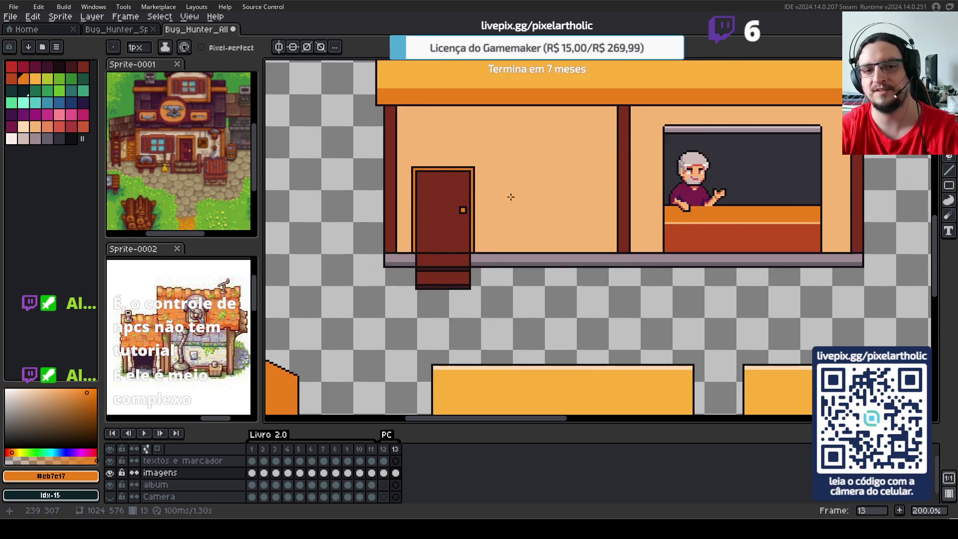
{"action": "scroll", "coordinate": [507, 196], "scroll_direction": "down", "scroll_amount": 1}
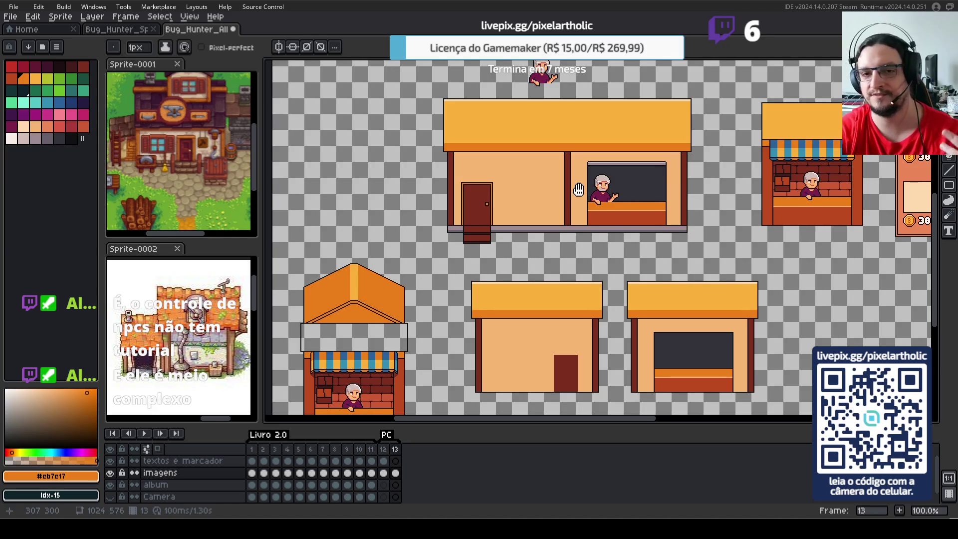
{"action": "left_click_drag", "start_coordinate": [577, 190], "coordinate": [516, 240]}
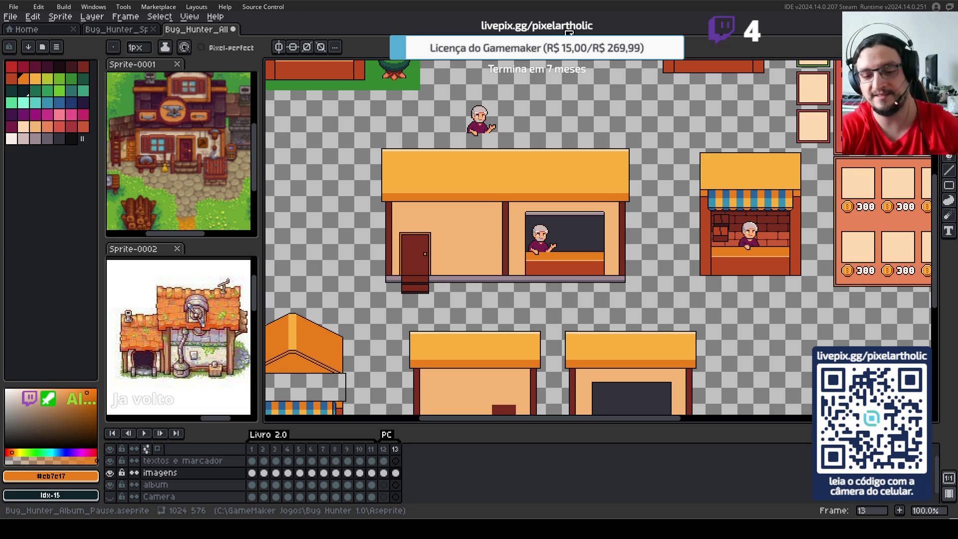
- Draw a 160x4 salmon (palette idx-38) band under the roof with a lighter line along it
{"action": "scroll", "coordinate": [477, 192], "scroll_direction": "up", "scroll_amount": 1}
{"action": "scroll", "coordinate": [453, 267], "scroll_direction": "up", "scroll_amount": 1}
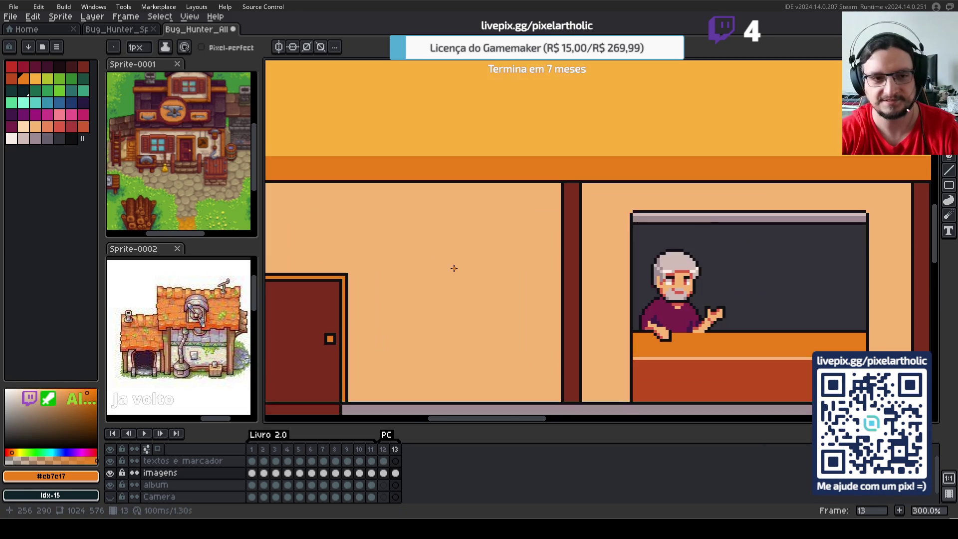
{"action": "key", "text": "space"}
{"action": "left_click_drag", "start_coordinate": [458, 129], "coordinate": [560, 195]}
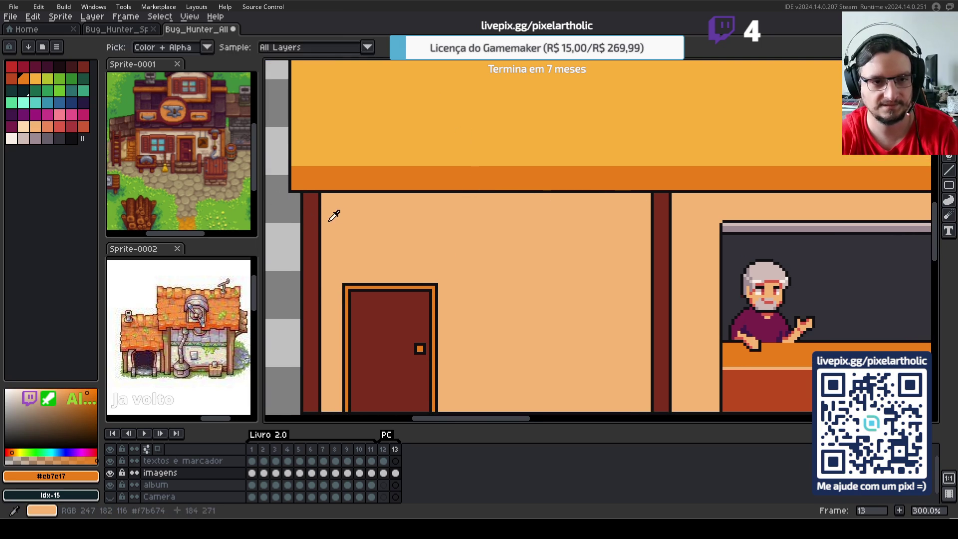
{"action": "left_click", "coordinate": [48, 127]}
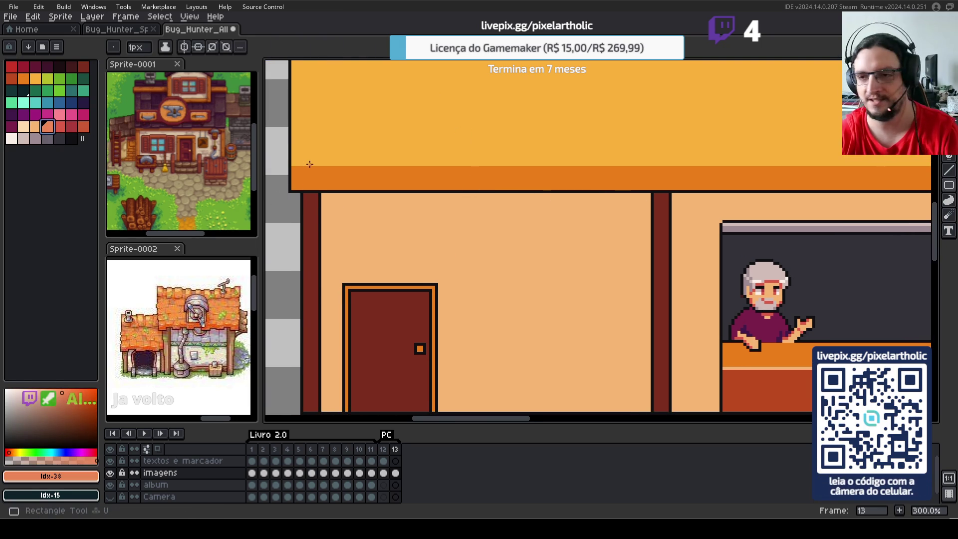
{"action": "key", "text": "shift+u"}
{"action": "left_click_drag", "start_coordinate": [323, 194], "coordinate": [650, 202]}
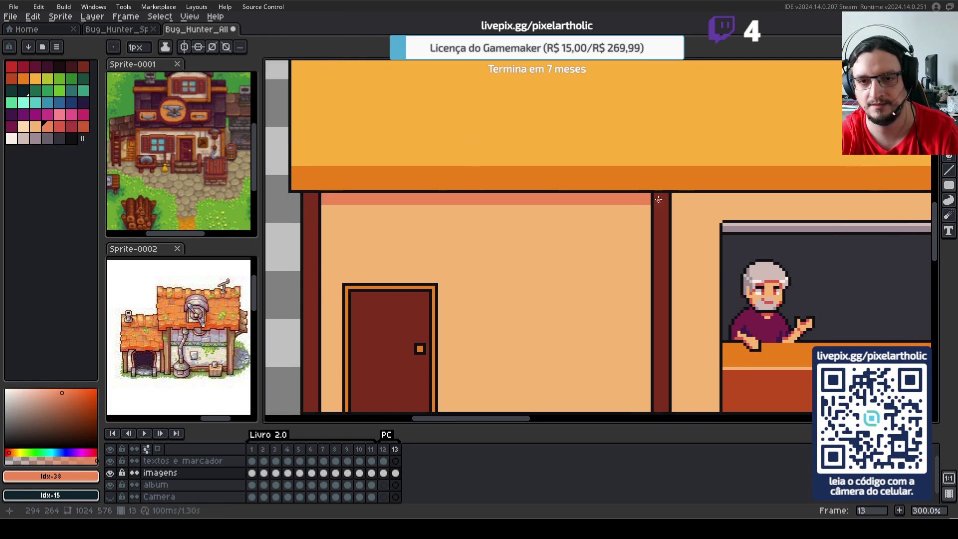
{"action": "mouse_move", "coordinate": [650, 201]}
{"action": "left_mouse_down"}
{"action": "mouse_move", "coordinate": [930, 204]}
{"action": "mouse_move", "coordinate": [445, 206]}
{"action": "left_mouse_up"}
{"action": "key", "text": "b"}
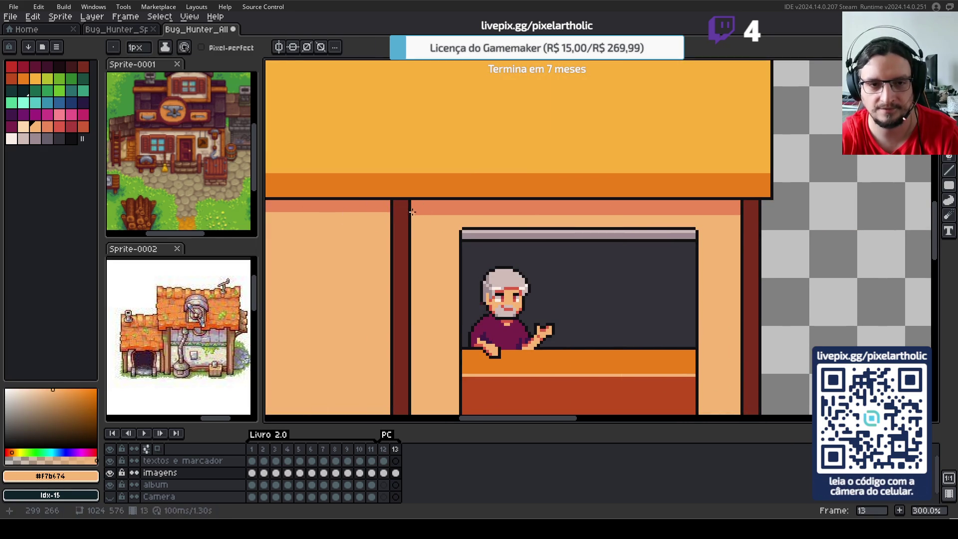
{"action": "left_click", "coordinate": [737, 213], "text": "shift"}
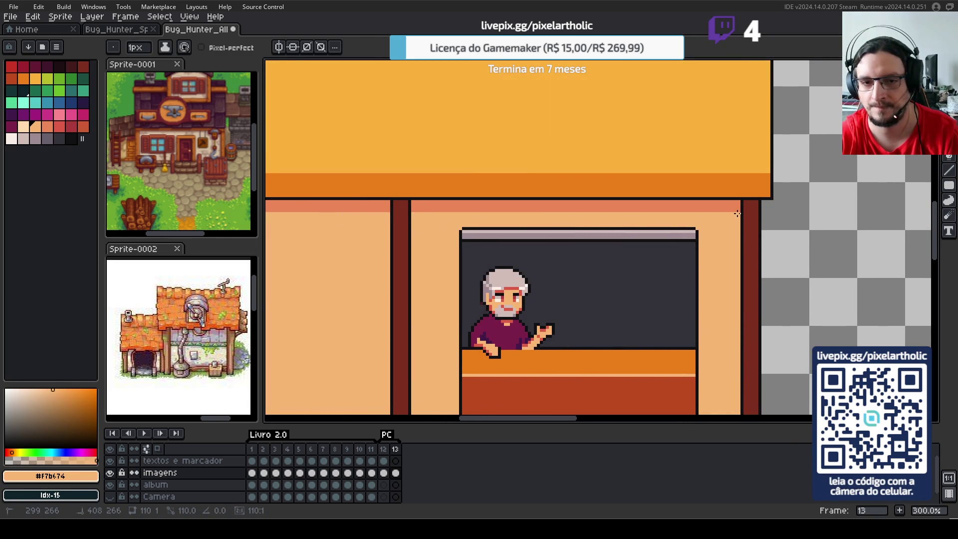
{"action": "scroll", "coordinate": [603, 205], "scroll_direction": "down", "scroll_amount": 1}
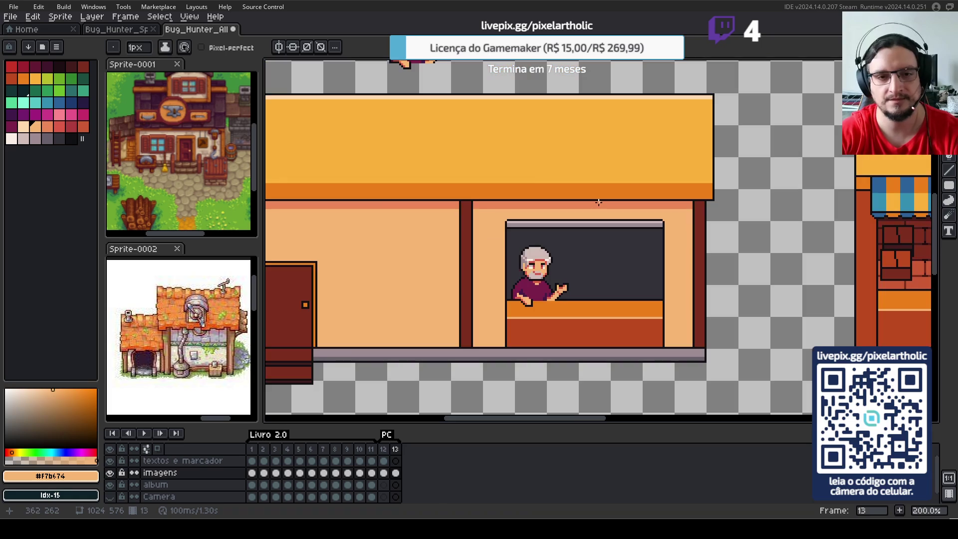
- Darken the top of the middle pillar with a small darker-red (idx-5) filled rectangle
{"action": "scroll", "coordinate": [527, 199], "scroll_direction": "up", "scroll_amount": 2}
{"action": "left_click_drag", "start_coordinate": [398, 217], "coordinate": [514, 214]}
{"action": "left_click", "coordinate": [514, 215], "text": "alt"}
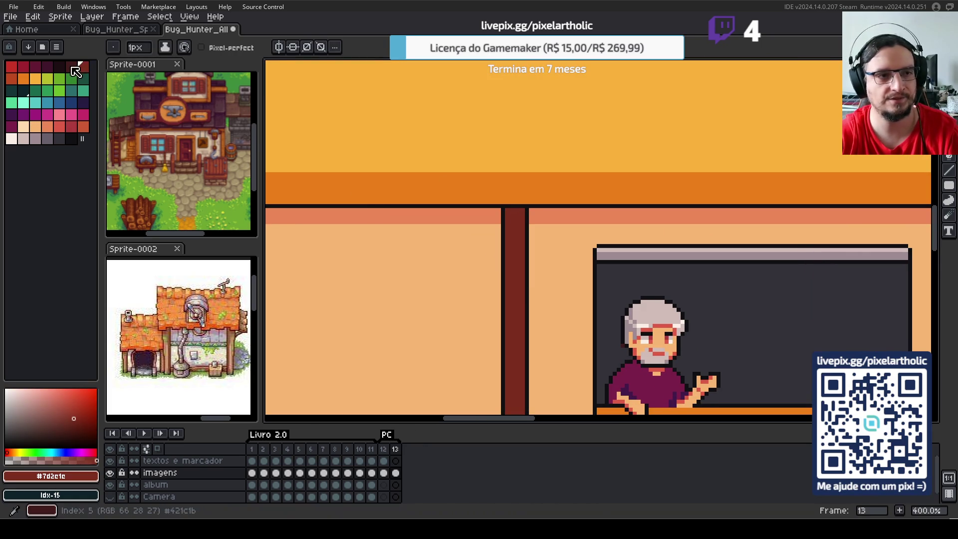
{"action": "left_click", "coordinate": [70, 66]}
{"action": "key", "text": "m"}
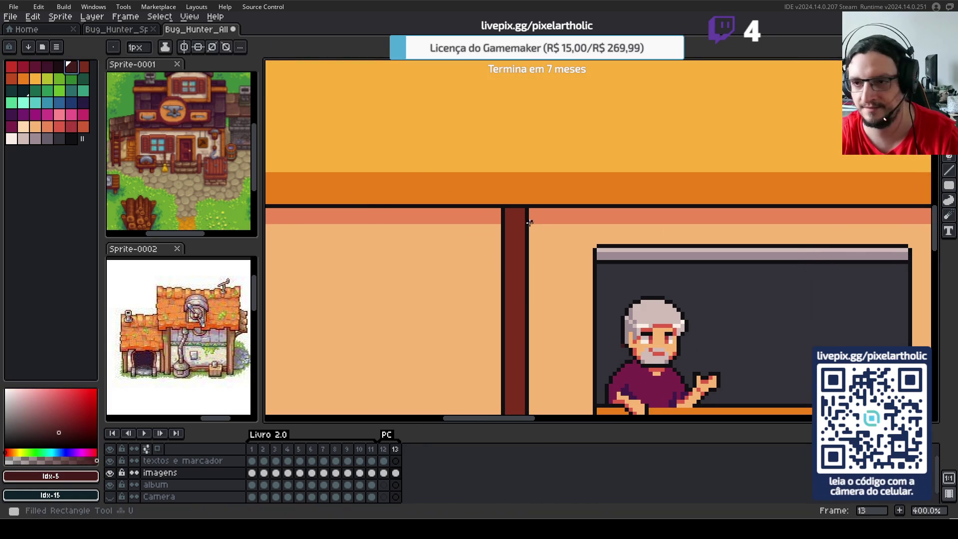
{"action": "left_click_drag", "start_coordinate": [508, 212], "coordinate": [512, 216]}
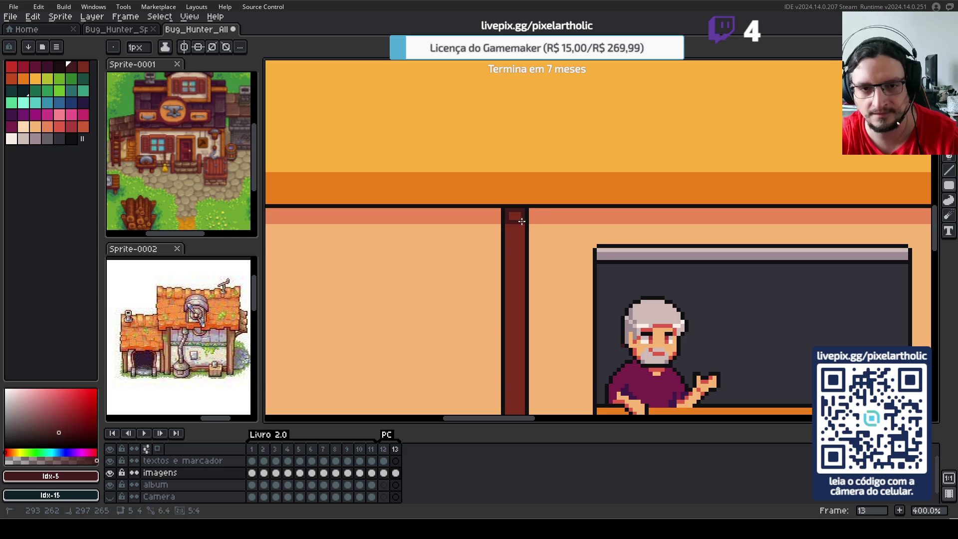
- Darken the tops of the right and left pillars with the same darker red
{"action": "key", "text": "space"}
{"action": "left_click_drag", "start_coordinate": [752, 220], "coordinate": [568, 190]}
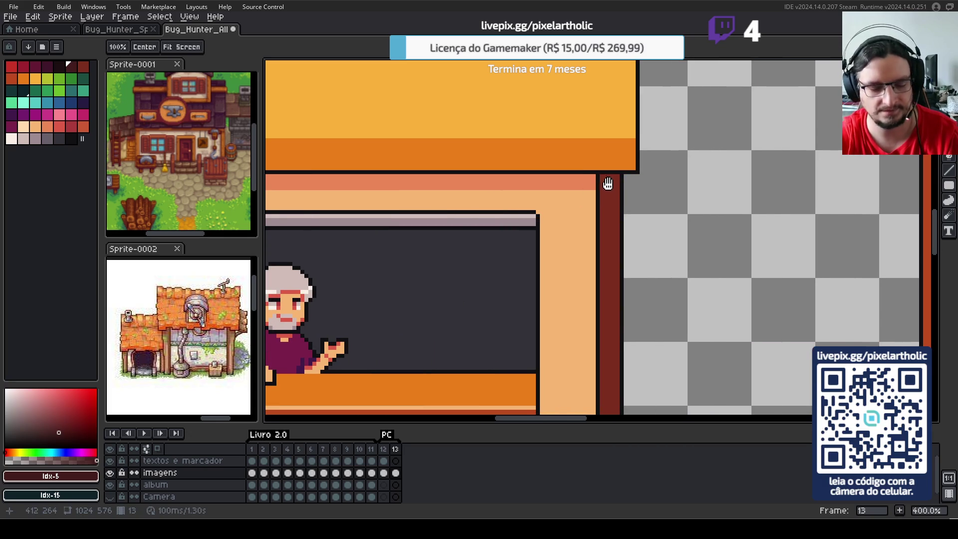
{"action": "left_click_drag", "start_coordinate": [600, 176], "coordinate": [617, 187]}
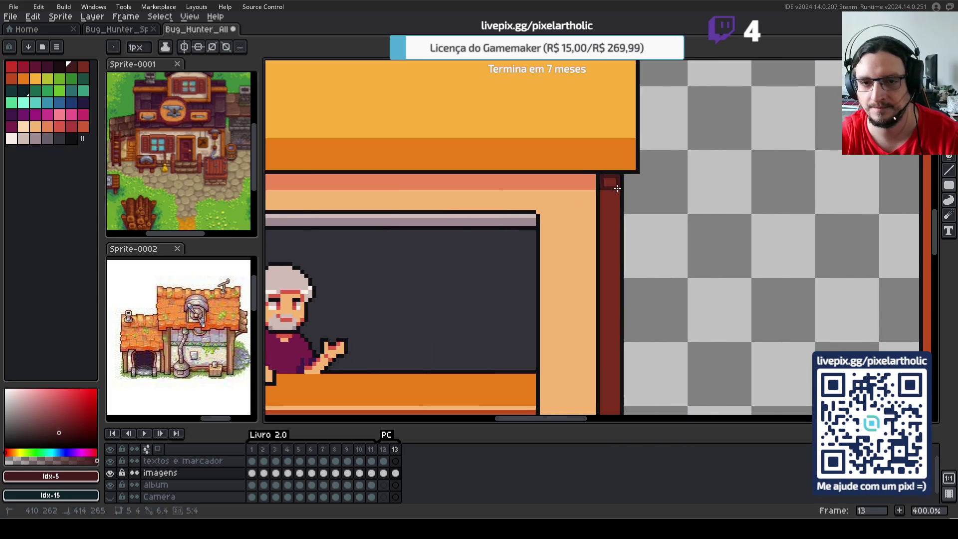
{"action": "key", "text": "space"}
{"action": "left_click_drag", "start_coordinate": [504, 229], "coordinate": [641, 218]}
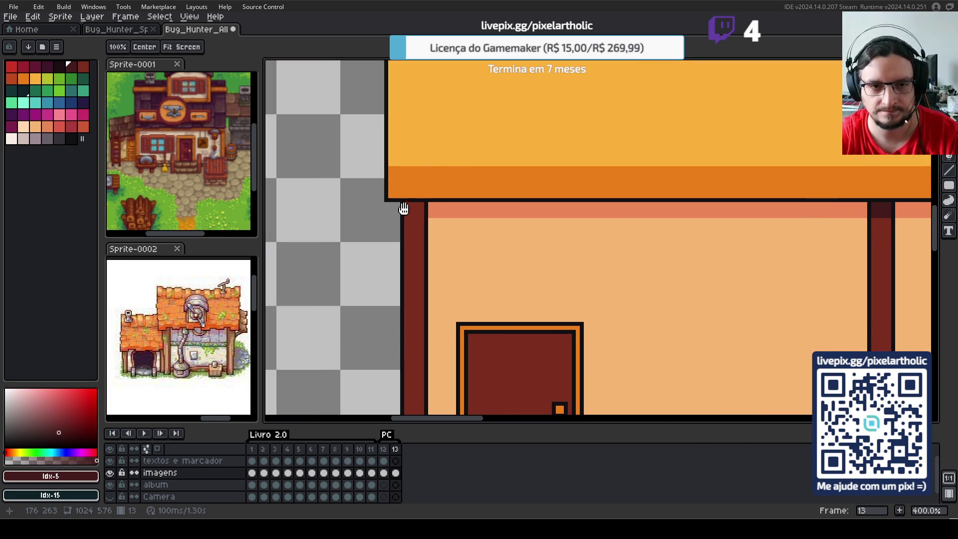
{"action": "left_click_drag", "start_coordinate": [405, 204], "coordinate": [422, 214]}
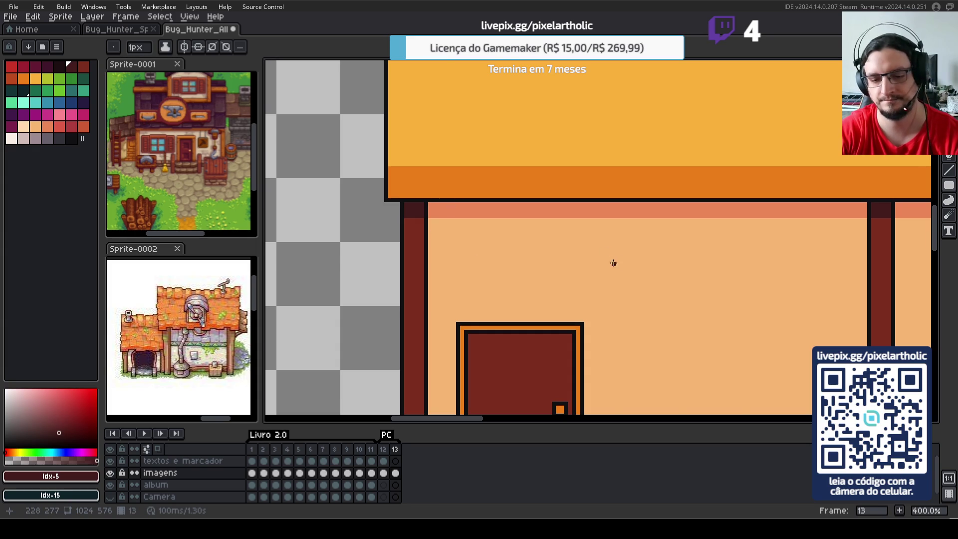
{"action": "scroll", "coordinate": [610, 259], "scroll_direction": "down", "scroll_amount": 3}
{"action": "scroll", "coordinate": [751, 265], "scroll_direction": "up", "scroll_amount": 1}
{"action": "scroll", "coordinate": [750, 264], "scroll_direction": "down", "scroll_amount": 1}
{"action": "left_click_drag", "start_coordinate": [756, 264], "coordinate": [566, 245]}
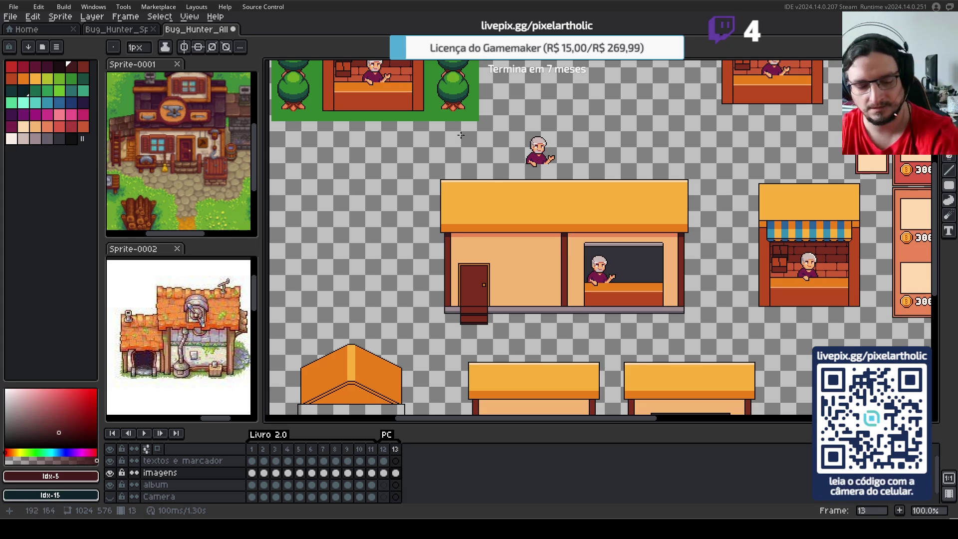
- Marquee-select the floating shopkeeper above the shop, drag it left, and commit the move
{"action": "key", "text": "s"}
{"action": "mouse_move", "coordinate": [509, 121]}
{"action": "left_mouse_down"}
{"action": "mouse_move", "coordinate": [574, 175]}
{"action": "mouse_move", "coordinate": [332, 207]}
{"action": "left_mouse_up"}
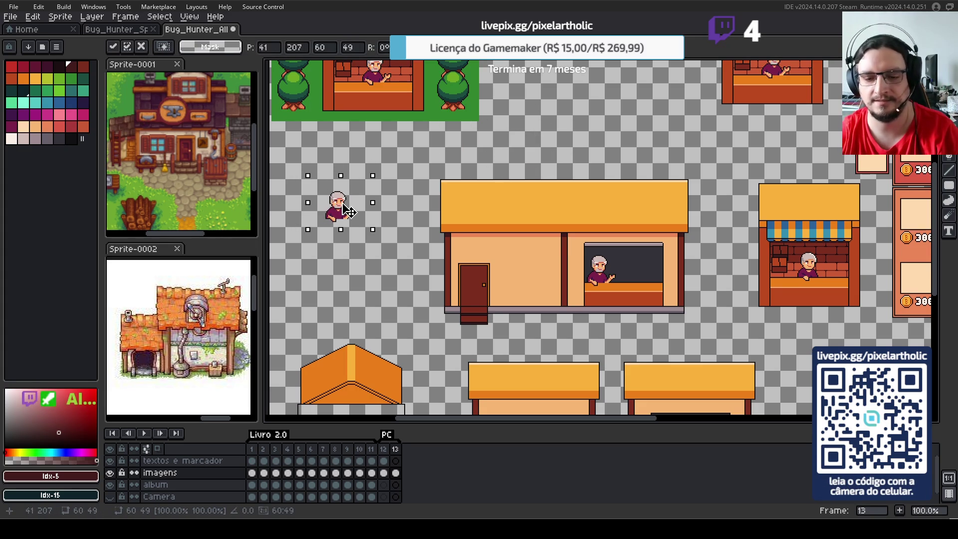
{"action": "key", "text": "Return"}
{"action": "scroll", "coordinate": [579, 282], "scroll_direction": "up", "scroll_amount": 1}
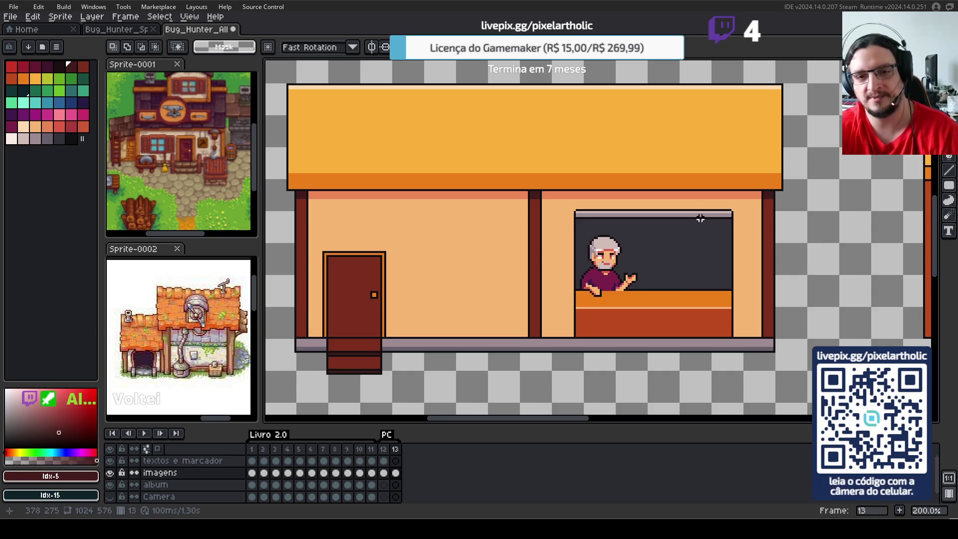
- Bucket-fill the counter's lower panel with pillar red and its upper band with darker red
{"action": "scroll", "coordinate": [726, 168], "scroll_direction": "up", "scroll_amount": 1}
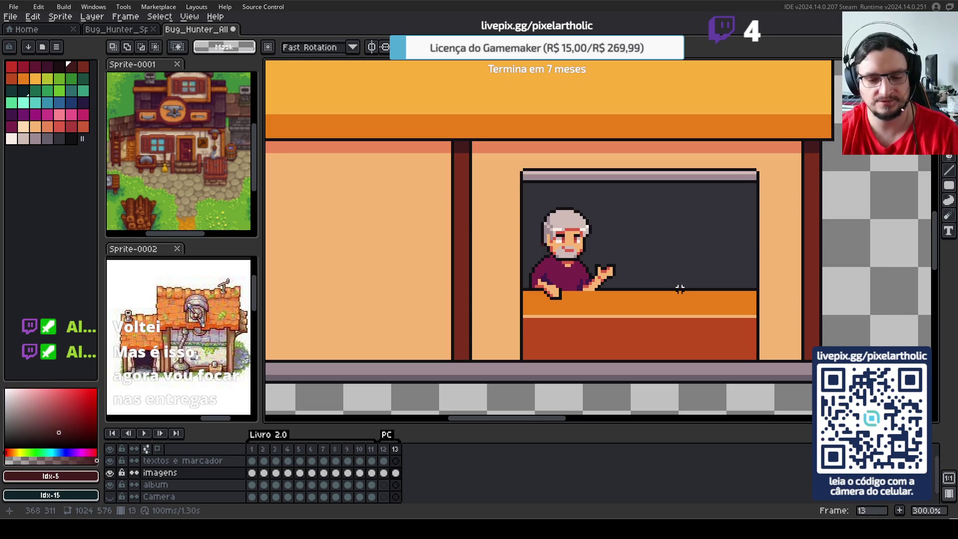
{"action": "left_click", "coordinate": [464, 291], "text": "alt"}
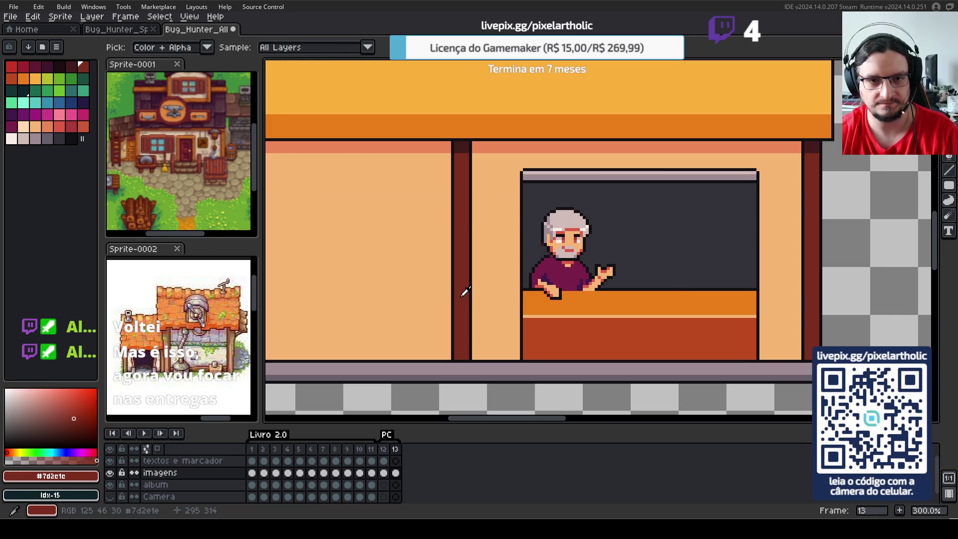
{"action": "key", "text": "g"}
{"action": "left_click", "coordinate": [581, 340]}
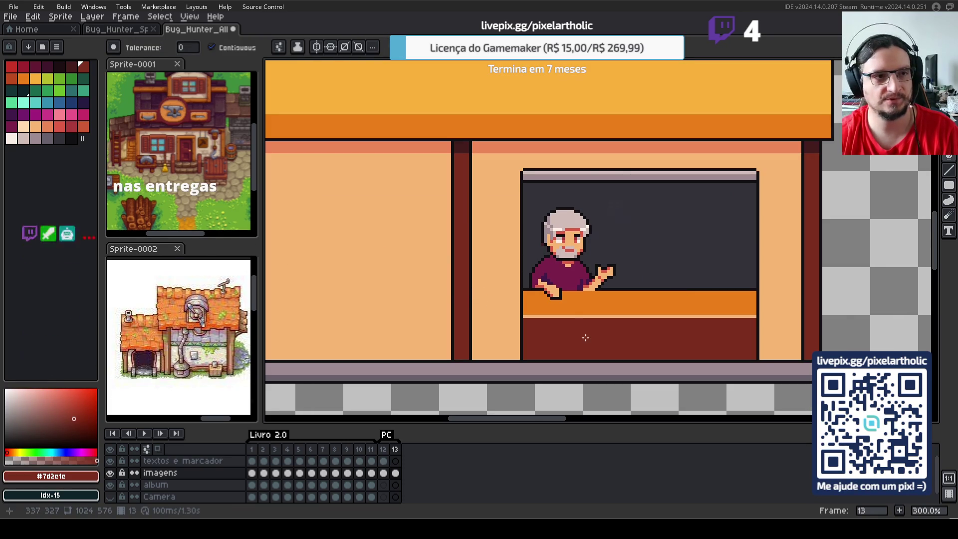
{"action": "left_click", "coordinate": [557, 316], "text": "alt"}
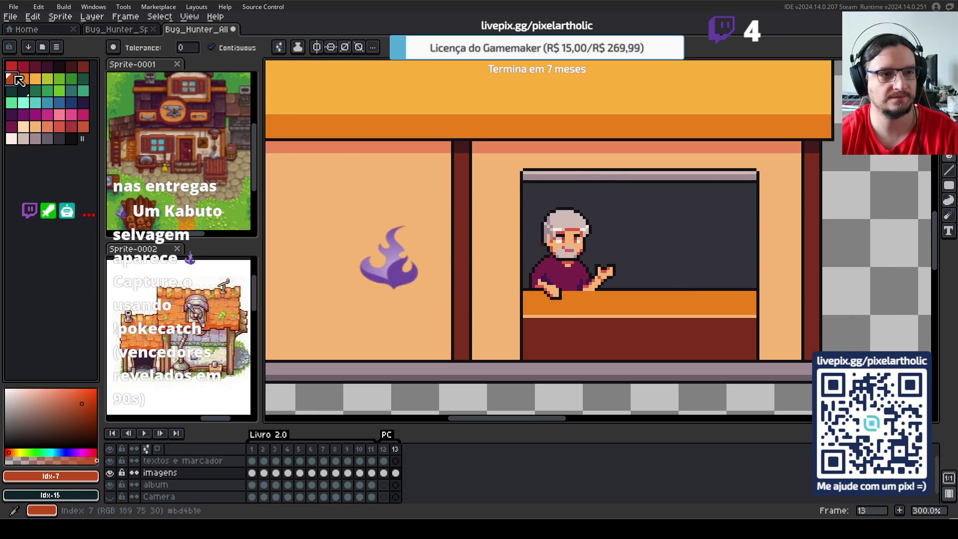
{"action": "left_click", "coordinate": [558, 309]}
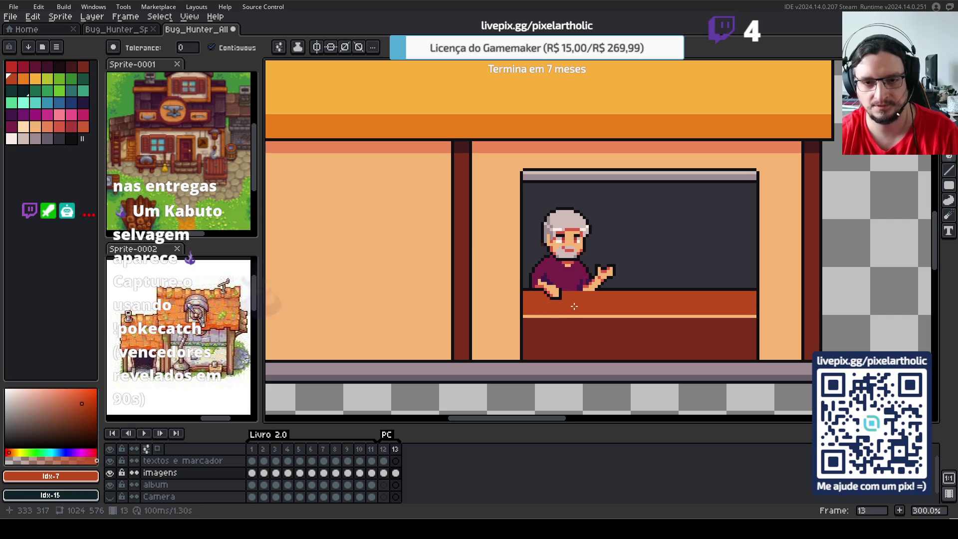
- Fill the counter's thin highlight line with salmon instead of bright orange
{"action": "left_click", "coordinate": [35, 79]}
{"action": "left_click", "coordinate": [529, 317]}
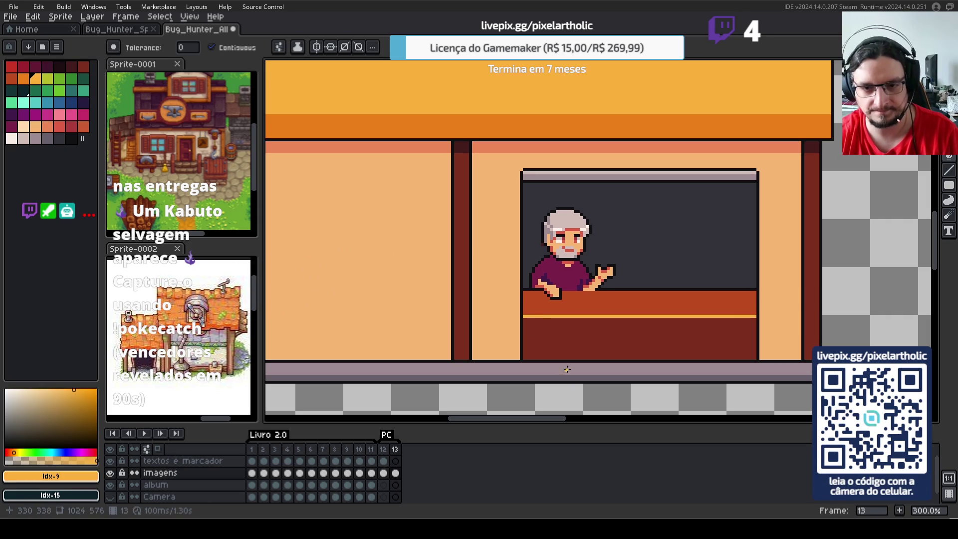
{"action": "left_click", "coordinate": [48, 126]}
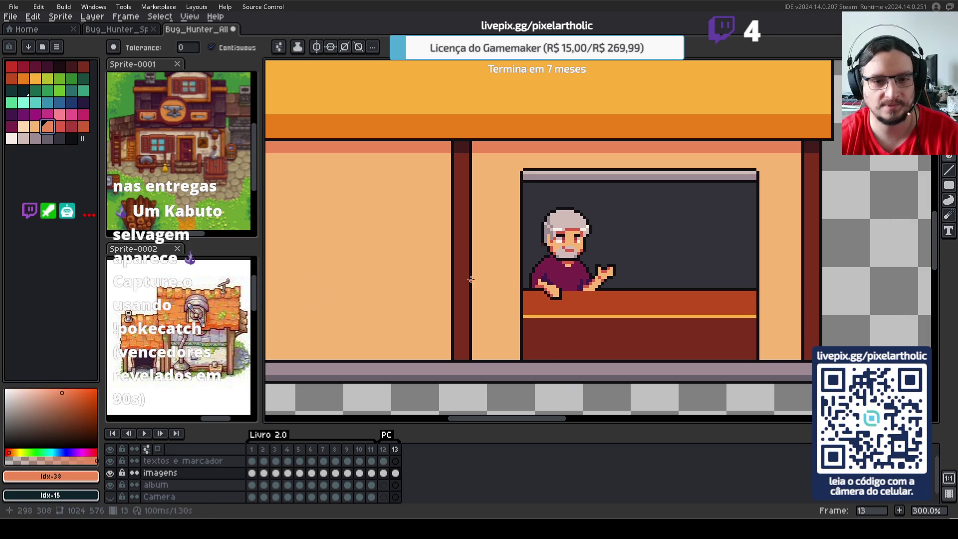
{"action": "key", "text": "ctrl"}
{"action": "left_click", "coordinate": [532, 318]}
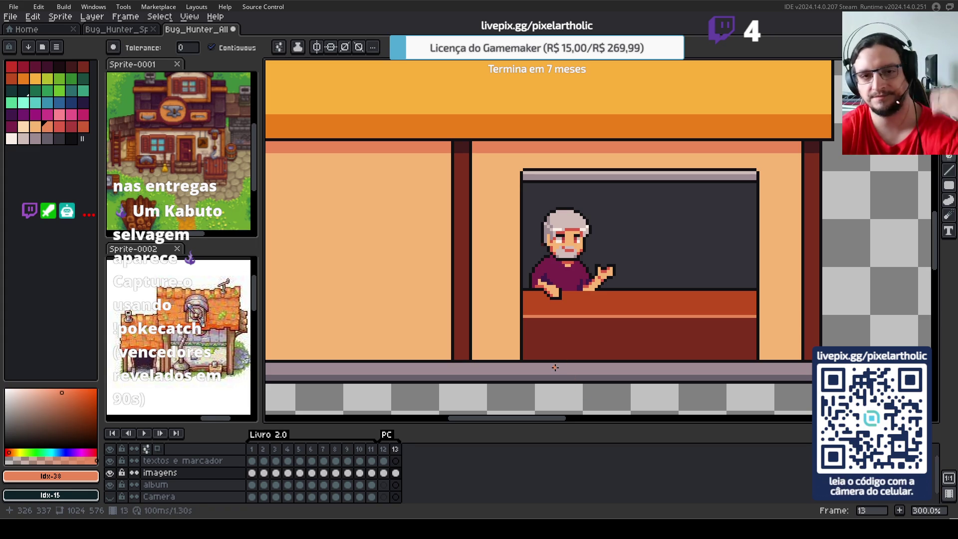
{"action": "scroll", "coordinate": [563, 250], "scroll_direction": "down", "scroll_amount": 1}
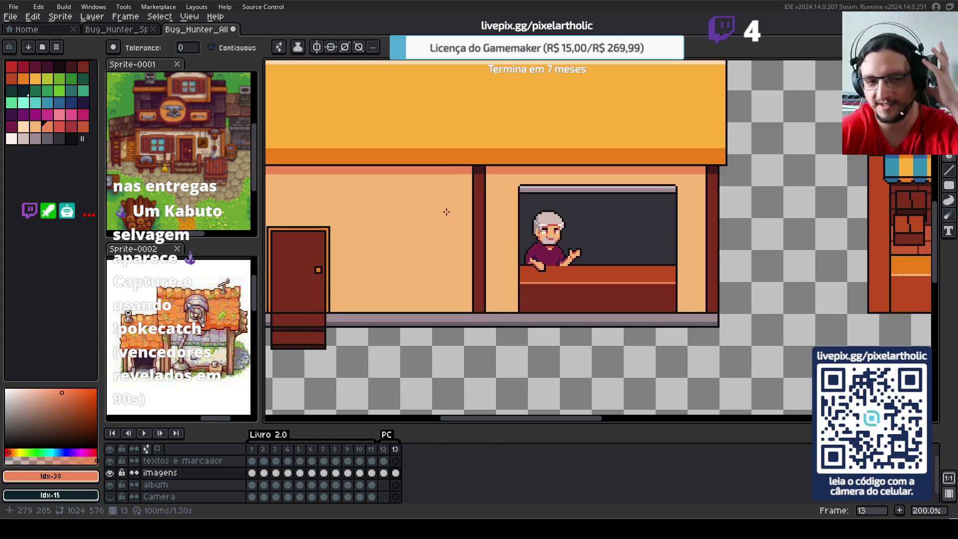
{"action": "scroll", "coordinate": [544, 224], "scroll_direction": "down", "scroll_amount": 1}
{"action": "scroll", "coordinate": [545, 227], "scroll_direction": "down", "scroll_amount": 1}
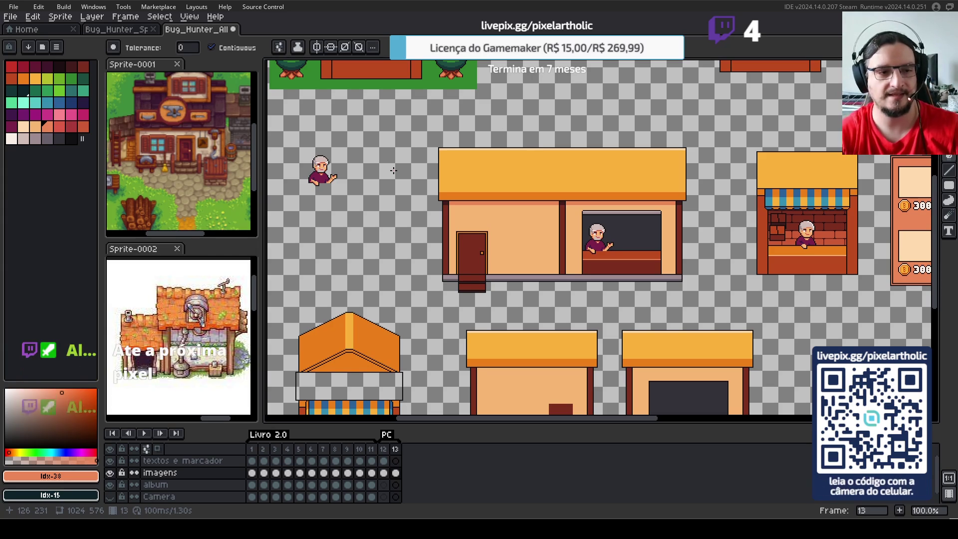
{"action": "scroll", "coordinate": [499, 206], "scroll_direction": "up", "scroll_amount": 1}
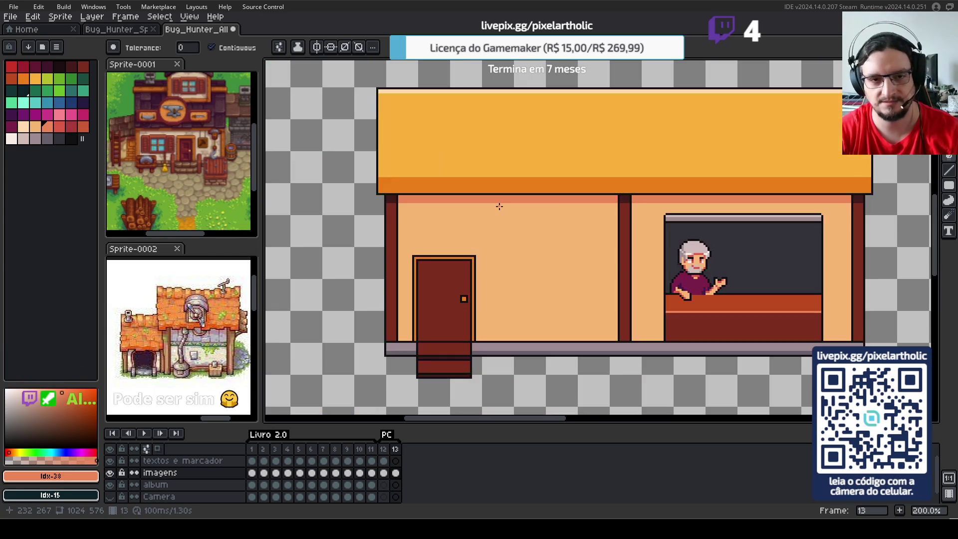
- Sample the roof's darker orange and draw a straight vertical plank line near its left end
{"action": "left_click_drag", "start_coordinate": [558, 188], "coordinate": [519, 231]}
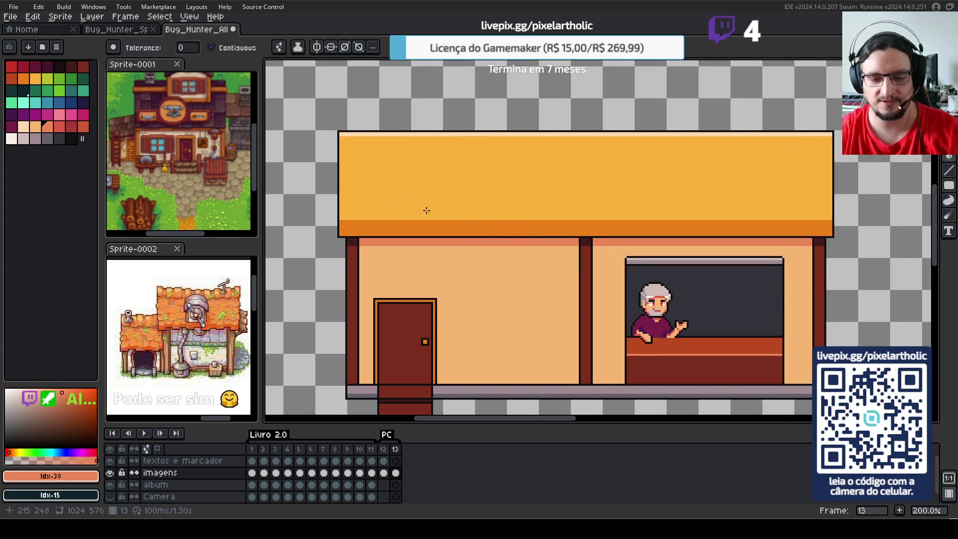
{"action": "key", "text": "i"}
{"action": "left_click", "coordinate": [367, 224]}
{"action": "key", "text": "b"}
{"action": "left_click", "coordinate": [362, 220]}
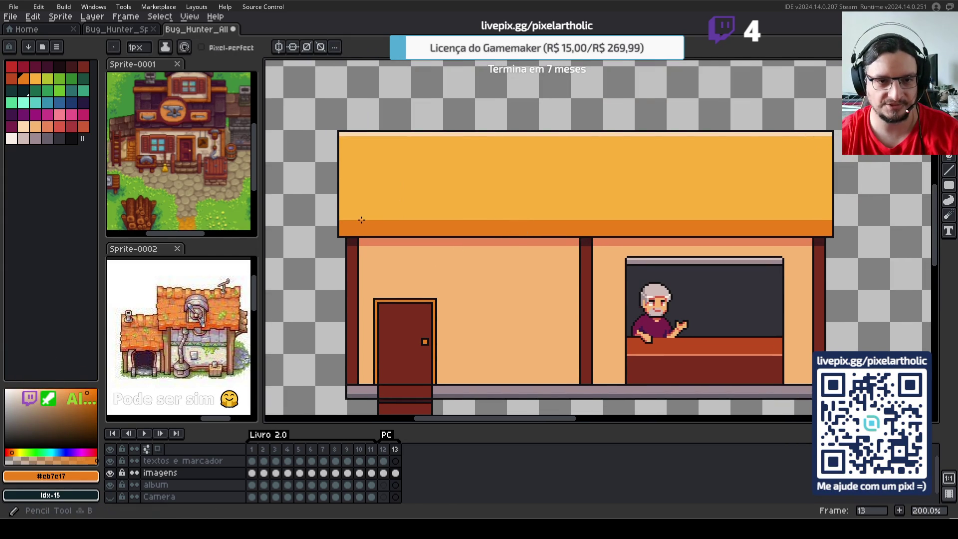
{"action": "left_click", "coordinate": [365, 165], "text": "shift"}
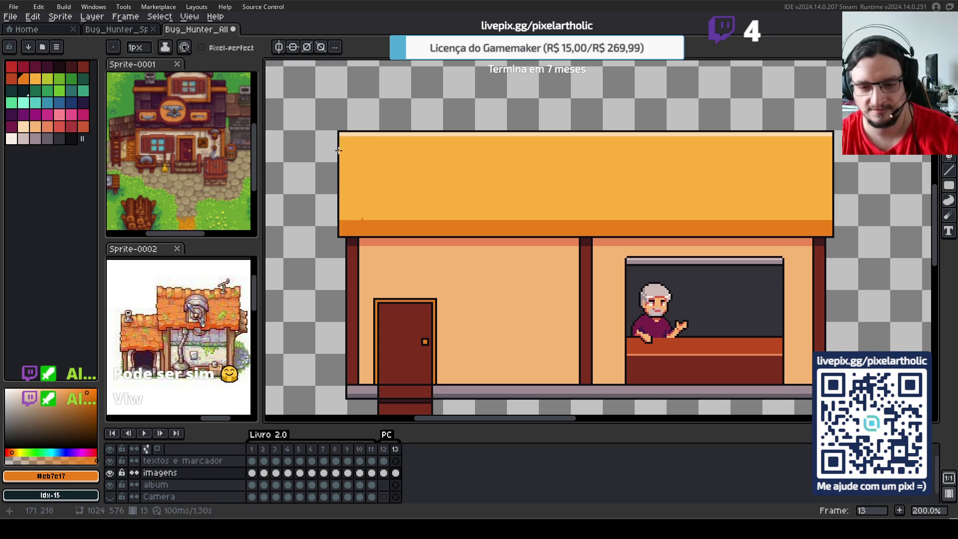
{"action": "left_click", "coordinate": [362, 136], "text": "shift"}
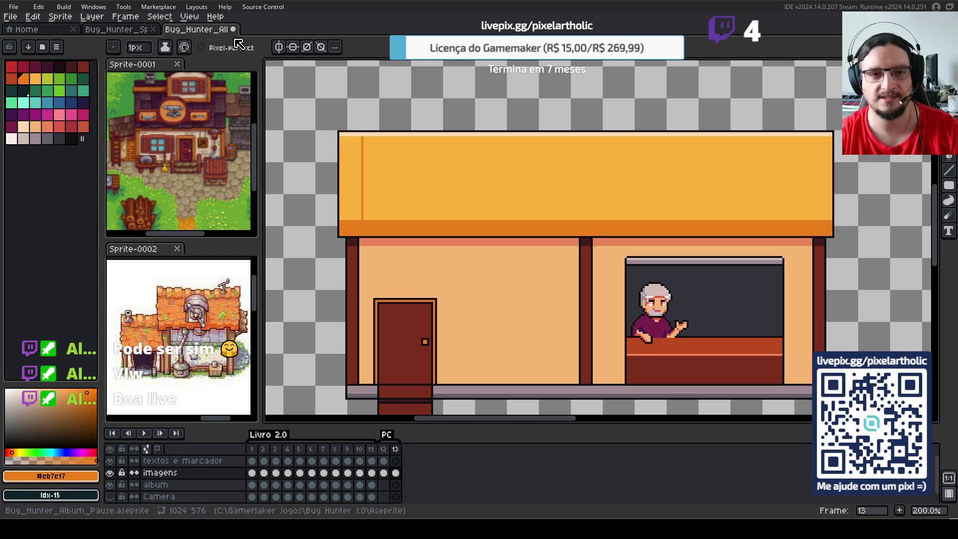
{"action": "scroll", "coordinate": [466, 197], "scroll_direction": "up", "scroll_amount": 1}
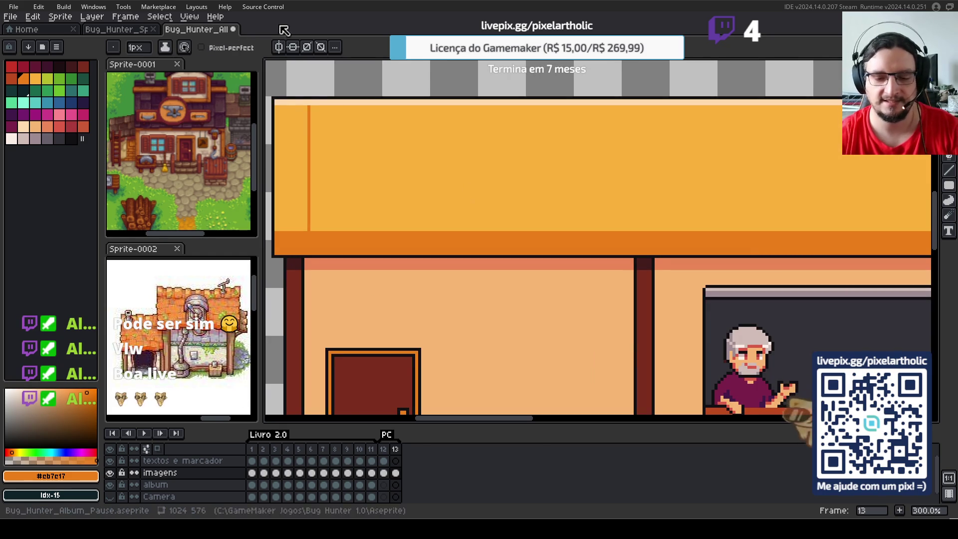
{"action": "left_click", "coordinate": [306, 105], "text": "alt"}
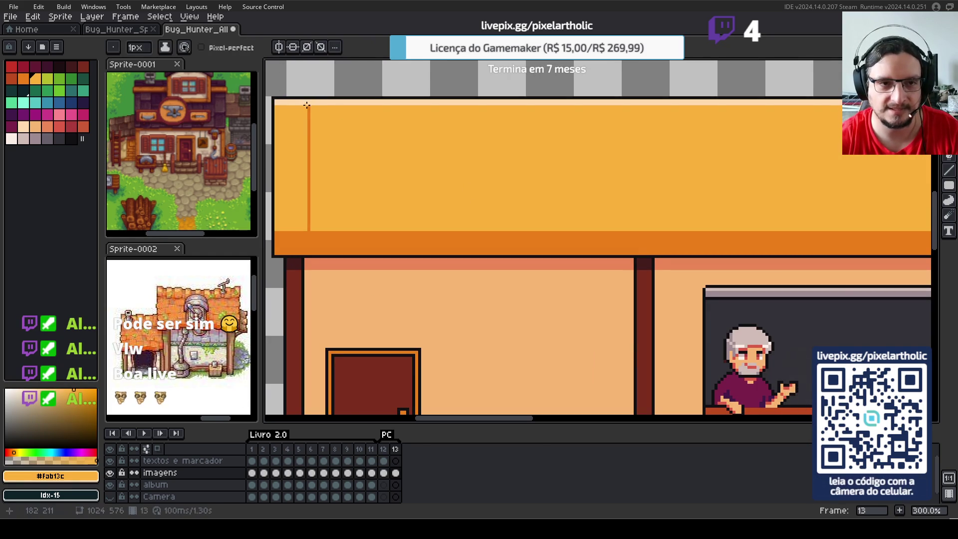
{"action": "left_click_drag", "start_coordinate": [309, 102], "coordinate": [310, 102]}
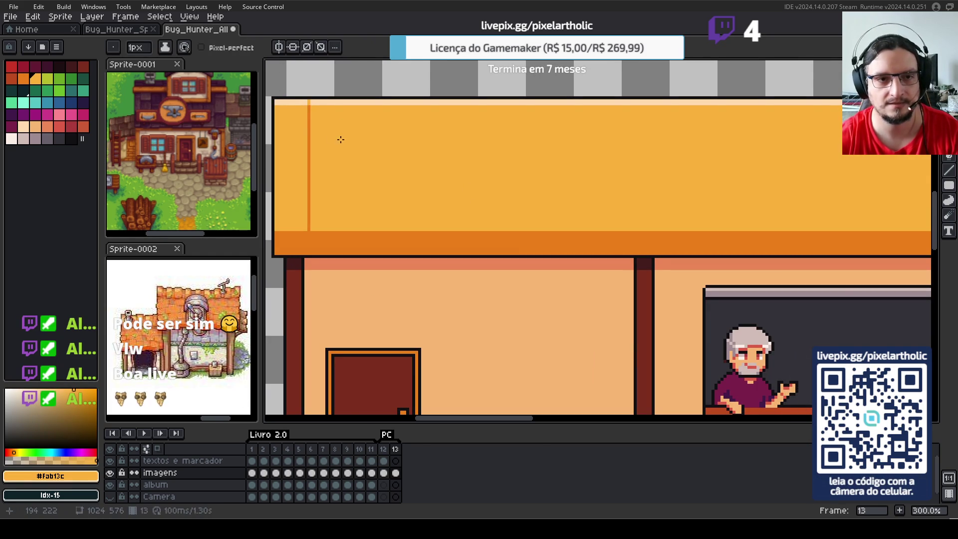
{"action": "scroll", "coordinate": [319, 120], "scroll_direction": "down", "scroll_amount": 1}
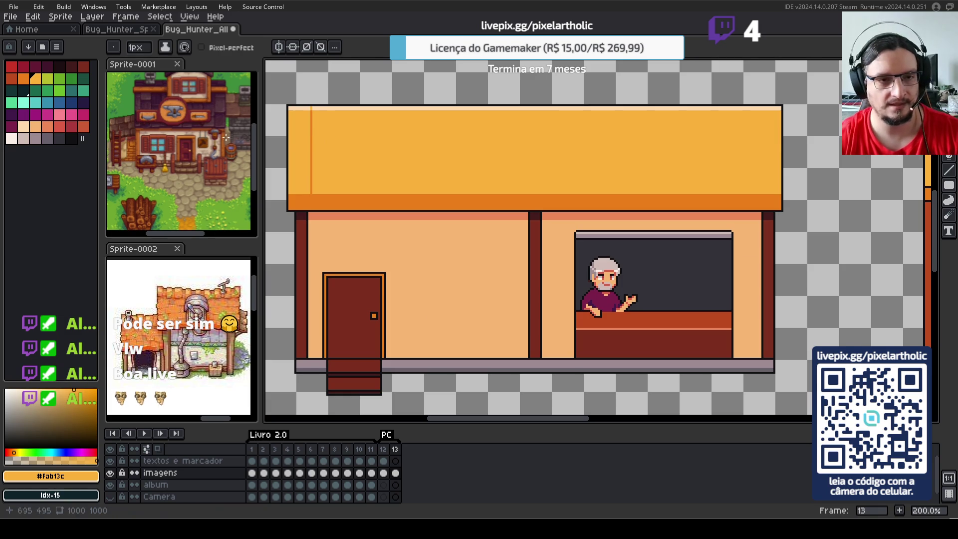
- Select the roof strip with the plank line and place a copy further right at even spacing
{"action": "key", "text": "m"}
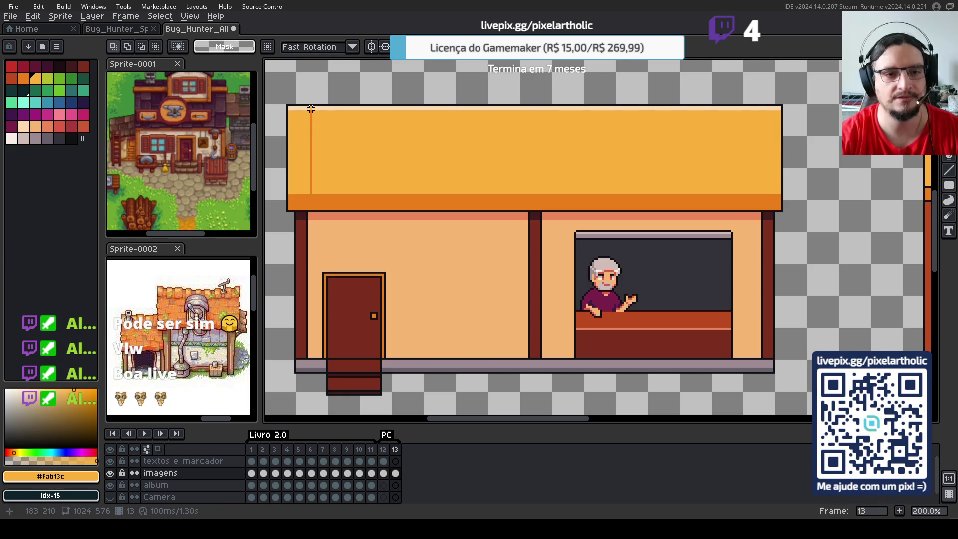
{"action": "scroll", "coordinate": [312, 108], "scroll_direction": "up", "scroll_amount": 1}
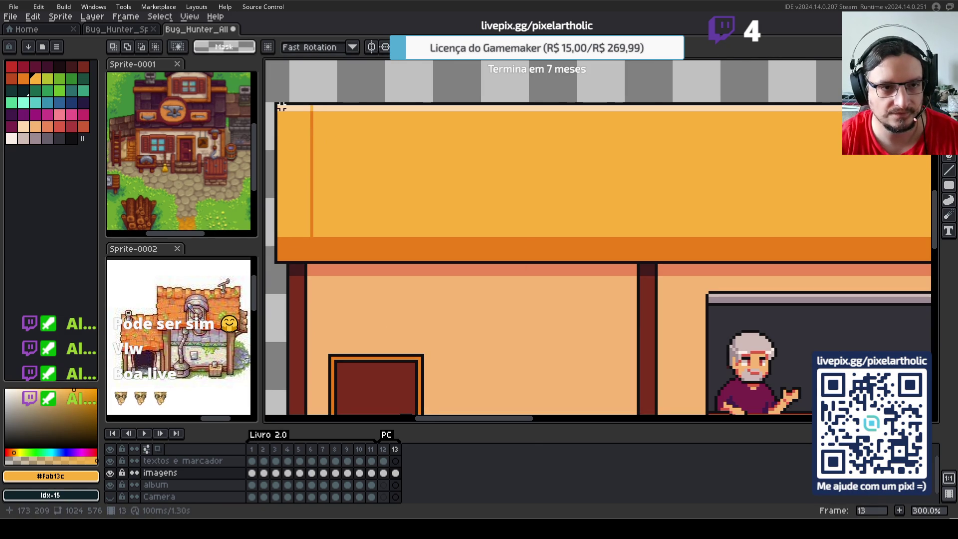
{"action": "mouse_move", "coordinate": [278, 107]}
{"action": "left_mouse_down"}
{"action": "mouse_move", "coordinate": [314, 259]}
{"action": "mouse_move", "coordinate": [360, 218]}
{"action": "mouse_move", "coordinate": [349, 229]}
{"action": "left_mouse_up"}
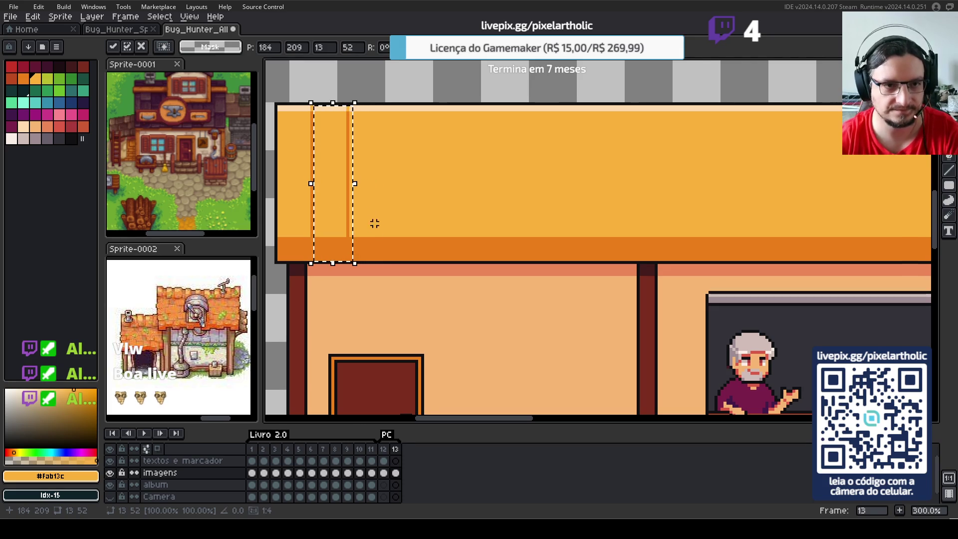
{"action": "left_click_drag", "start_coordinate": [349, 225], "coordinate": [422, 223]}
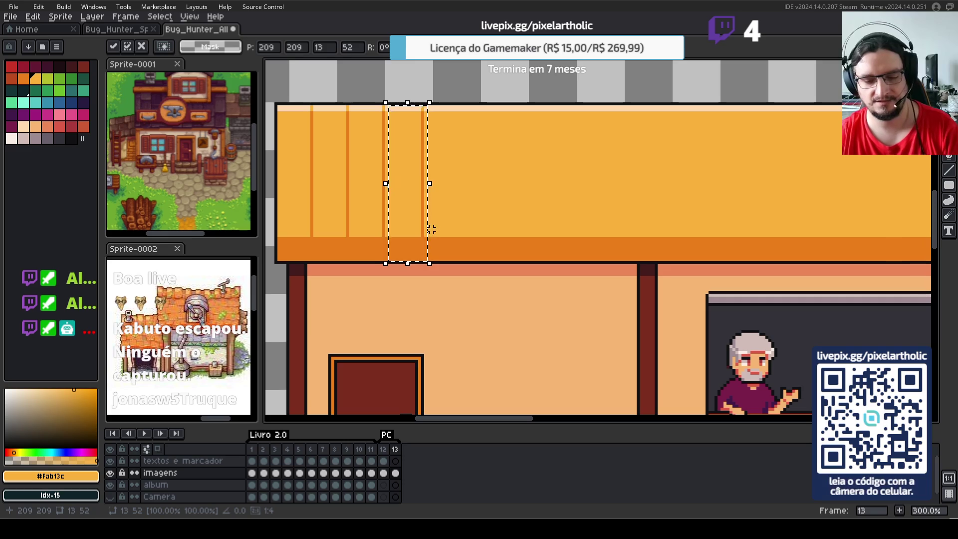
{"action": "left_click_drag", "start_coordinate": [468, 222], "coordinate": [442, 215]}
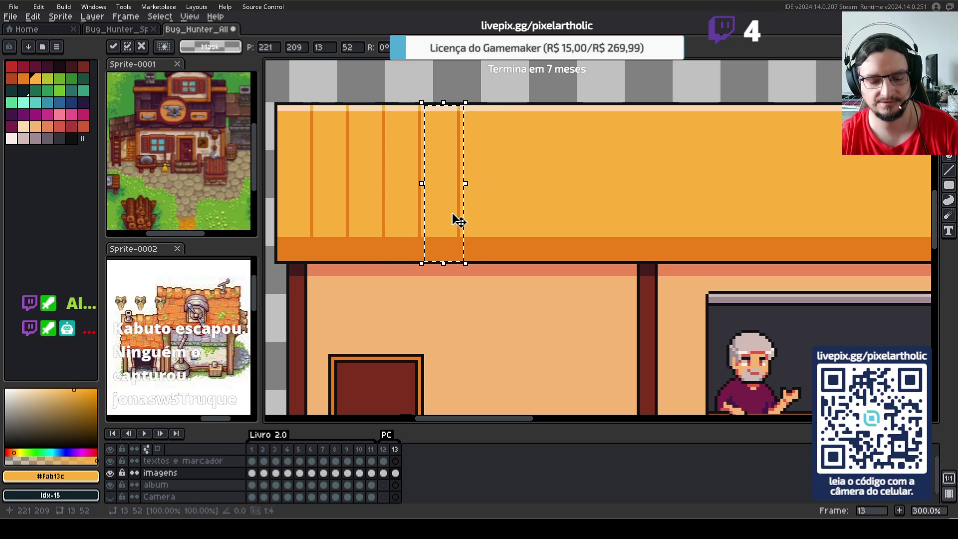
{"action": "left_click", "coordinate": [323, 136]}
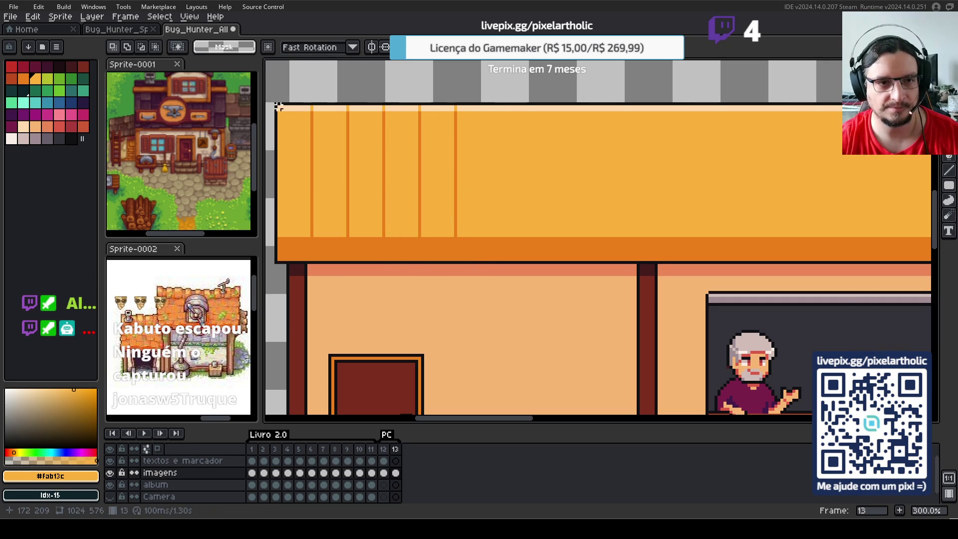
- Copy and paste the planked left section, sliding it along to reach the roof's right end
{"action": "left_click_drag", "start_coordinate": [278, 106], "coordinate": [458, 260]}
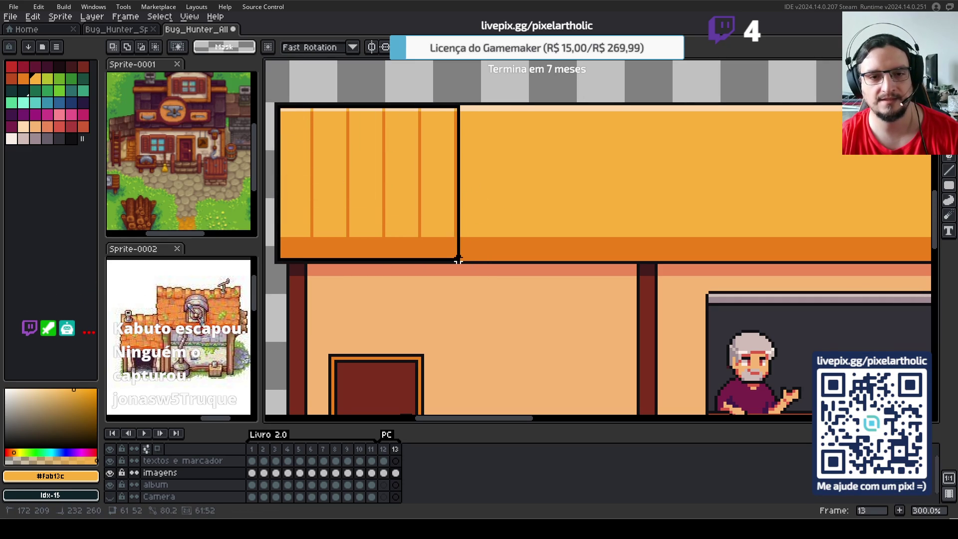
{"action": "key", "text": "ctrl+c"}
{"action": "key", "text": "ctrl+v"}
{"action": "left_click_drag", "start_coordinate": [459, 194], "coordinate": [552, 192]}
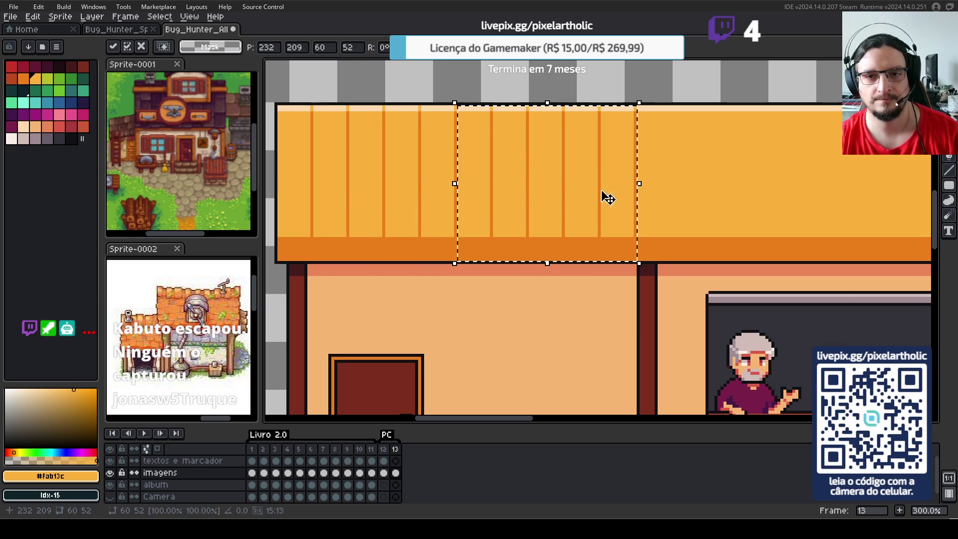
{"action": "mouse_move", "coordinate": [758, 237]}
{"action": "left_mouse_down"}
{"action": "mouse_move", "coordinate": [447, 212]}
{"action": "mouse_move", "coordinate": [644, 210]}
{"action": "mouse_move", "coordinate": [585, 212]}
{"action": "left_mouse_up"}
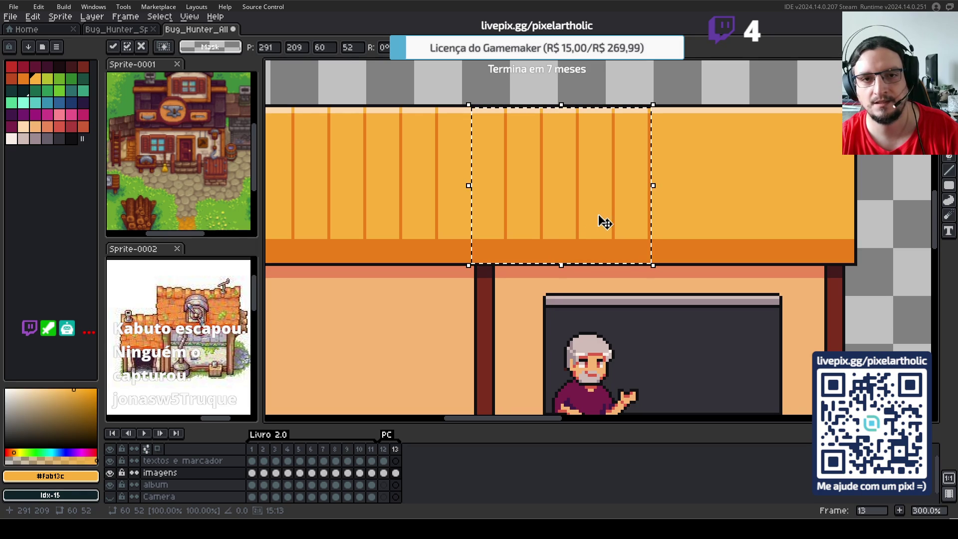
{"action": "left_click_drag", "start_coordinate": [729, 222], "coordinate": [620, 221]}
{"action": "left_click_drag", "start_coordinate": [491, 209], "coordinate": [618, 208]}
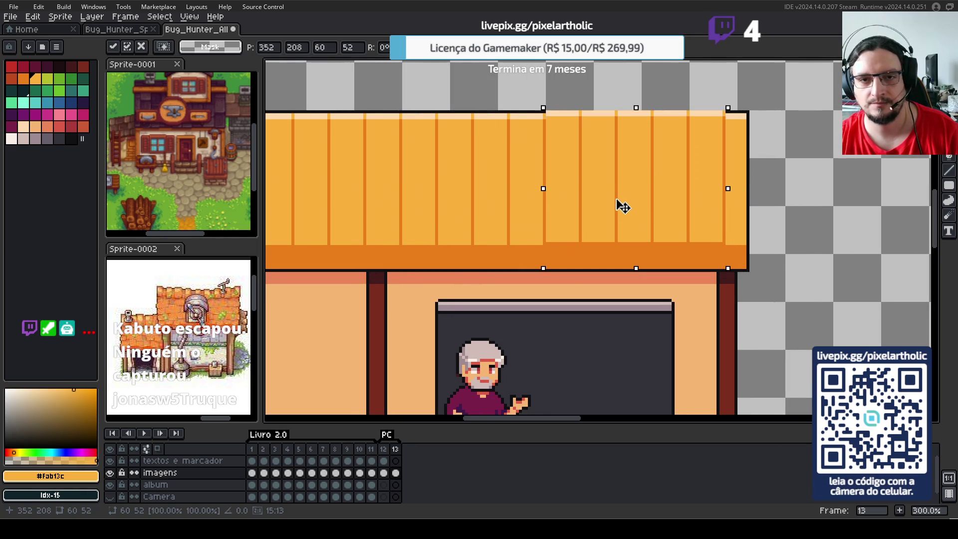
{"action": "left_click", "coordinate": [735, 253]}
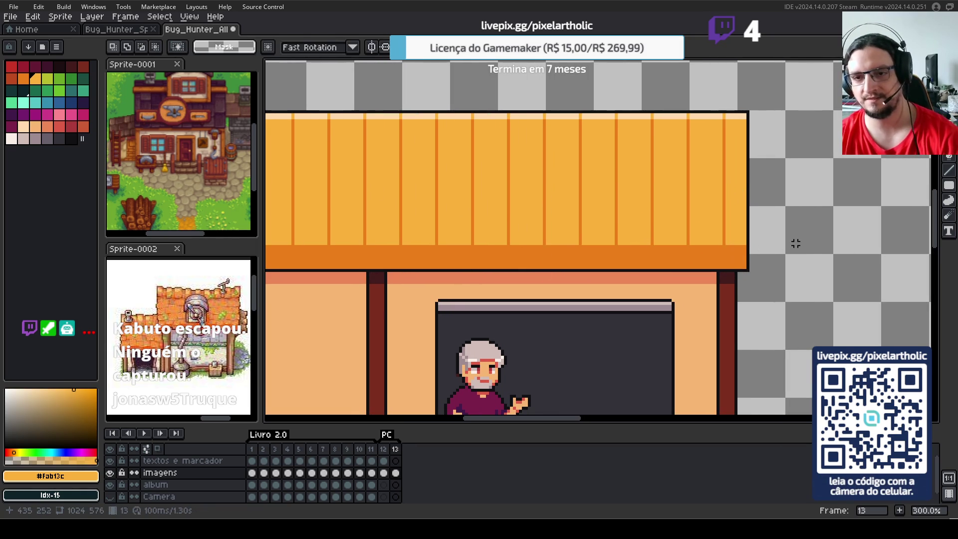
{"action": "scroll", "coordinate": [748, 202], "scroll_direction": "down", "scroll_amount": 1}
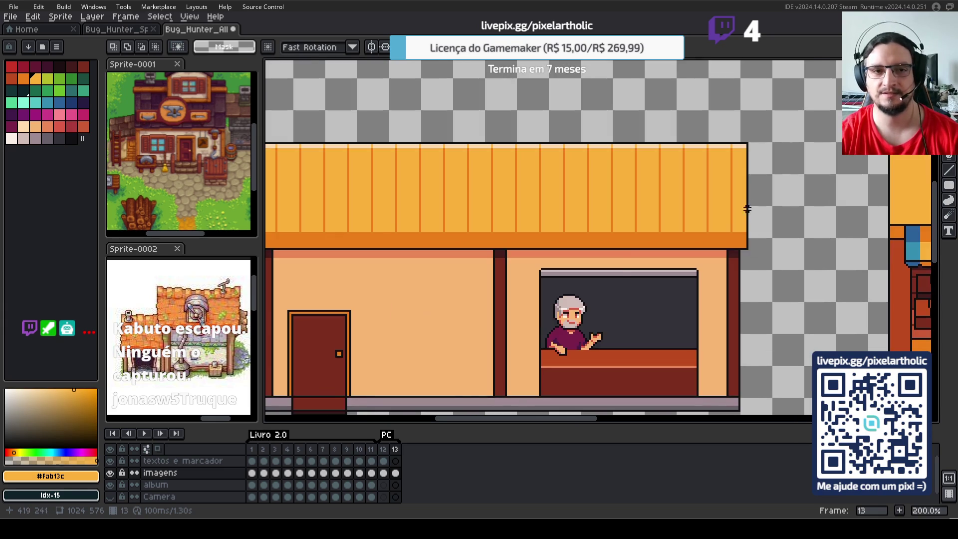
- Zoom in on the roof's right end and add a copy of one plank column beyond it
{"action": "scroll", "coordinate": [703, 218], "scroll_direction": "down", "scroll_amount": 1}
{"action": "scroll", "coordinate": [703, 217], "scroll_direction": "up", "scroll_amount": 1}
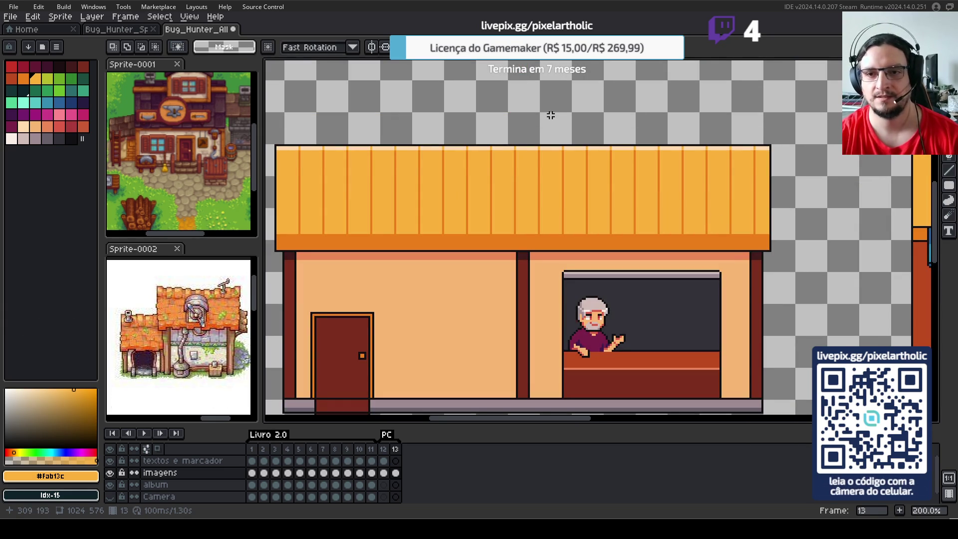
{"action": "scroll", "coordinate": [551, 115], "scroll_direction": "up", "scroll_amount": 1}
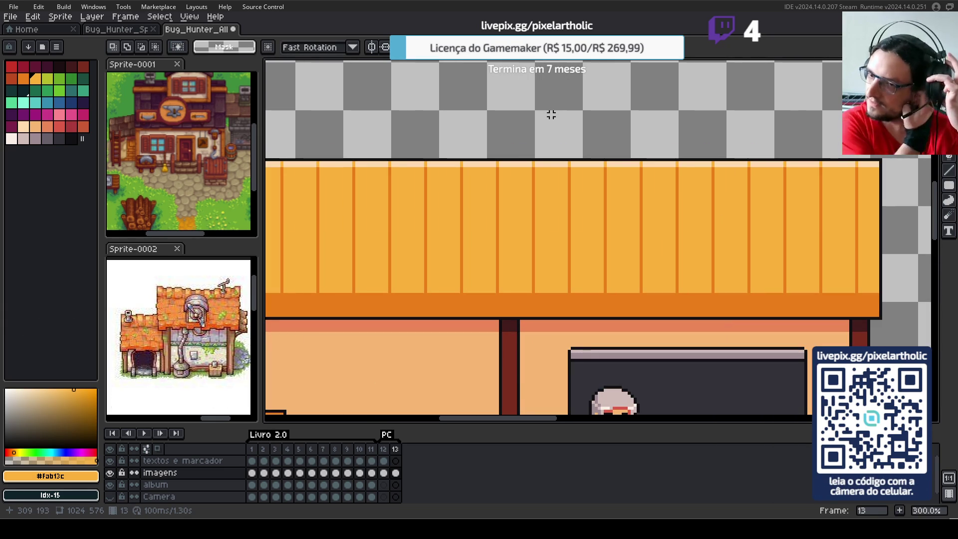
{"action": "left_click_drag", "start_coordinate": [803, 237], "coordinate": [508, 200]}
{"action": "scroll", "coordinate": [650, 216], "scroll_direction": "up", "scroll_amount": 1}
{"action": "key", "text": "m"}
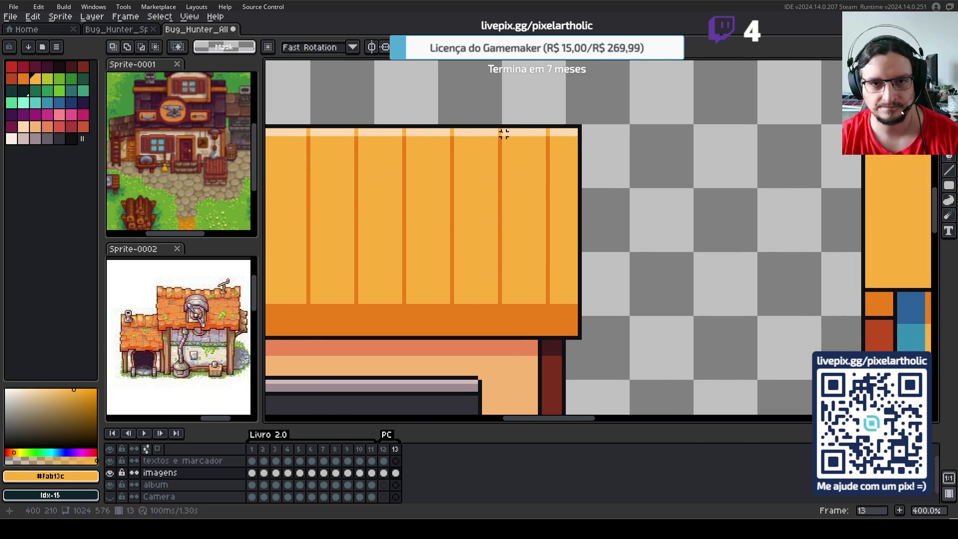
{"action": "left_click_drag", "start_coordinate": [499, 130], "coordinate": [547, 325]}
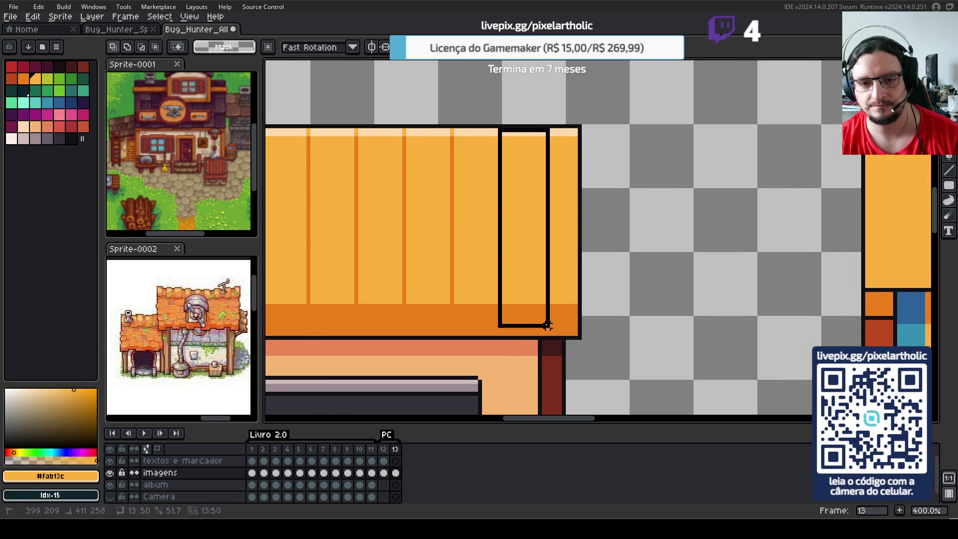
{"action": "mouse_move", "coordinate": [524, 267]}
{"action": "left_mouse_down"}
{"action": "mouse_move", "coordinate": [586, 264]}
{"action": "mouse_move", "coordinate": [570, 261]}
{"action": "left_mouse_up"}
{"action": "left_click", "coordinate": [637, 241]}
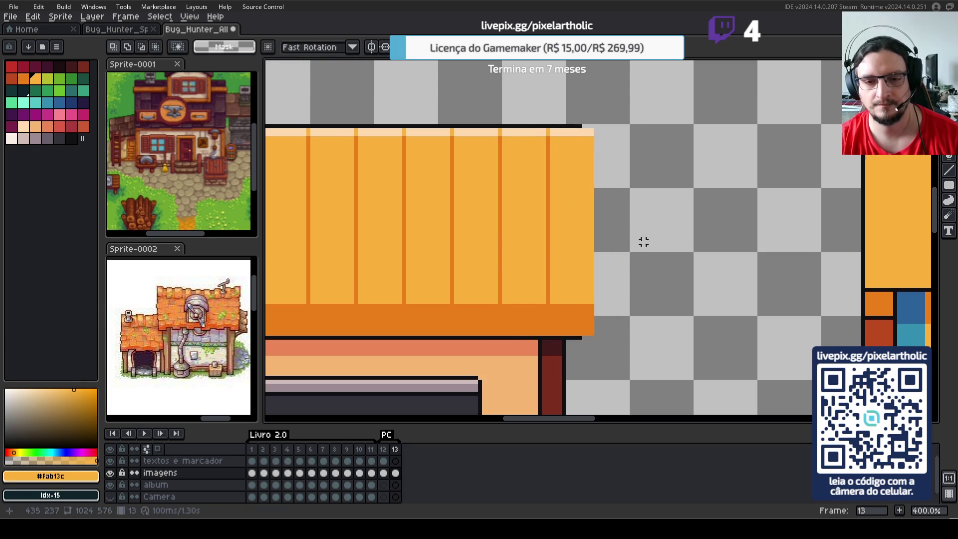
- Draw a dark outline down the roof's new right edge
{"action": "key", "text": "b"}
{"action": "left_click", "coordinate": [584, 339], "text": "alt"}
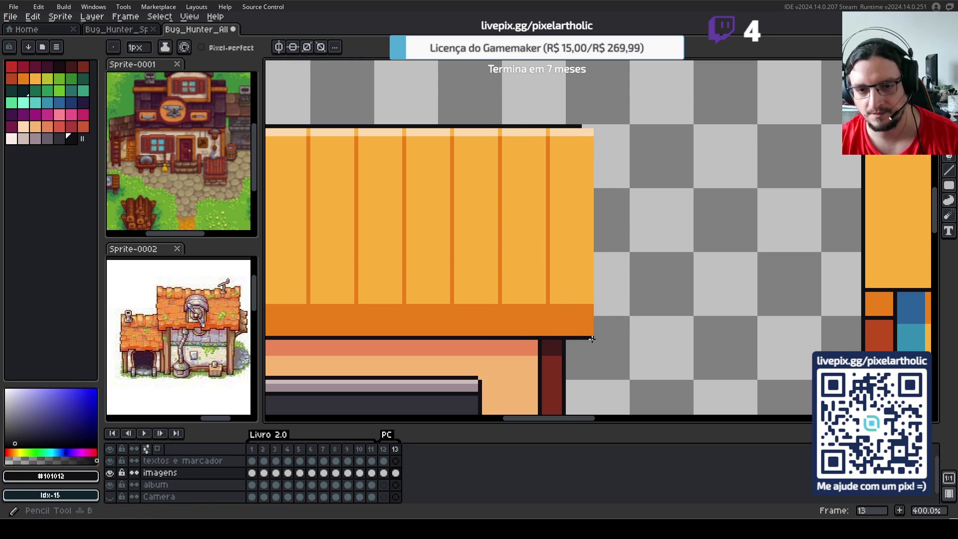
{"action": "left_click", "coordinate": [596, 127], "text": "shift"}
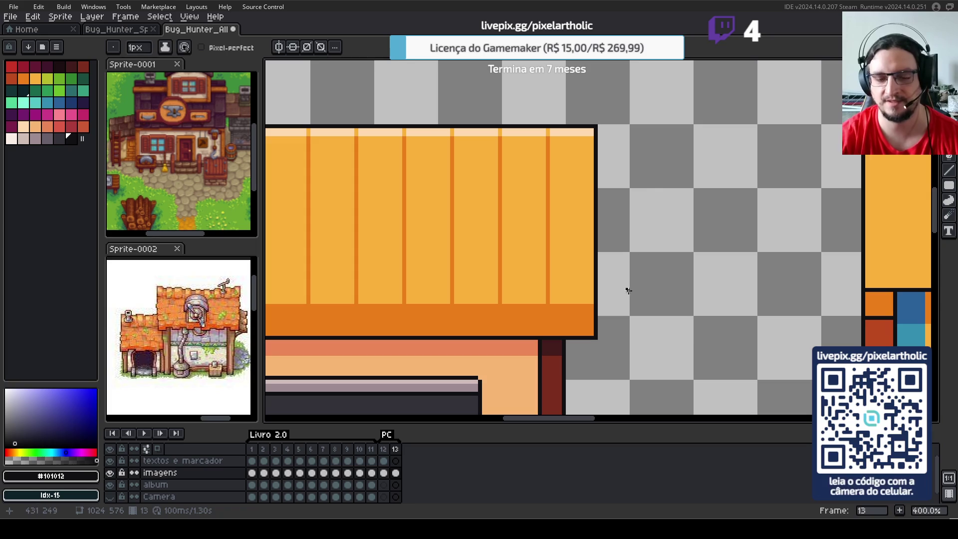
{"action": "key", "text": "m"}
{"action": "left_click_drag", "start_coordinate": [562, 338], "coordinate": [599, 347]}
{"action": "scroll", "coordinate": [508, 230], "scroll_direction": "down", "scroll_amount": 3}
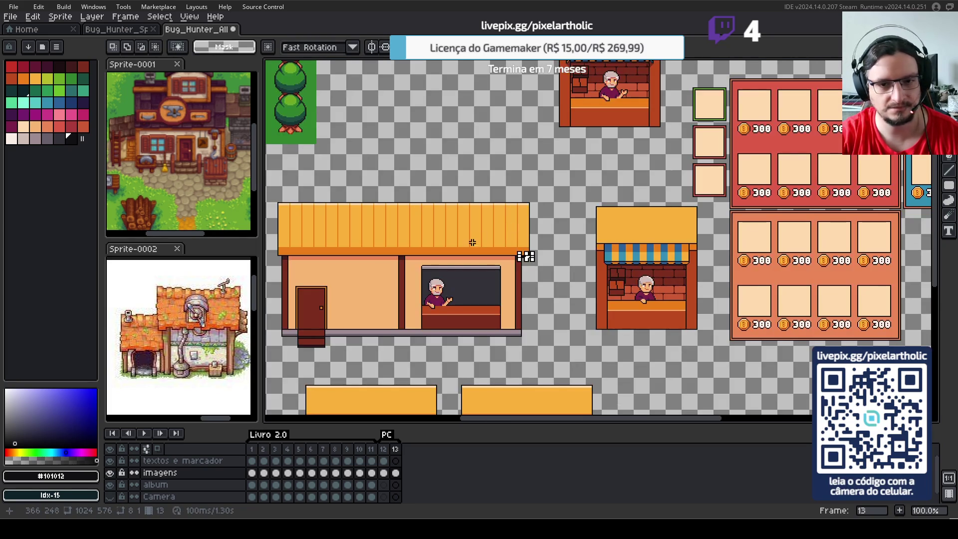
- Select the entire roof and nudge it lower-left so it overhangs both walls evenly
{"action": "left_click_drag", "start_coordinate": [411, 235], "coordinate": [532, 247]}
{"action": "scroll", "coordinate": [469, 274], "scroll_direction": "up", "scroll_amount": 3}
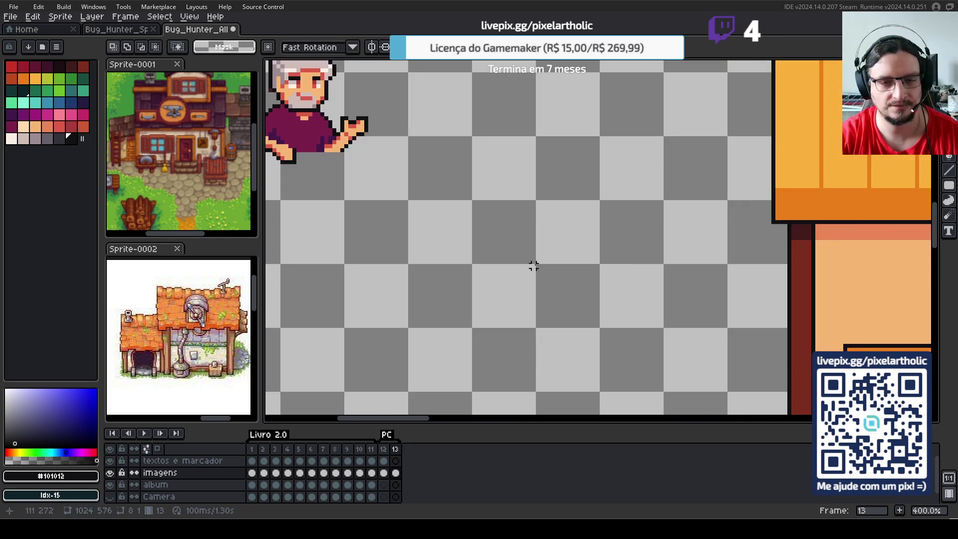
{"action": "scroll", "coordinate": [729, 266], "scroll_direction": "up", "scroll_amount": 1}
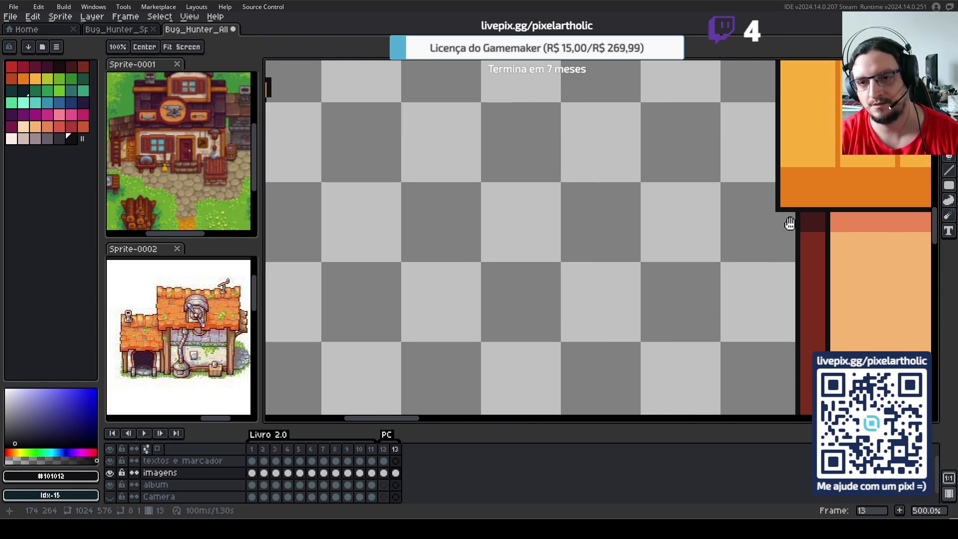
{"action": "left_click_drag", "start_coordinate": [786, 215], "coordinate": [778, 214]}
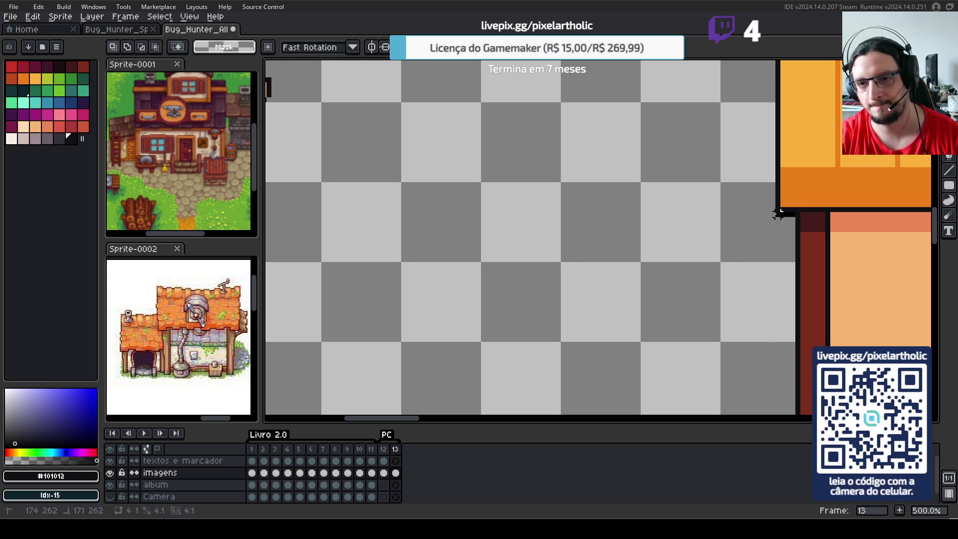
{"action": "scroll", "coordinate": [676, 254], "scroll_direction": "down", "scroll_amount": 1}
{"action": "scroll", "coordinate": [694, 264], "scroll_direction": "down", "scroll_amount": 1}
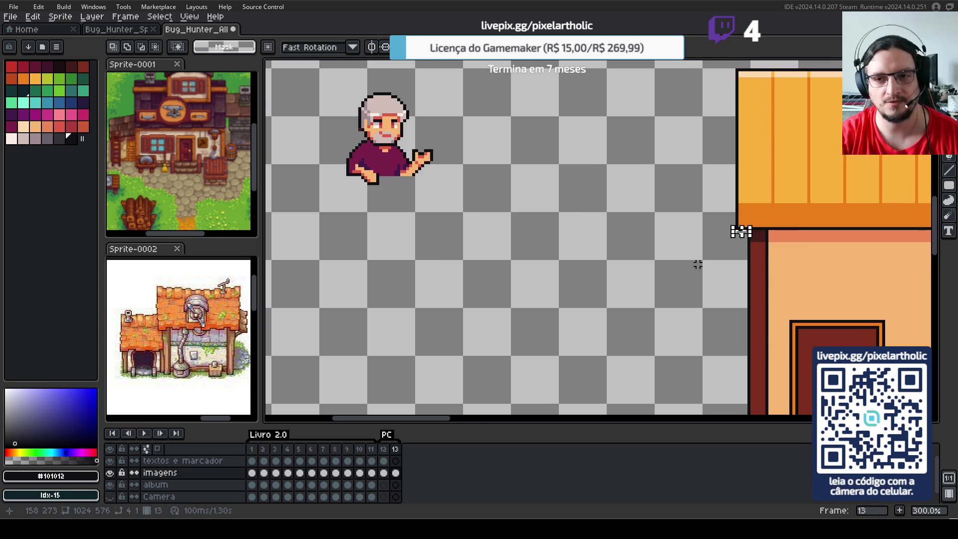
{"action": "scroll", "coordinate": [686, 262], "scroll_direction": "down", "scroll_amount": 1}
{"action": "left_click_drag", "start_coordinate": [792, 268], "coordinate": [543, 275]}
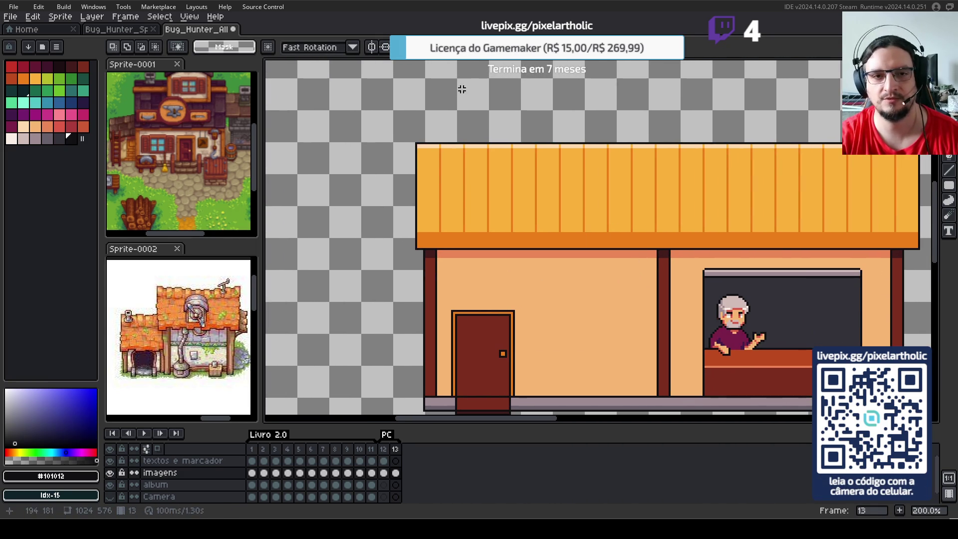
{"action": "scroll", "coordinate": [616, 216], "scroll_direction": "down", "scroll_amount": 1}
{"action": "scroll", "coordinate": [599, 212], "scroll_direction": "up", "scroll_amount": 1}
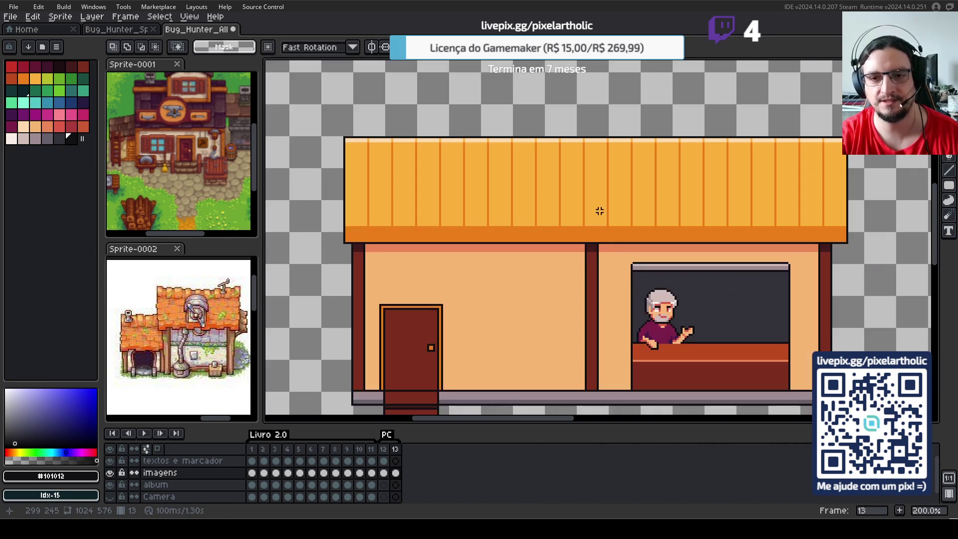
{"action": "left_click_drag", "start_coordinate": [322, 110], "coordinate": [868, 241]}
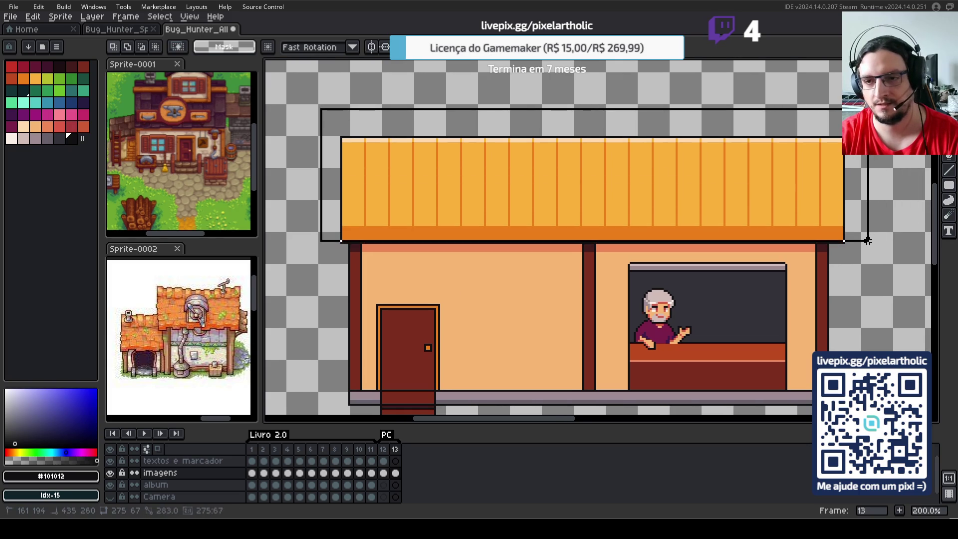
{"action": "left_click", "coordinate": [860, 301]}
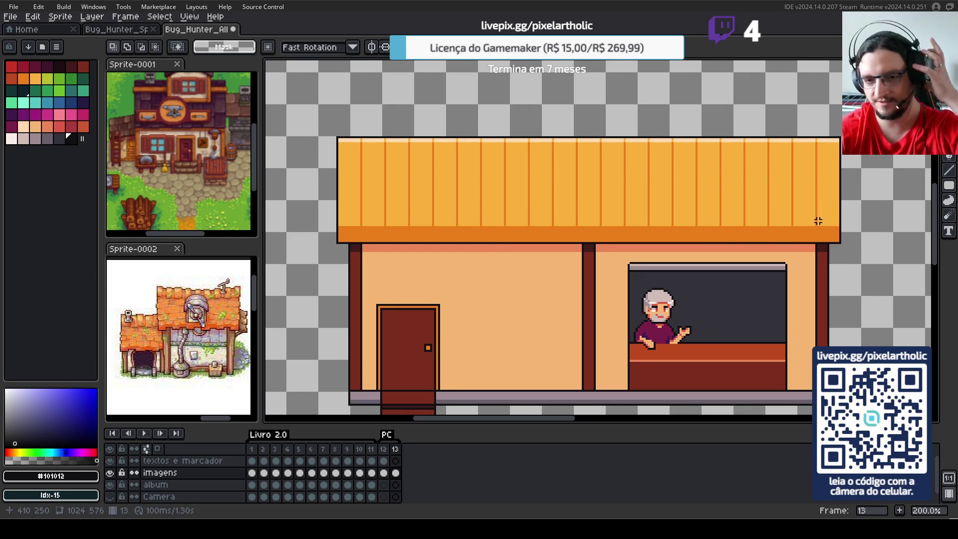
{"action": "scroll", "coordinate": [699, 248], "scroll_direction": "down", "scroll_amount": 1}
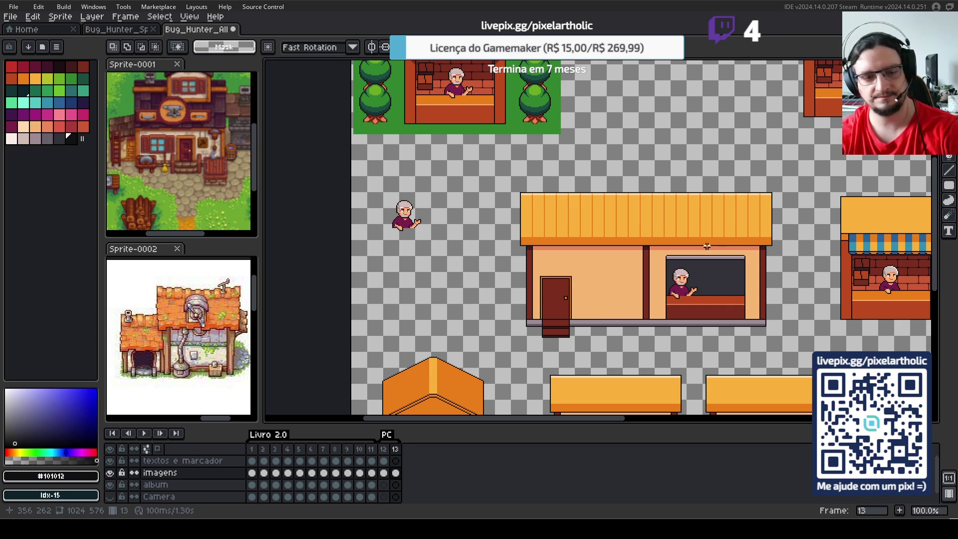
- Save the sprite with Ctrl+S and zoom to 200% on the shopkeeper's counter window
{"action": "key", "text": "ctrl+s"}
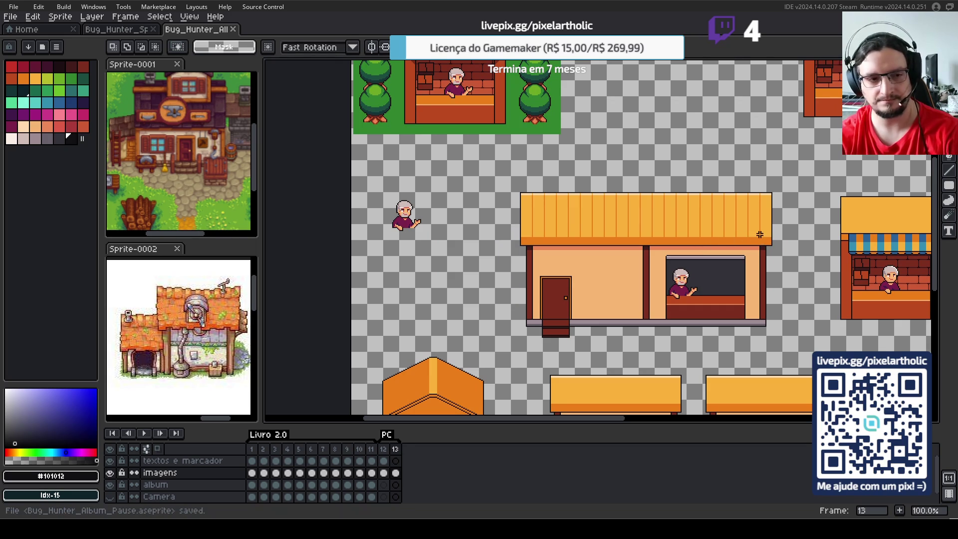
{"action": "left_click_drag", "start_coordinate": [855, 275], "coordinate": [662, 246]}
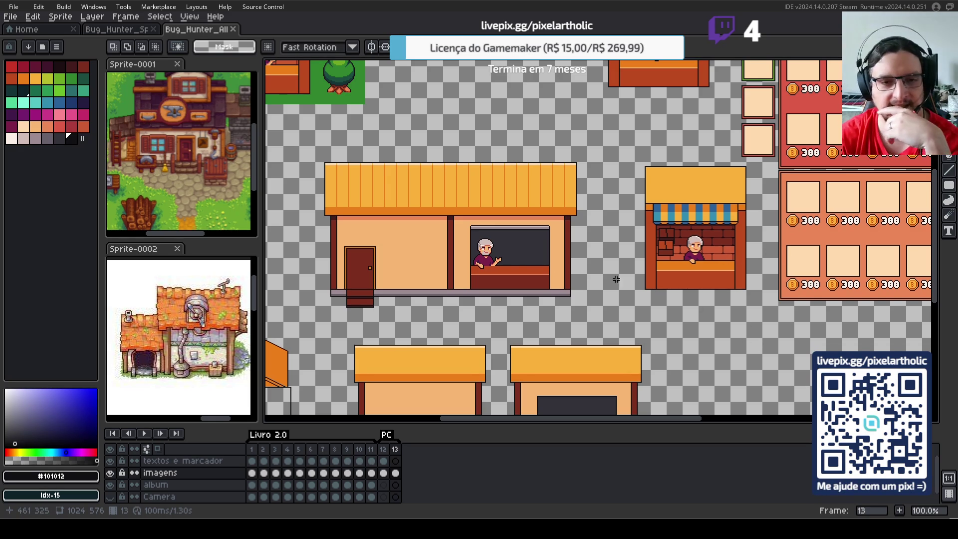
{"action": "scroll", "coordinate": [494, 242], "scroll_direction": "up", "scroll_amount": 1}
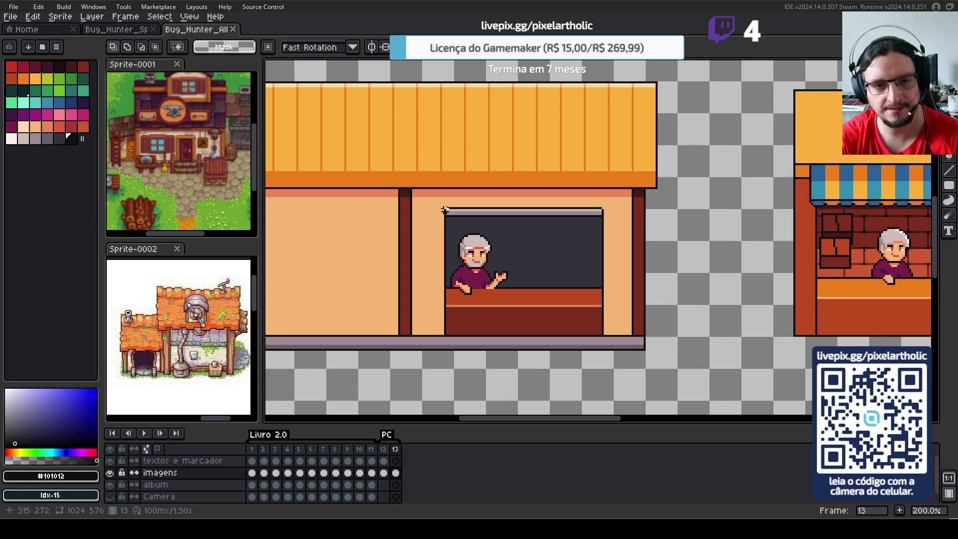
- Marquee the counter window with the shopkeeper and copy it onto empty canvas
{"action": "mouse_move", "coordinate": [444, 210]}
{"action": "left_mouse_down"}
{"action": "mouse_move", "coordinate": [620, 368]}
{"action": "mouse_move", "coordinate": [660, 388]}
{"action": "left_mouse_up"}
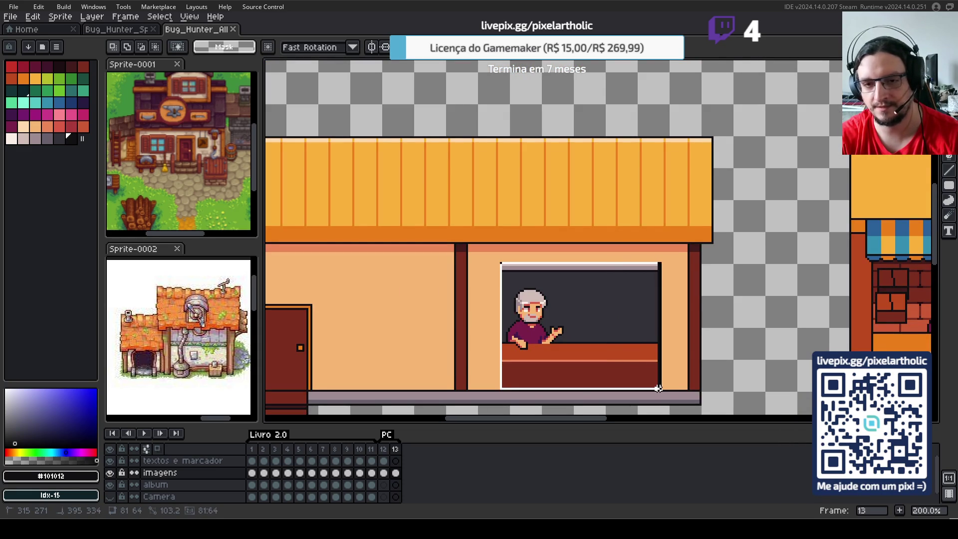
{"action": "scroll", "coordinate": [659, 389], "scroll_direction": "down", "scroll_amount": 1}
{"action": "mouse_move", "coordinate": [659, 389]}
{"action": "left_mouse_down"}
{"action": "mouse_move", "coordinate": [452, 133]}
{"action": "mouse_move", "coordinate": [635, 246]}
{"action": "left_mouse_up"}
{"action": "scroll", "coordinate": [699, 248], "scroll_direction": "up", "scroll_amount": 2}
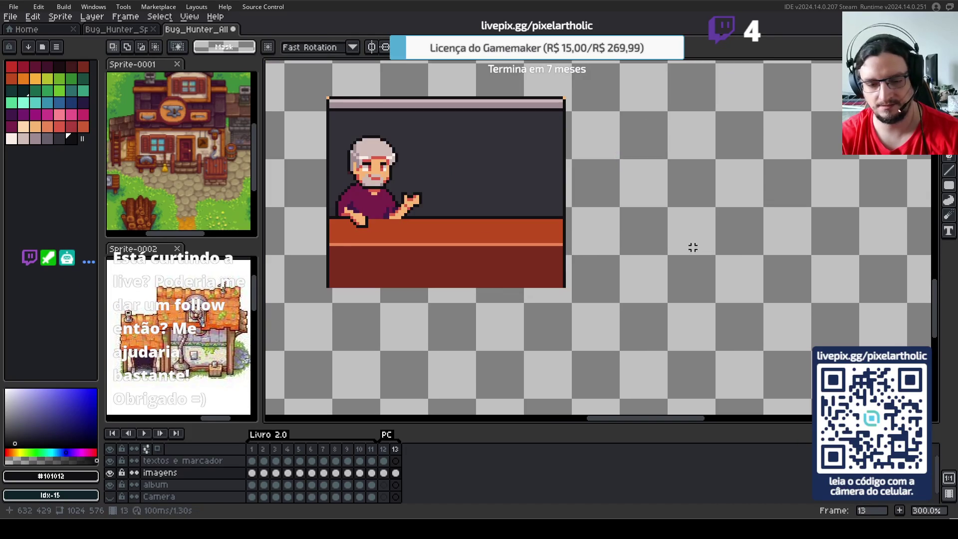
- Cover the shopkeeper with filled rectangles in the dark window-interior colour
{"action": "left_click", "coordinate": [532, 163], "text": "alt"}
{"action": "left_click_drag", "start_coordinate": [487, 167], "coordinate": [566, 194]}
{"action": "key", "text": "shift+u"}
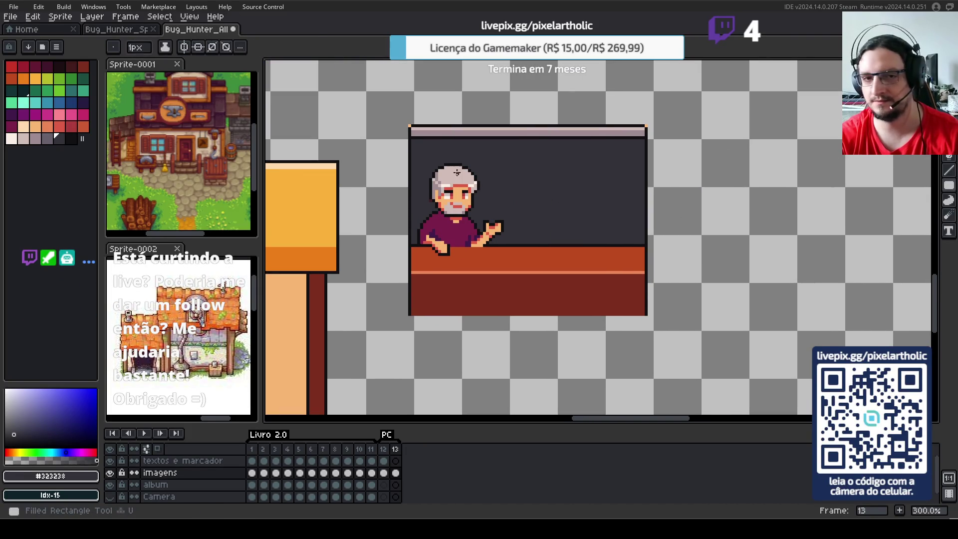
{"action": "left_click_drag", "start_coordinate": [463, 174], "coordinate": [489, 199]}
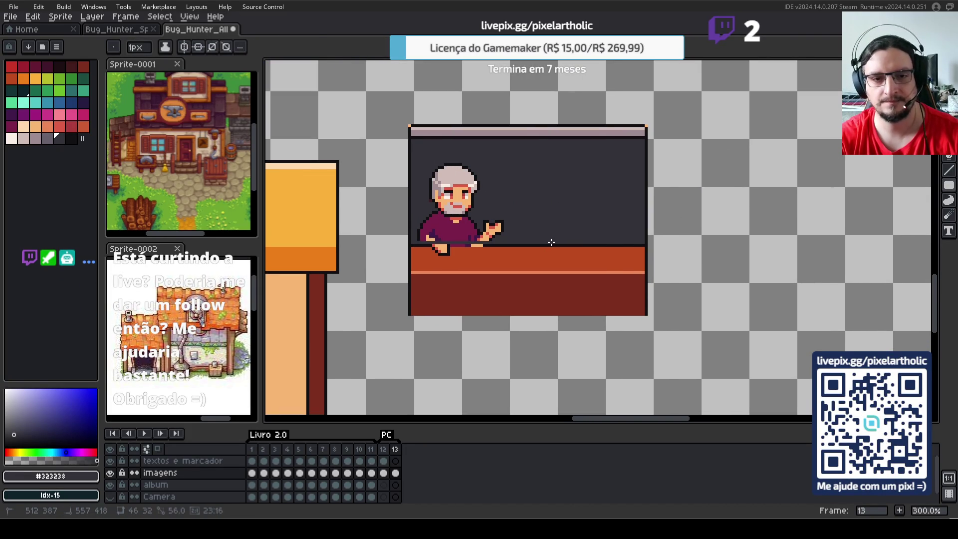
{"action": "left_click_drag", "start_coordinate": [551, 242], "coordinate": [551, 243]}
{"action": "scroll", "coordinate": [434, 247], "scroll_direction": "up", "scroll_amount": 2}
- Pencil over leftover skin, purple and stray pixels in the dark outline colour
{"action": "left_click", "coordinate": [424, 244], "text": "alt"}
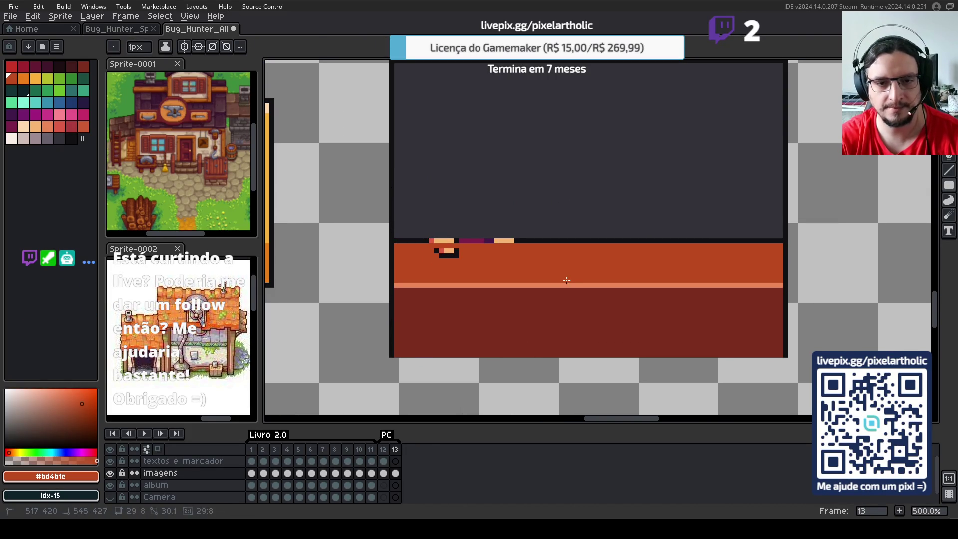
{"action": "key", "text": "b"}
{"action": "left_click", "coordinate": [428, 241], "text": "alt"}
{"action": "left_click", "coordinate": [432, 241]}
{"action": "left_click", "coordinate": [529, 238], "text": "shift"}
- Erase remaining stray pixels and save the sprite
{"action": "scroll", "coordinate": [514, 179], "scroll_direction": "down", "scroll_amount": 1}
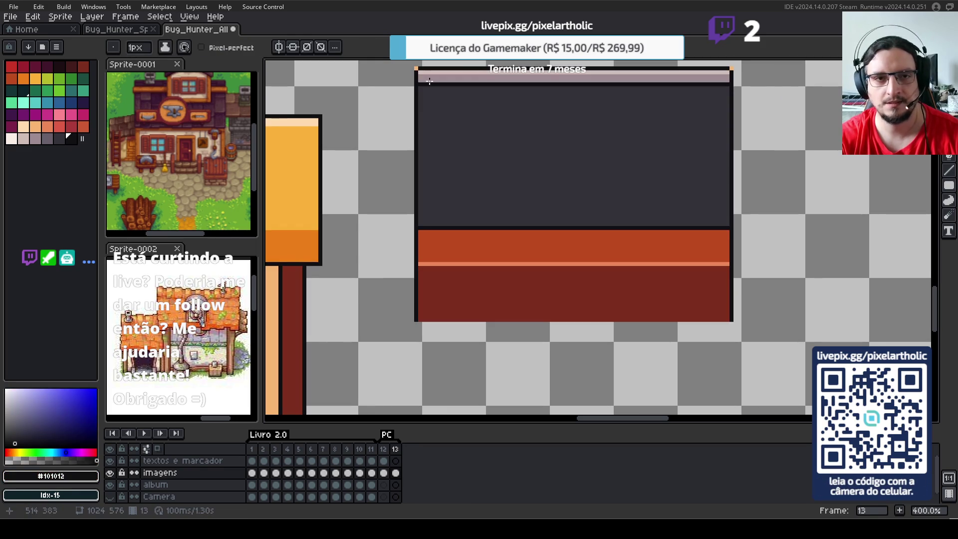
{"action": "key", "text": "e"}
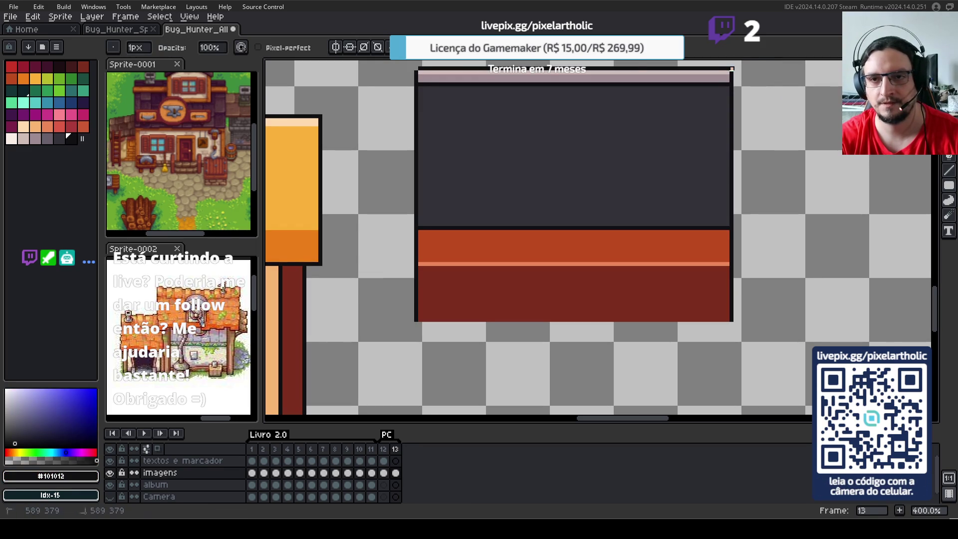
{"action": "scroll", "coordinate": [580, 215], "scroll_direction": "down", "scroll_amount": 2}
{"action": "key", "text": "ctrl+s"}
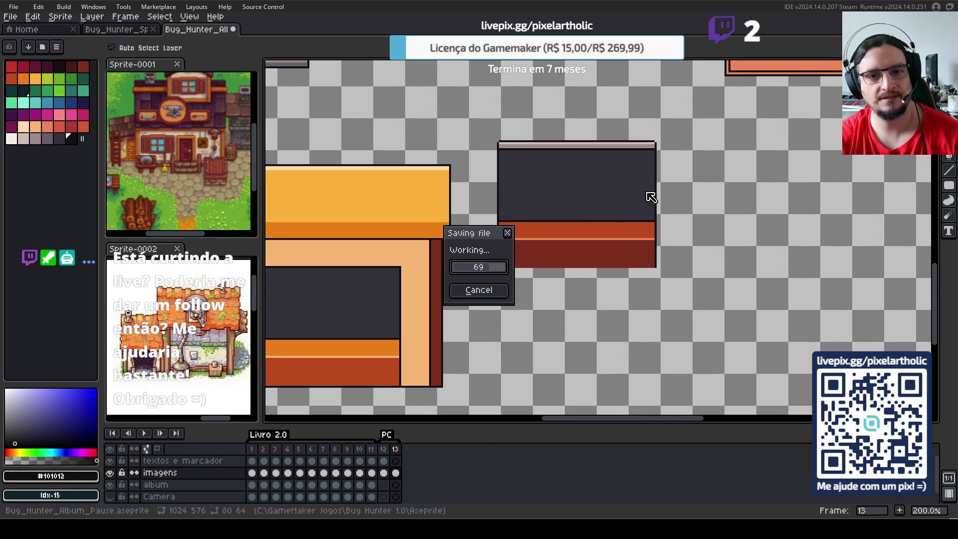
- Glance at the Bug_Hunter_Sprites tileset file, then return to the shop sprite
{"action": "left_click", "coordinate": [144, 31]}
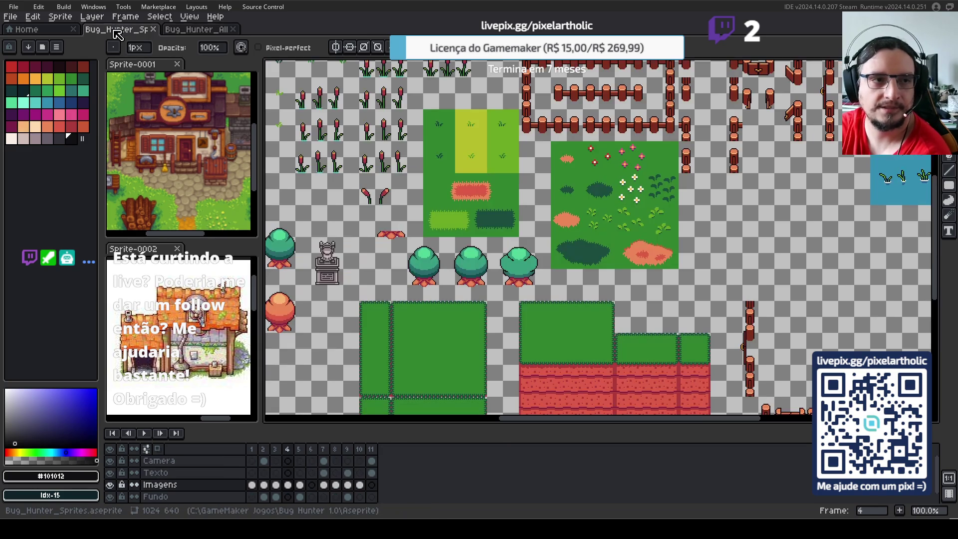
{"action": "scroll", "coordinate": [472, 192], "scroll_direction": "down", "scroll_amount": 2}
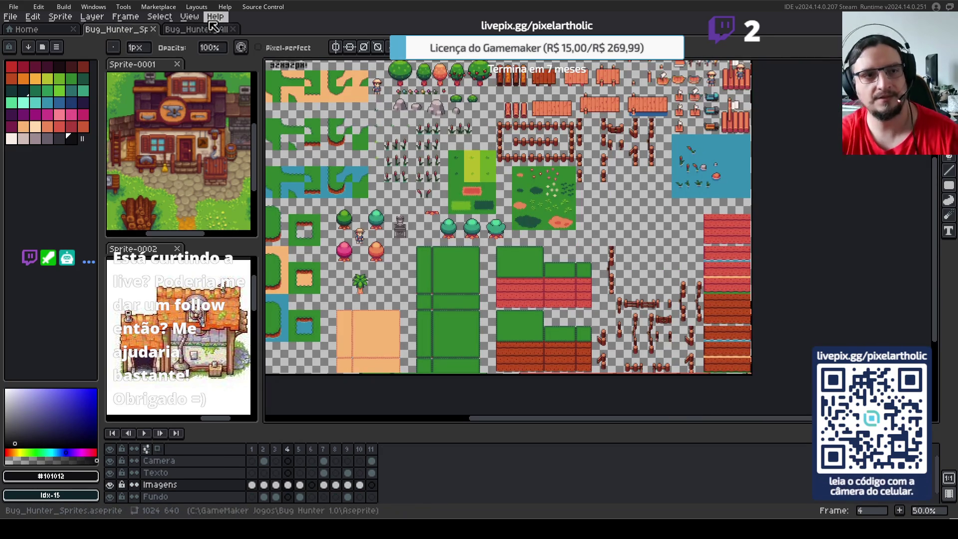
{"action": "left_click", "coordinate": [204, 29]}
{"action": "scroll", "coordinate": [536, 228], "scroll_direction": "down", "scroll_amount": 1}
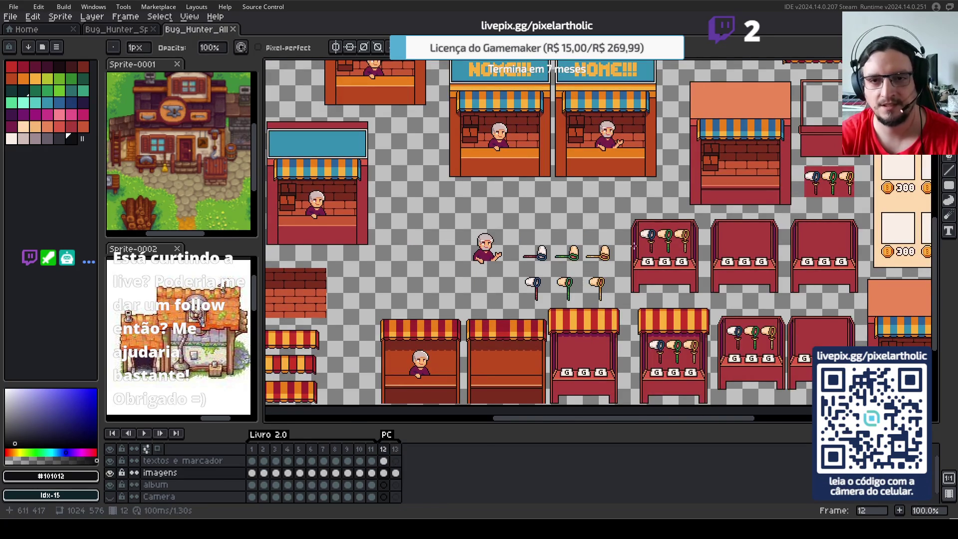
{"action": "scroll", "coordinate": [624, 219], "scroll_direction": "left", "scroll_amount": 3}
{"action": "scroll", "coordinate": [556, 246], "scroll_direction": "up", "scroll_amount": 1}
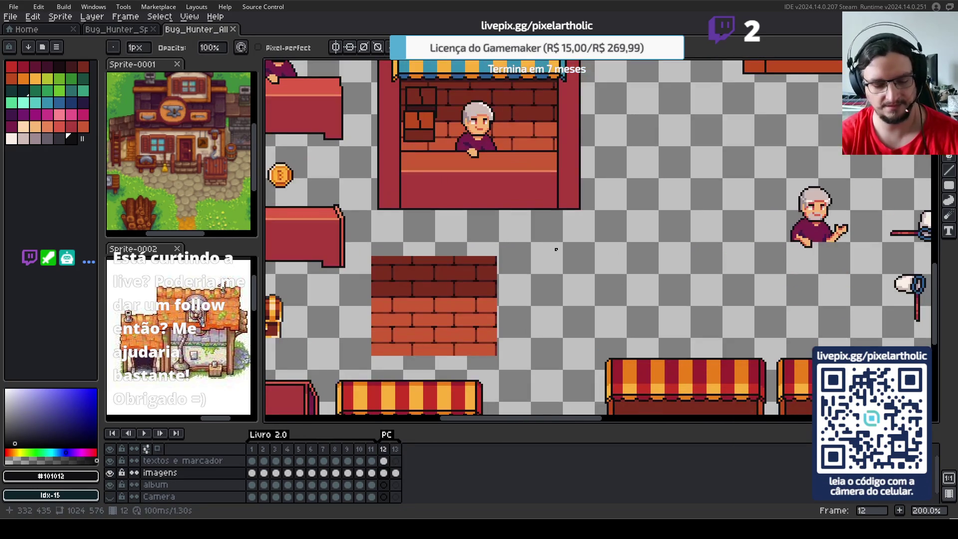
{"action": "scroll", "coordinate": [379, 254], "scroll_direction": "up", "scroll_amount": 1}
- Select a brick-wall strip, shift a copy right, then cancel the floating copy
{"action": "key", "text": "s"}
{"action": "left_click_drag", "start_coordinate": [369, 260], "coordinate": [377, 325]}
{"action": "left_click_drag", "start_coordinate": [385, 379], "coordinate": [406, 373]}
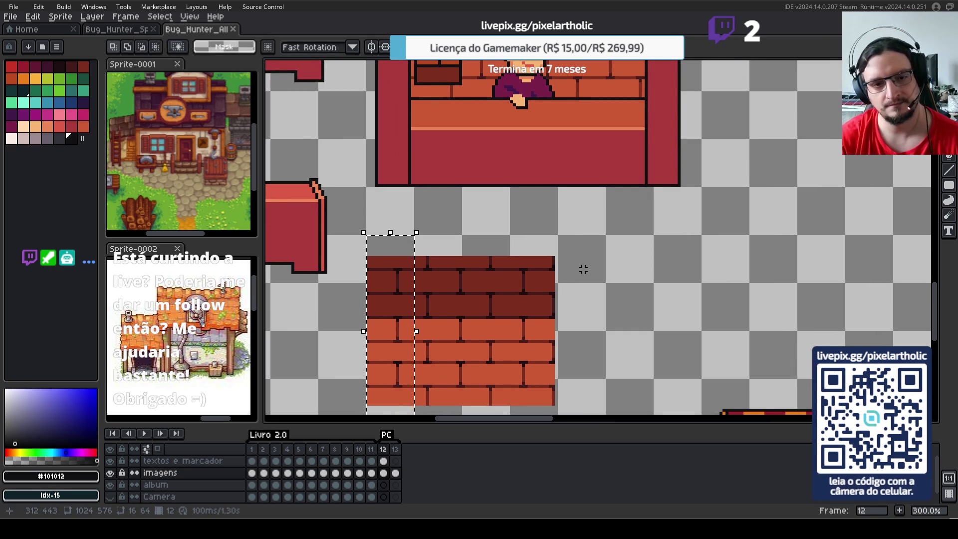
{"action": "key", "text": "Right"}
{"action": "key", "text": "Right"}
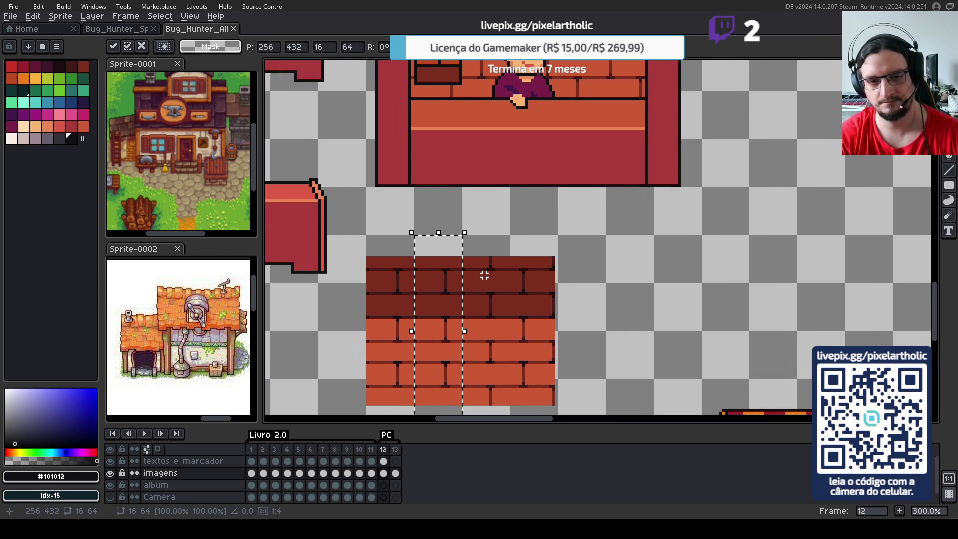
{"action": "key", "text": "Right"}
{"action": "key", "text": "Right"}
{"action": "key", "text": "Right"}
{"action": "key", "text": "Right"}
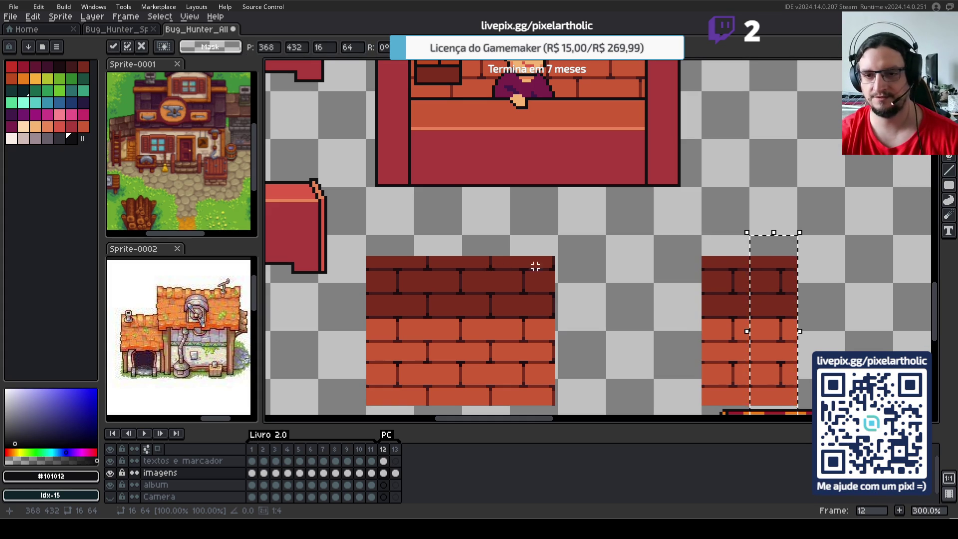
{"action": "key", "text": "Escape"}
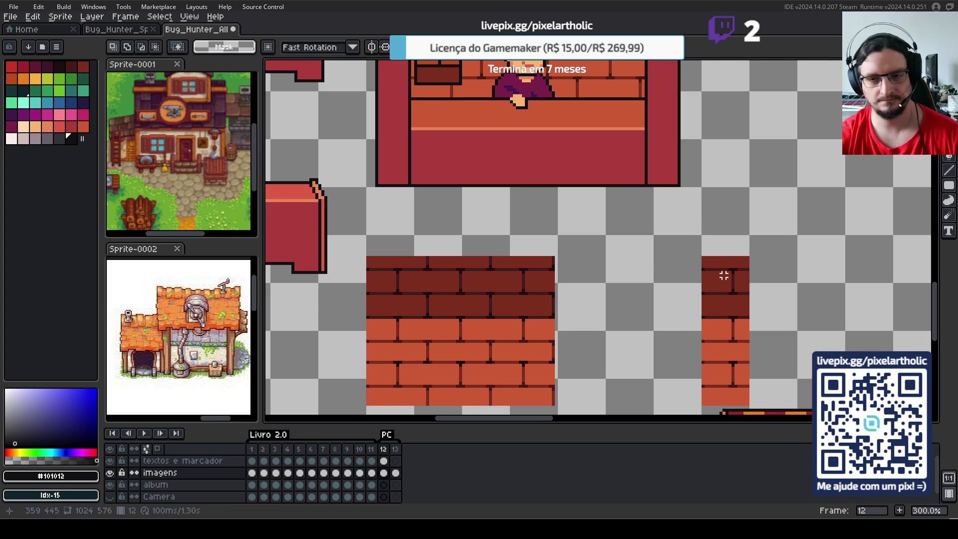
- Delete the leftover brick strip and advance to frame 13
{"action": "left_click_drag", "start_coordinate": [727, 260], "coordinate": [727, 372]}
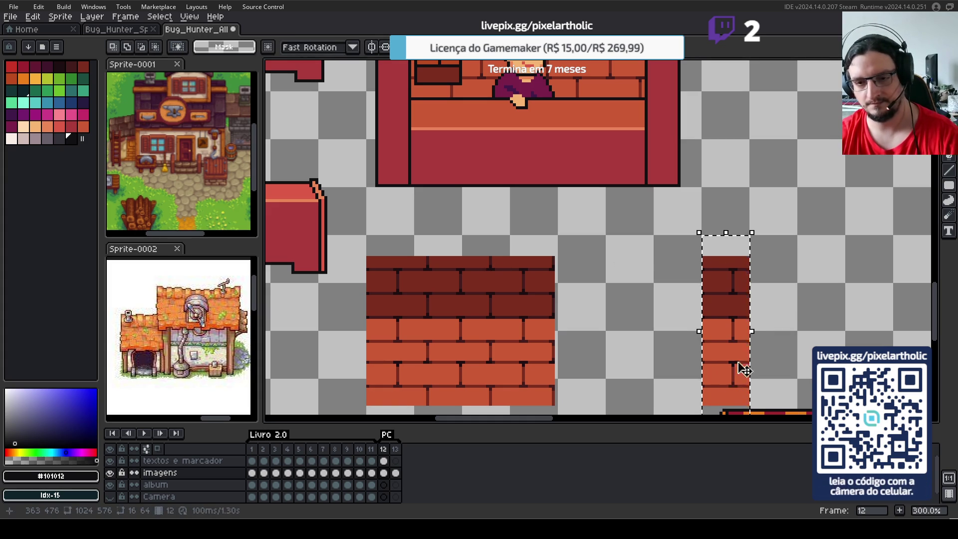
{"action": "left_click", "coordinate": [822, 320]}
{"action": "left_click_drag", "start_coordinate": [823, 319], "coordinate": [711, 199]}
{"action": "left_click_drag", "start_coordinate": [578, 119], "coordinate": [671, 284]}
{"action": "key", "text": "Delete"}
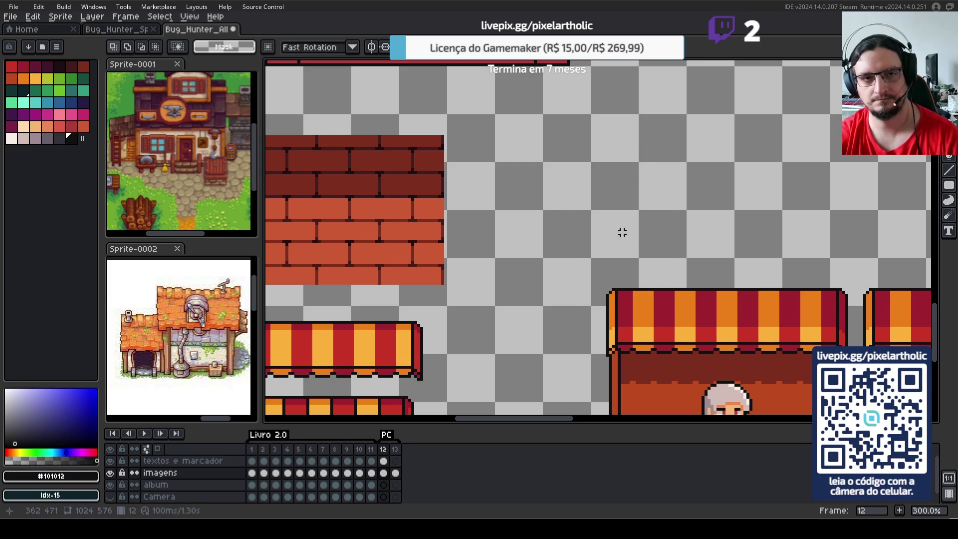
{"action": "scroll", "coordinate": [488, 151], "scroll_direction": "down", "scroll_amount": 1}
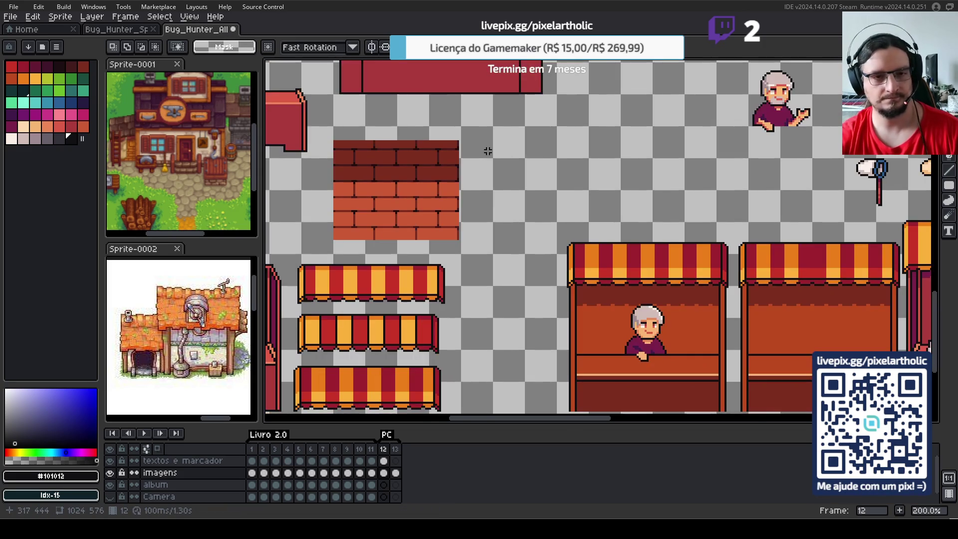
{"action": "key", "text": "Right"}
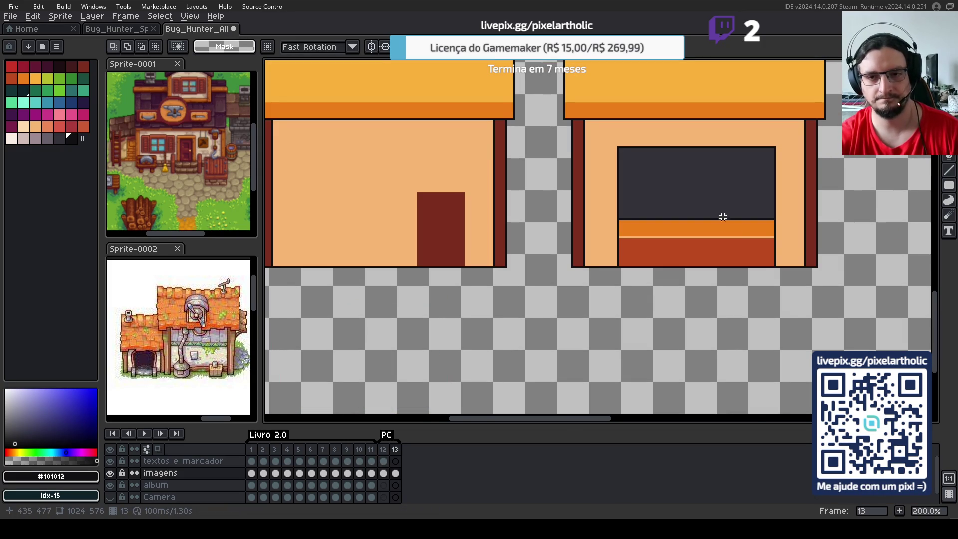
- Paste the brick strip into frame 13 below the dark window block
{"action": "scroll", "coordinate": [781, 235], "scroll_direction": "down", "scroll_amount": 1}
{"action": "scroll", "coordinate": [552, 184], "scroll_direction": "down", "scroll_amount": 1}
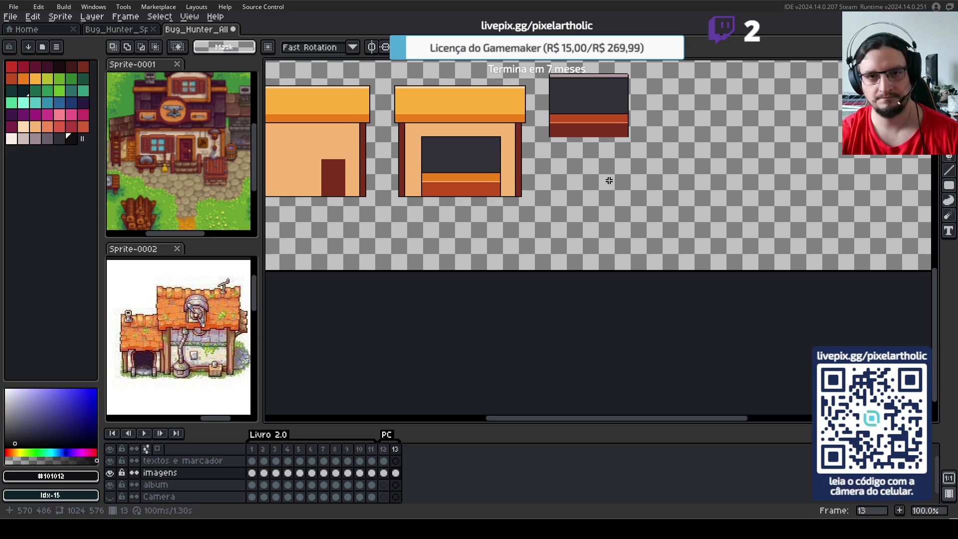
{"action": "left_click_drag", "start_coordinate": [608, 181], "coordinate": [530, 291]}
{"action": "key", "text": "ctrl+v"}
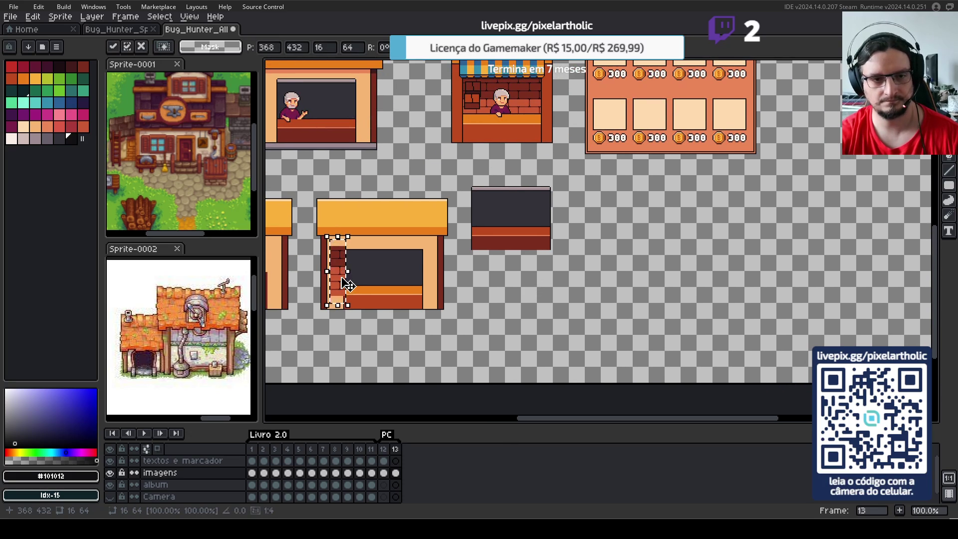
{"action": "left_click_drag", "start_coordinate": [347, 284], "coordinate": [542, 319]}
{"action": "scroll", "coordinate": [541, 320], "scroll_direction": "up", "scroll_amount": 2}
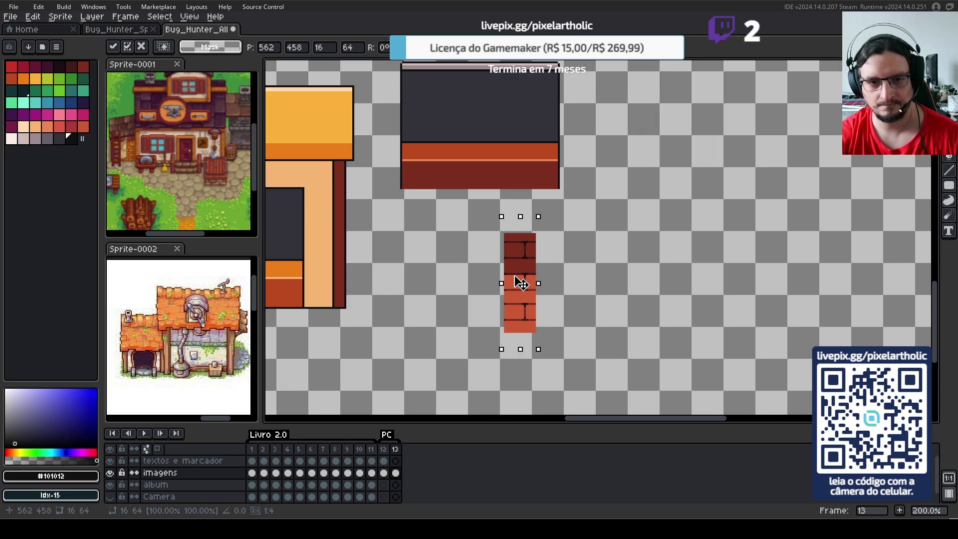
{"action": "key", "text": "Return"}
- Nudge the dark window block slightly right and down
{"action": "scroll", "coordinate": [536, 248], "scroll_direction": "down", "scroll_amount": 1}
{"action": "scroll", "coordinate": [500, 176], "scroll_direction": "up", "scroll_amount": 1}
{"action": "left_click_drag", "start_coordinate": [422, 120], "coordinate": [658, 290]}
{"action": "left_click_drag", "start_coordinate": [525, 212], "coordinate": [529, 221]}
{"action": "left_click", "coordinate": [732, 230]}
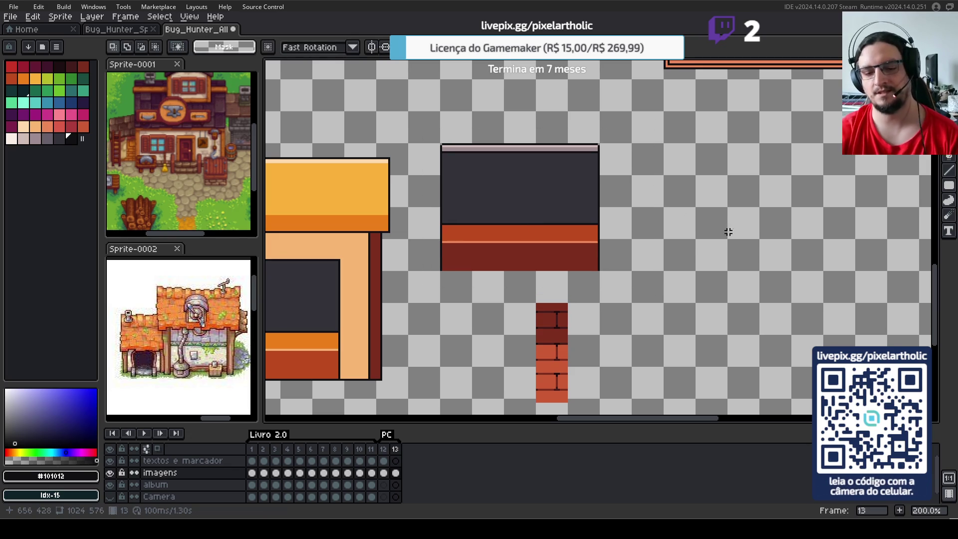
- Select a one-pixel column along the window's left edge, then deselect it
{"action": "left_click_drag", "start_coordinate": [615, 327], "coordinate": [636, 306]}
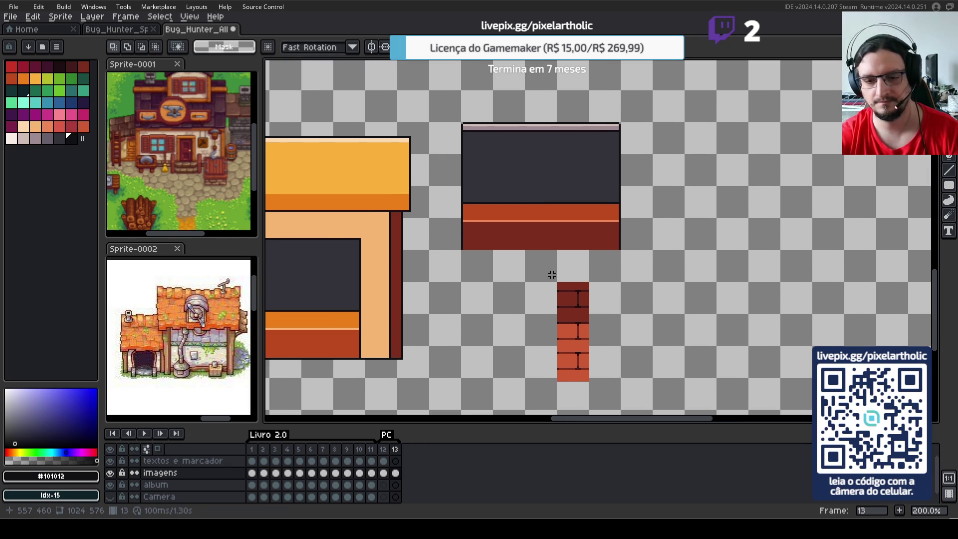
{"action": "scroll", "coordinate": [476, 123], "scroll_direction": "up", "scroll_amount": 2}
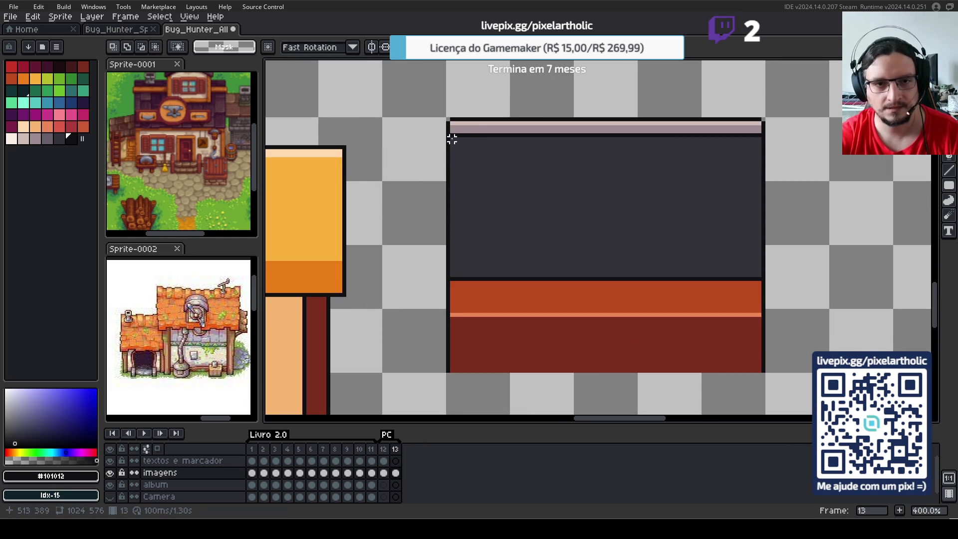
{"action": "left_click_drag", "start_coordinate": [452, 139], "coordinate": [452, 282]}
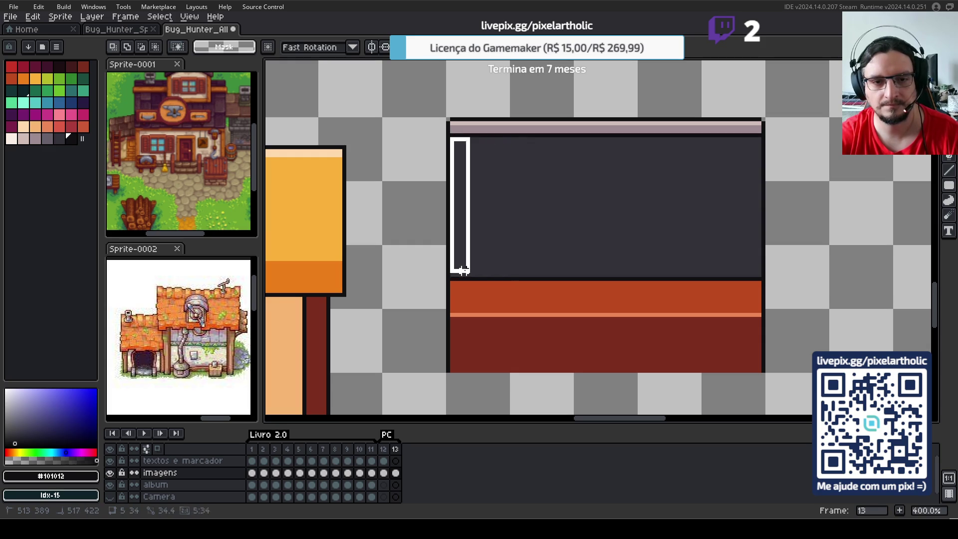
{"action": "left_click_drag", "start_coordinate": [452, 275], "coordinate": [452, 277]}
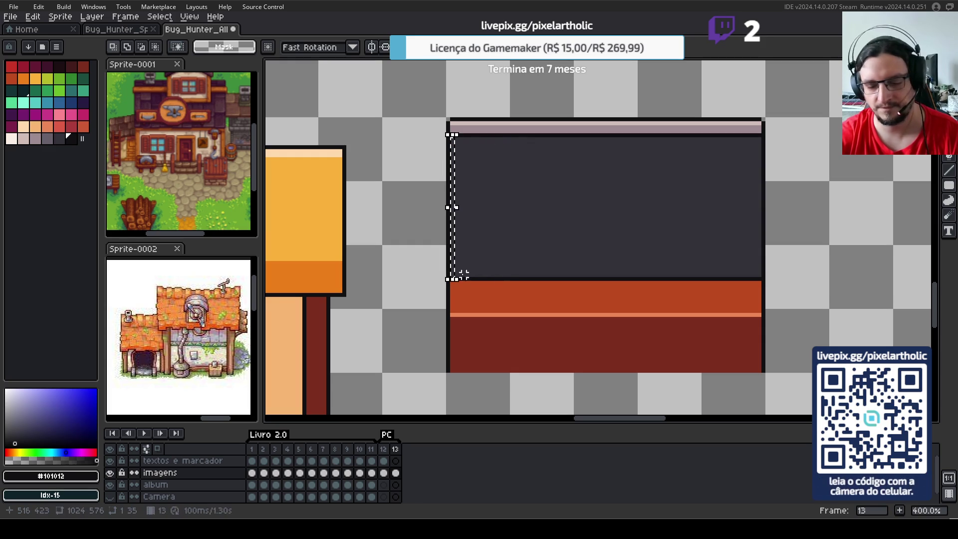
{"action": "left_click", "coordinate": [544, 259]}
- Move the brick strip up beside the window block
{"action": "scroll", "coordinate": [567, 263], "scroll_direction": "down", "scroll_amount": 1}
{"action": "left_click_drag", "start_coordinate": [726, 325], "coordinate": [642, 194]}
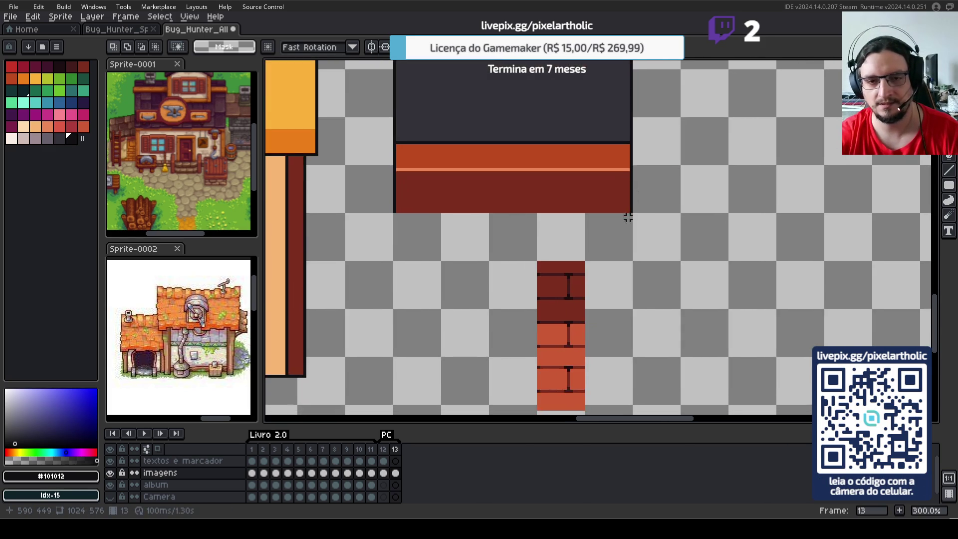
{"action": "scroll", "coordinate": [644, 250], "scroll_direction": "down", "scroll_amount": 1}
{"action": "left_click_drag", "start_coordinate": [561, 263], "coordinate": [638, 395]}
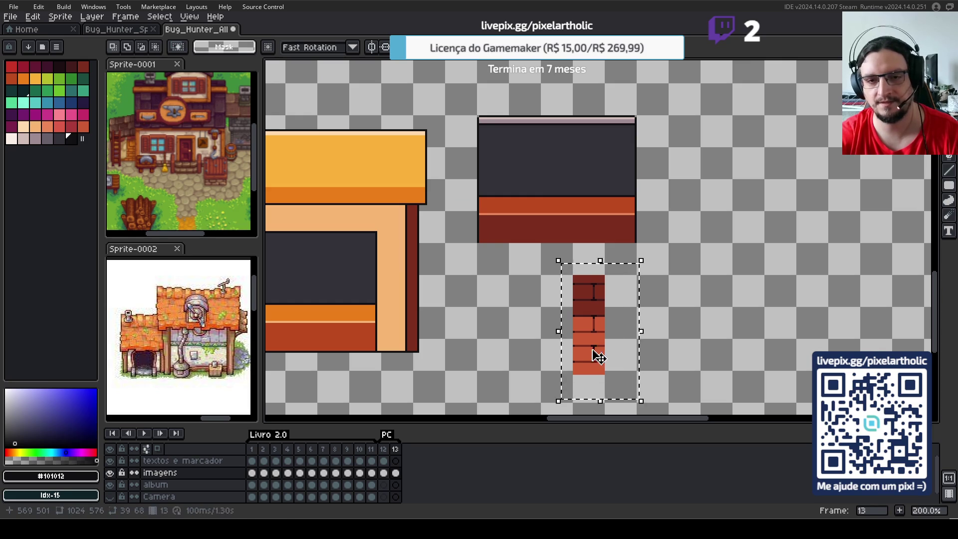
{"action": "left_click_drag", "start_coordinate": [597, 356], "coordinate": [661, 203]}
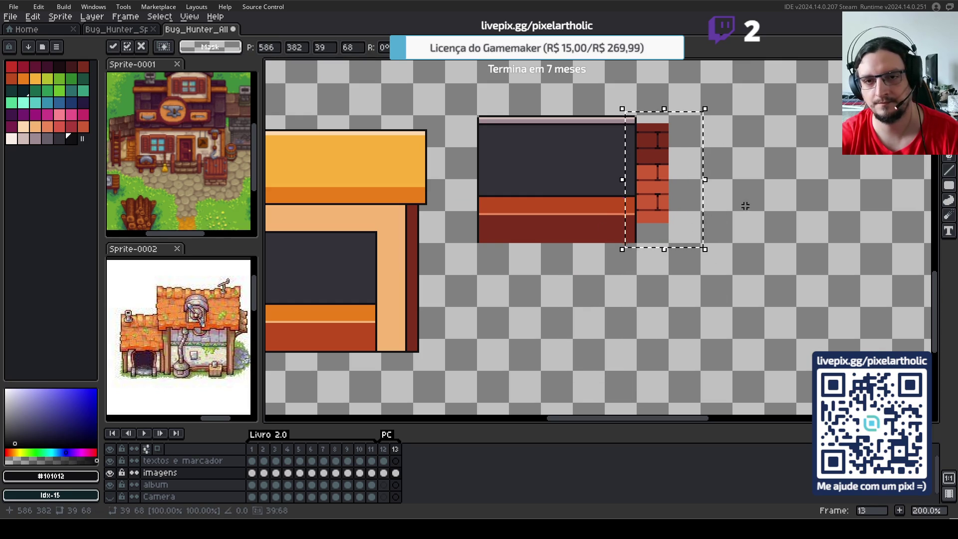
{"action": "left_click_drag", "start_coordinate": [735, 206], "coordinate": [694, 254]}
- Select the dark fill inside the window by colour and delete it
{"action": "left_click_drag", "start_coordinate": [597, 166], "coordinate": [612, 255]}
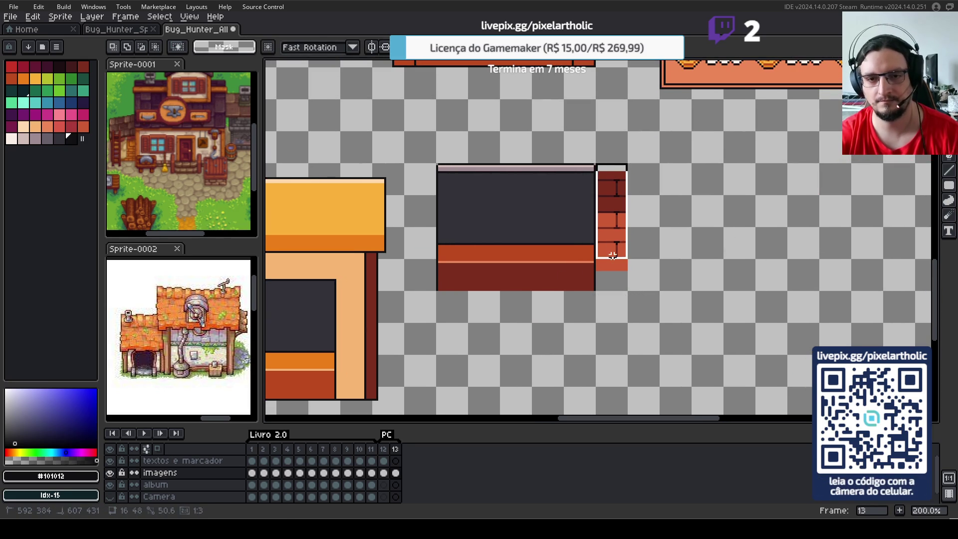
{"action": "key", "text": "w"}
{"action": "left_click", "coordinate": [503, 220]}
{"action": "key", "text": "ctrl+d"}
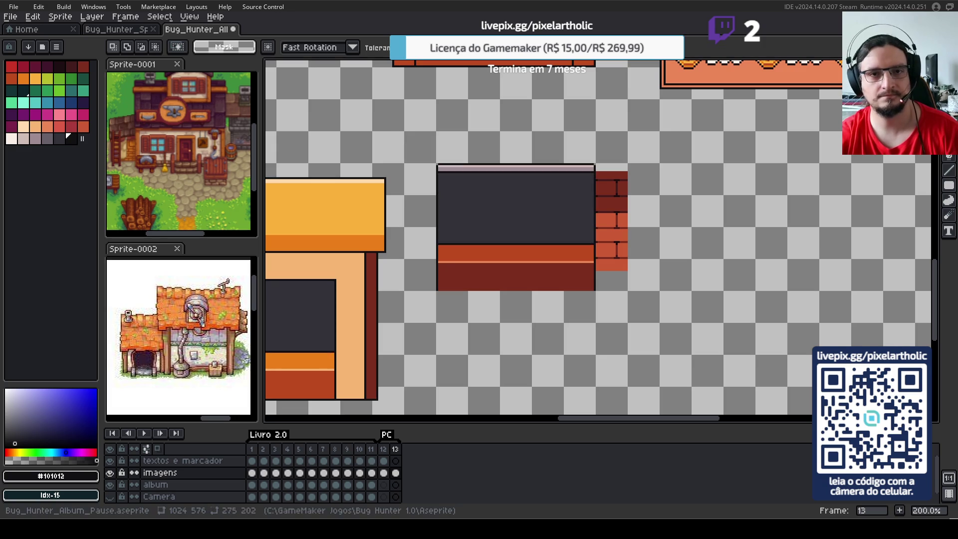
{"action": "left_click", "coordinate": [526, 216]}
{"action": "key", "text": "Delete"}
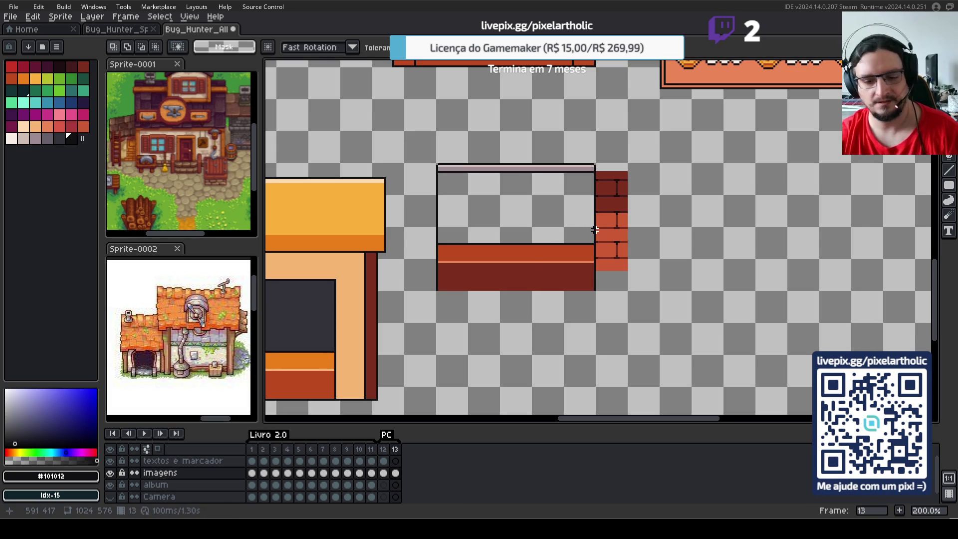
- Widen the brick wall by pasting a duplicate brick column shifted right
{"action": "key", "text": "m"}
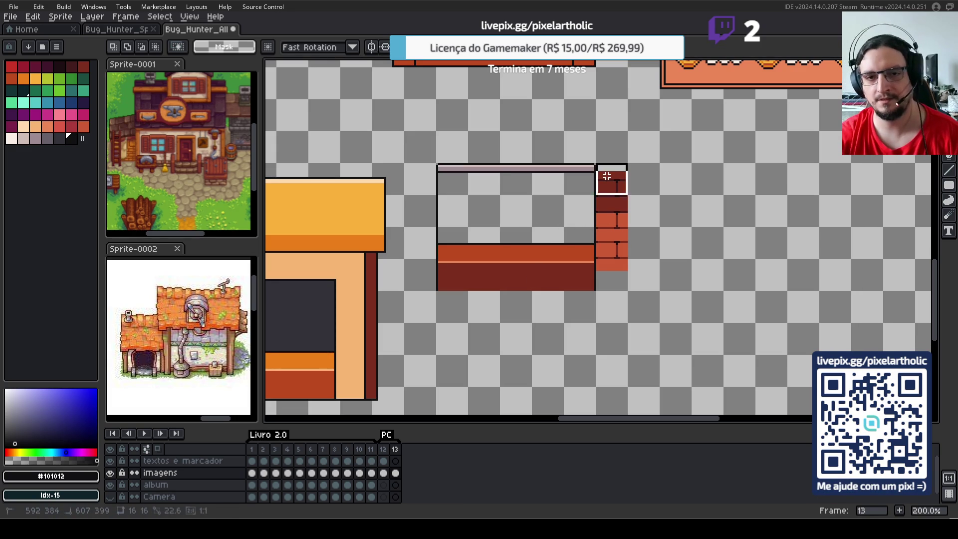
{"action": "left_click_drag", "start_coordinate": [606, 176], "coordinate": [626, 285]}
{"action": "key", "text": "ctrl+c"}
{"action": "key", "text": "ctrl+v"}
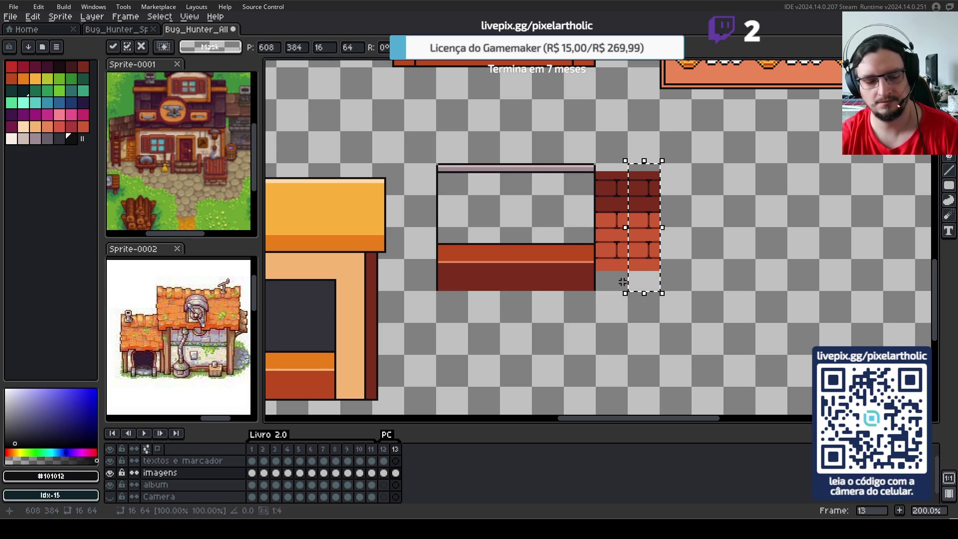
{"action": "key", "text": "shift+Right"}
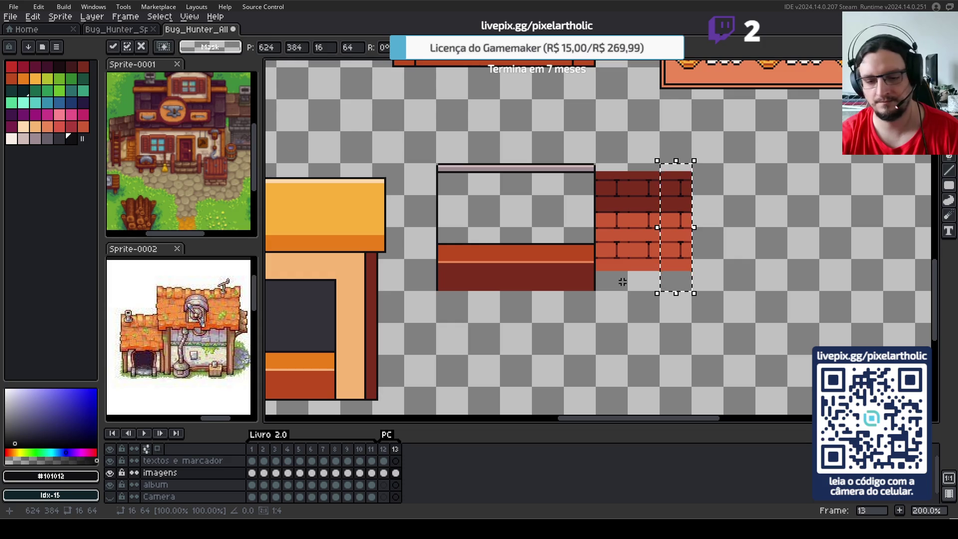
{"action": "key", "text": "shift+Right"}
{"action": "key", "text": "shift+Right"}
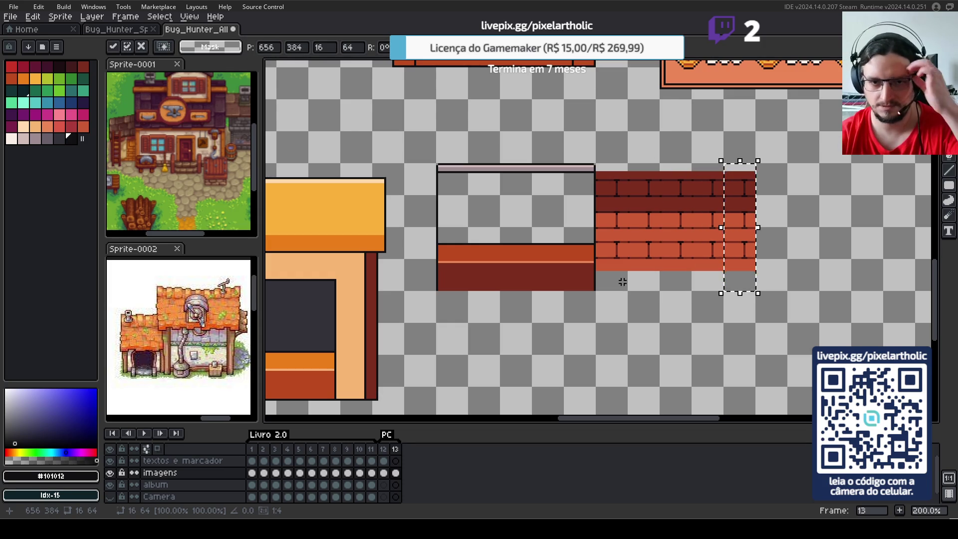
{"action": "left_click", "coordinate": [494, 170]}
- Position the hollow window and counter block over the brick wall
{"action": "left_click_drag", "start_coordinate": [437, 131], "coordinate": [597, 356]}
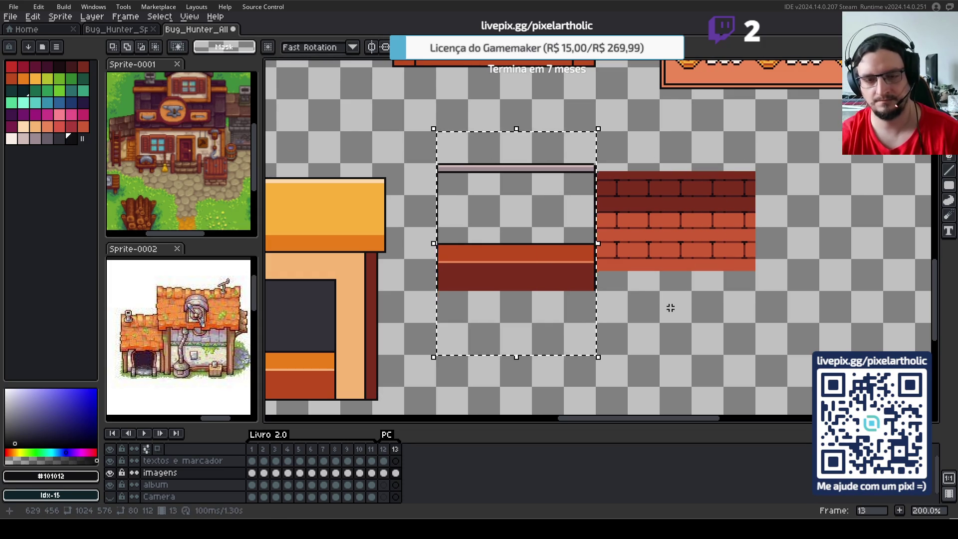
{"action": "key", "text": "shift+Right"}
{"action": "key", "text": "shift+Right"}
{"action": "key", "text": "shift+Right"}
{"action": "key", "text": "shift+Right"}
{"action": "key", "text": "shift+Right"}
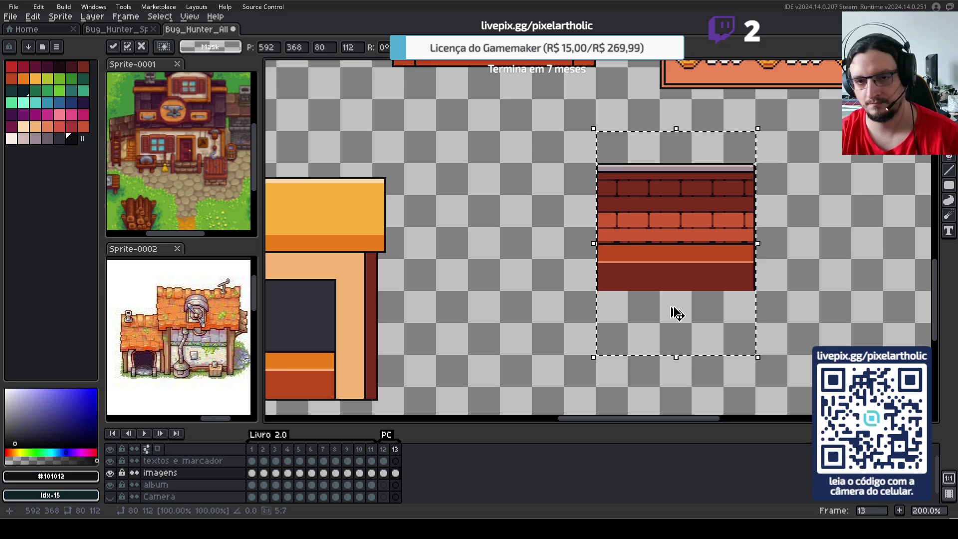
{"action": "key", "text": "shift+Left"}
{"action": "key", "text": "shift+Left"}
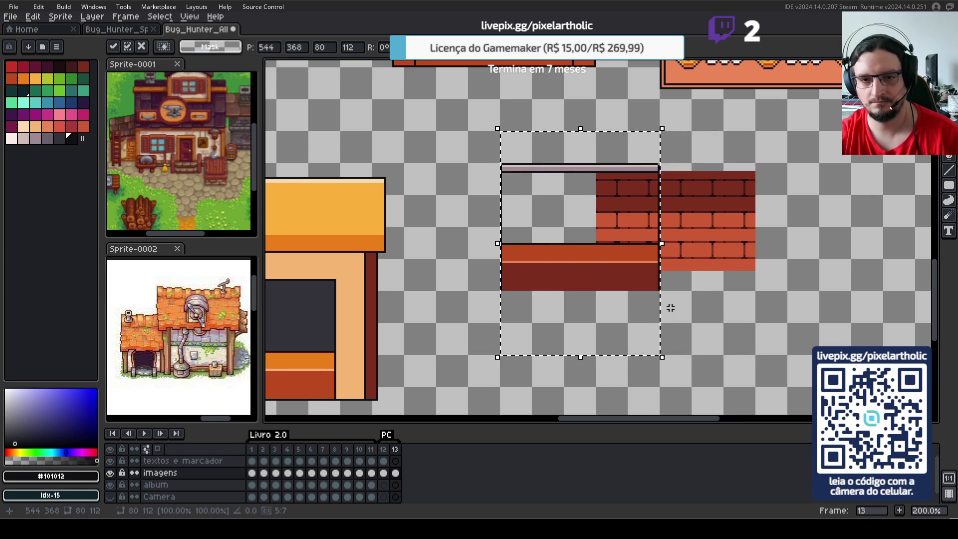
{"action": "key", "text": "shift+Left"}
{"action": "key", "text": "shift+Left"}
{"action": "key", "text": "shift+Left"}
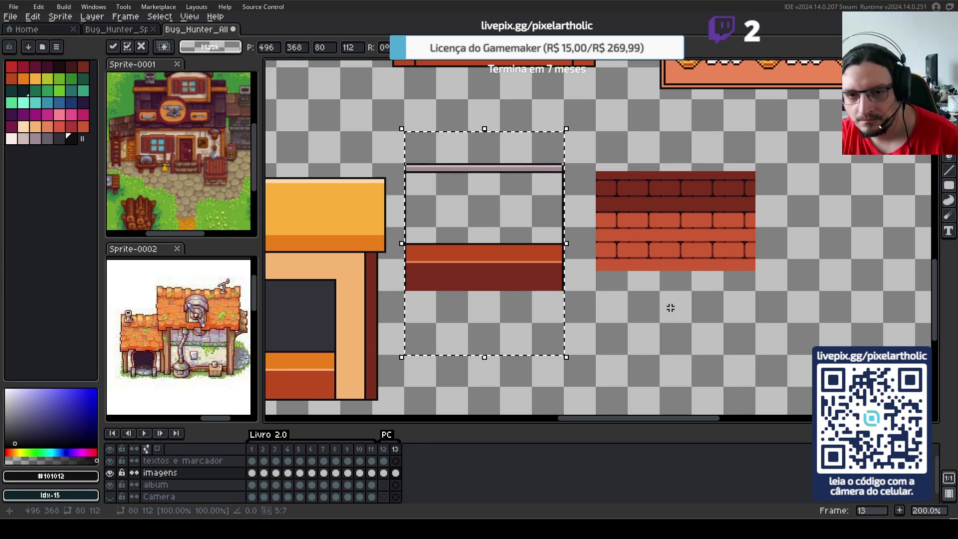
{"action": "key", "text": "shift+Right"}
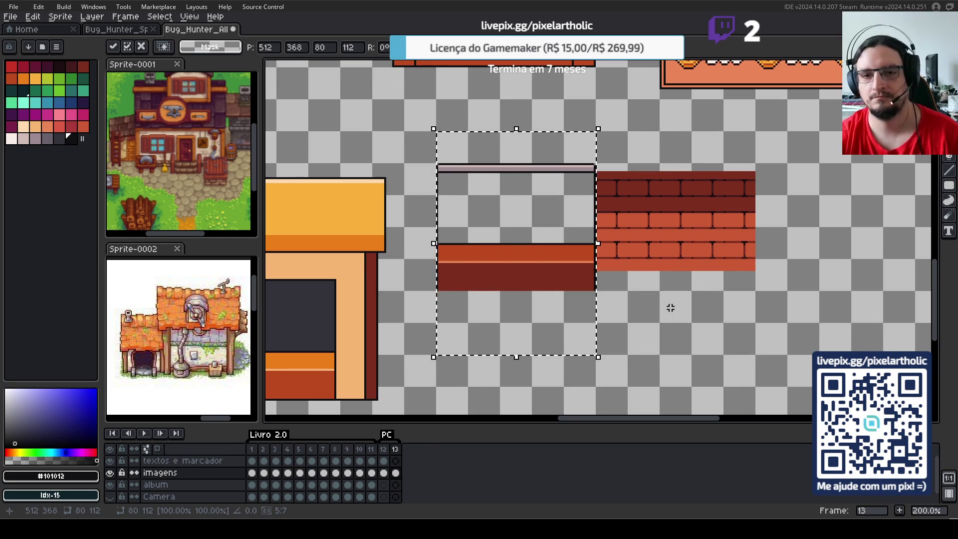
{"action": "key", "text": "Return"}
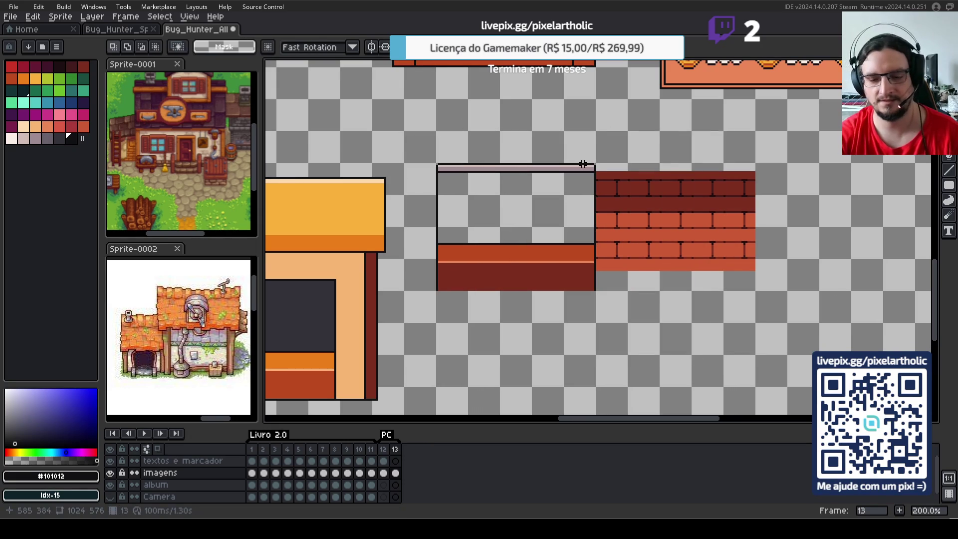
- Delete the stray brick piece on frame 13 and return to frame 12
{"action": "left_click_drag", "start_coordinate": [597, 167], "coordinate": [752, 273]}
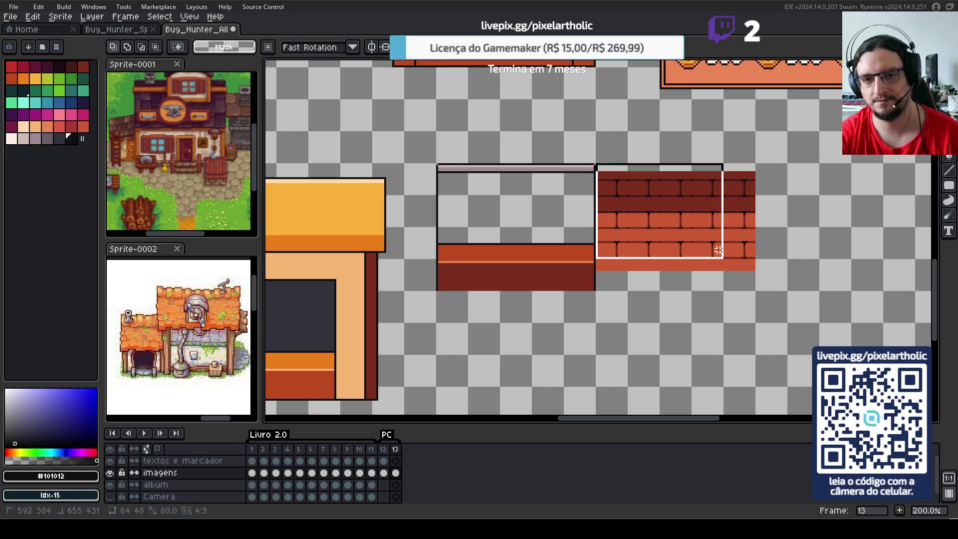
{"action": "key", "text": "Delete"}
{"action": "key", "text": "Left"}
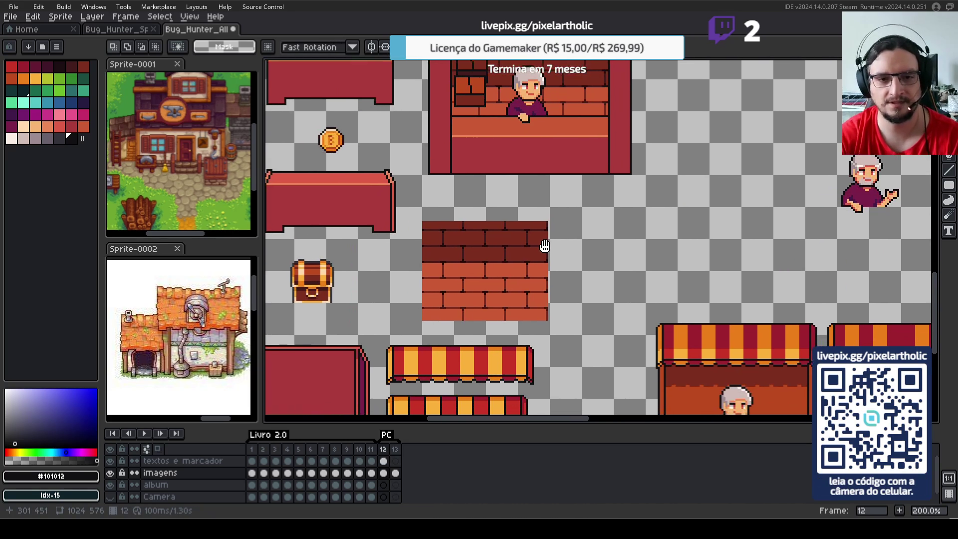
- Copy the 64x64 brick wall tile from frame 12 and paste it into frame 13
{"action": "left_click_drag", "start_coordinate": [424, 299], "coordinate": [546, 245]}
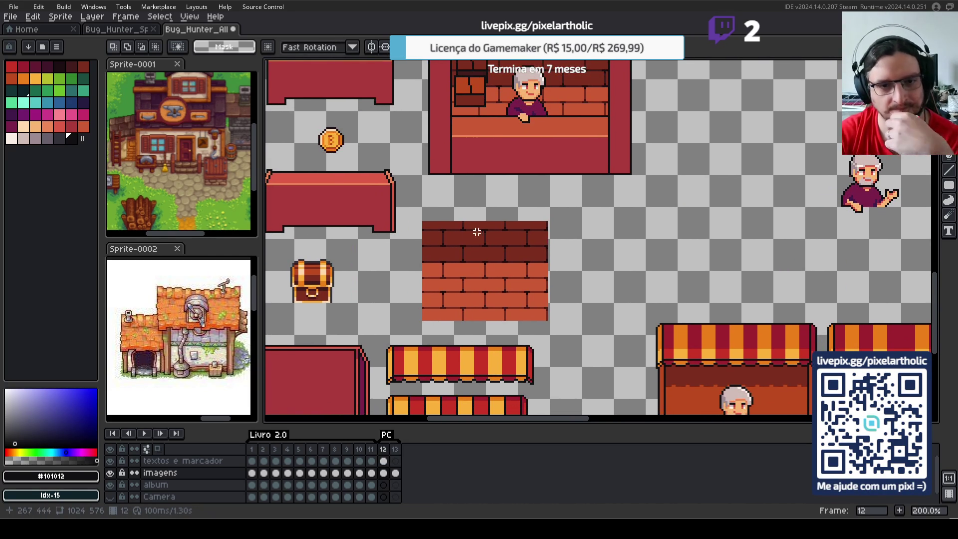
{"action": "left_click_drag", "start_coordinate": [423, 221], "coordinate": [549, 334]}
{"action": "key", "text": "ctrl+d"}
{"action": "key", "text": "Right"}
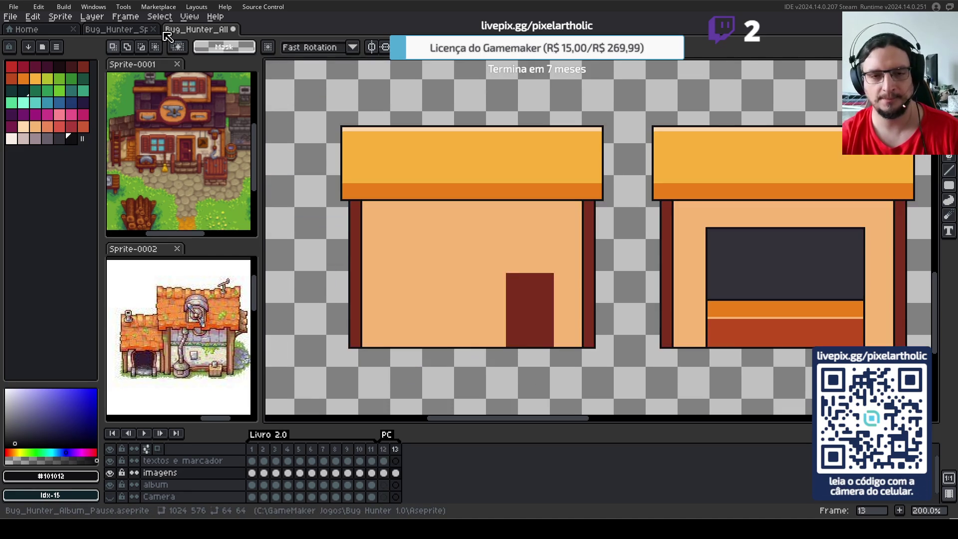
{"action": "scroll", "coordinate": [349, 150], "scroll_direction": "down", "scroll_amount": 2}
{"action": "scroll", "coordinate": [519, 294], "scroll_direction": "right", "scroll_amount": 3}
{"action": "scroll", "coordinate": [510, 212], "scroll_direction": "up", "scroll_amount": 2}
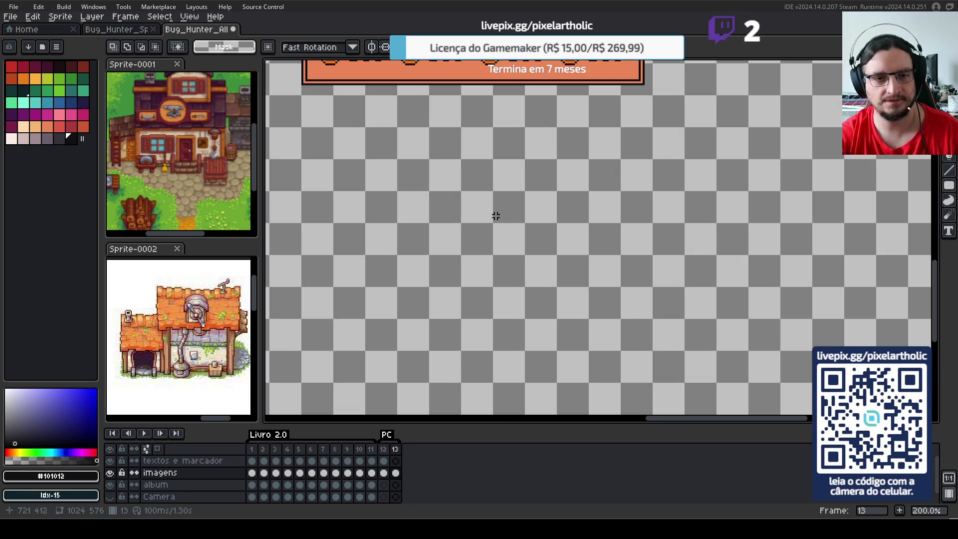
{"action": "scroll", "coordinate": [702, 267], "scroll_direction": "left", "scroll_amount": 3}
{"action": "key", "text": "ctrl+v"}
- Nudge the pasted bricks into position beside the counter and drop them
{"action": "key", "text": "Right"}
{"action": "key", "text": "Right"}
{"action": "key", "text": "Right"}
{"action": "key", "text": "Right"}
{"action": "key", "text": "Right"}
{"action": "key", "text": "Right"}
{"action": "key", "text": "Right"}
{"action": "key", "text": "Right"}
{"action": "key", "text": "Right"}
{"action": "key", "text": "Right"}
{"action": "key", "text": "Right"}
{"action": "key", "text": "Right"}
{"action": "key", "text": "Right"}
{"action": "key", "text": "Right"}
{"action": "key", "text": "shift+Up"}
{"action": "key", "text": "shift+Up"}
{"action": "key", "text": "shift+Up"}
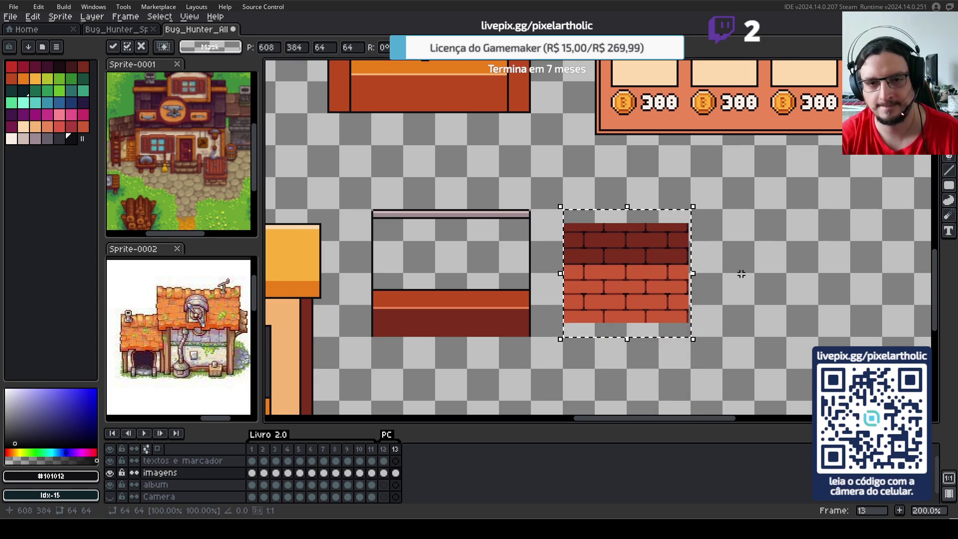
{"action": "key", "text": "shift+Up"}
{"action": "key", "text": "shift+Down"}
{"action": "key", "text": "Up"}
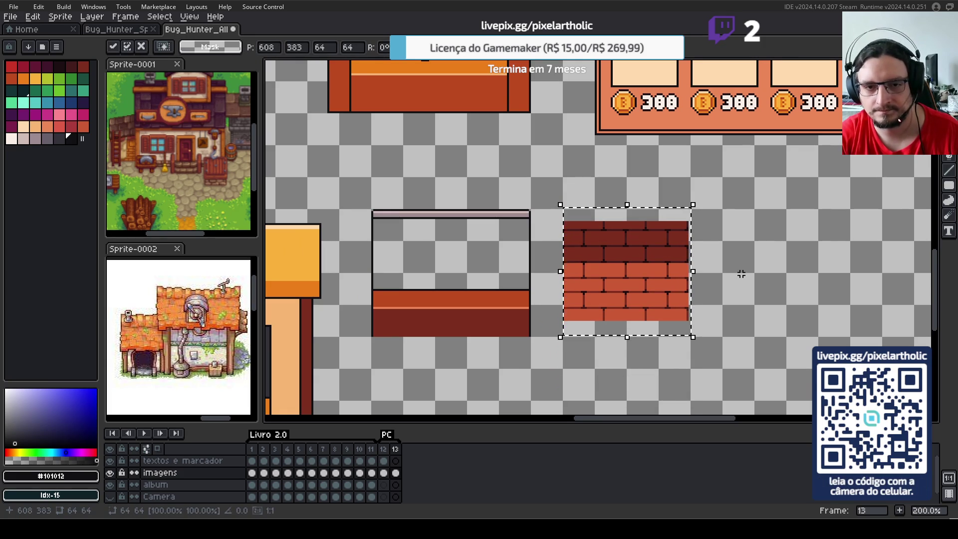
{"action": "key", "text": "Up"}
{"action": "key", "text": "Up"}
{"action": "key", "text": "Up"}
{"action": "key", "text": "Up"}
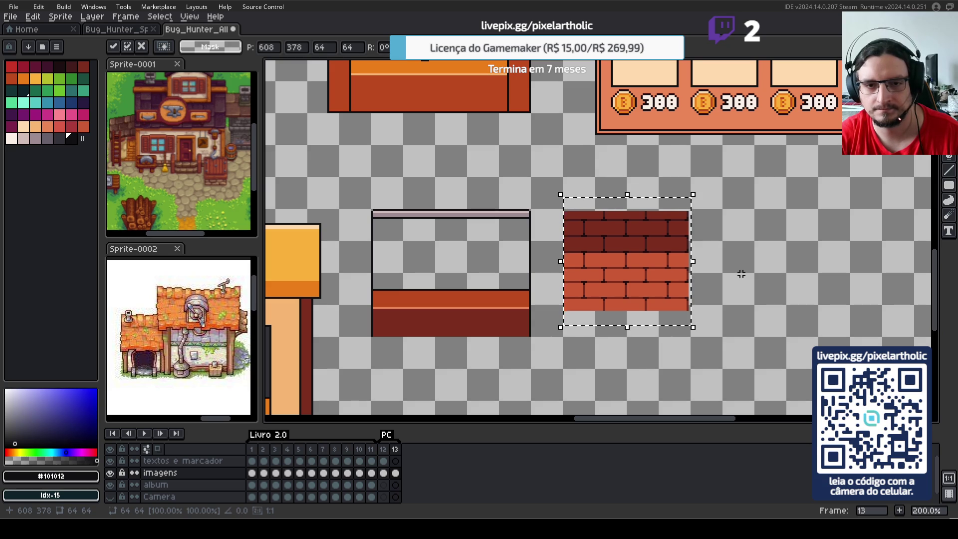
{"action": "key", "text": "Down"}
{"action": "key", "text": "Down"}
{"action": "key", "text": "Down"}
{"action": "key", "text": "Return"}
{"action": "scroll", "coordinate": [518, 208], "scroll_direction": "up", "scroll_amount": 1}
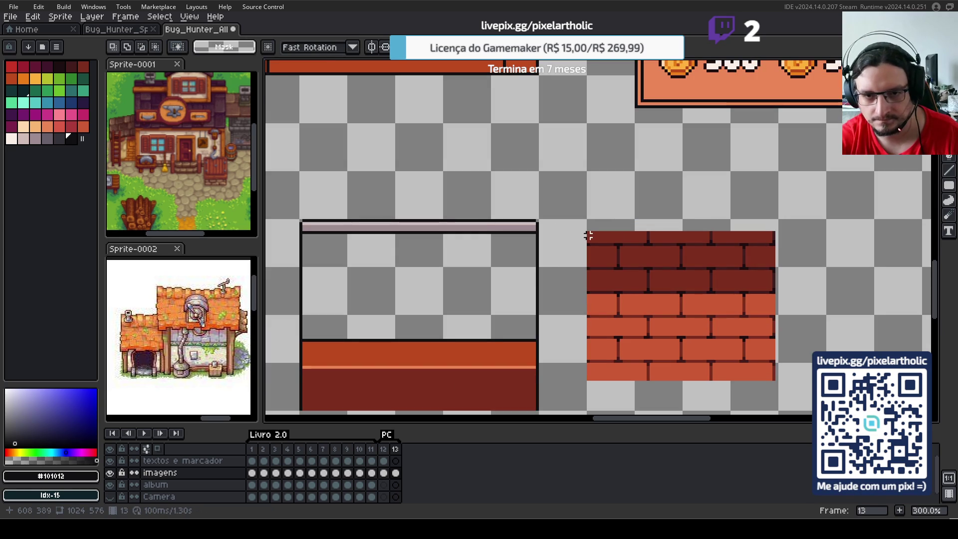
{"action": "scroll", "coordinate": [345, 193], "scroll_direction": "down", "scroll_amount": 1}
- Move the empty counter frame over the brick tile
{"action": "left_click_drag", "start_coordinate": [306, 183], "coordinate": [482, 374]}
{"action": "mouse_move", "coordinate": [407, 308]}
{"action": "left_mouse_down"}
{"action": "mouse_move", "coordinate": [607, 314]}
{"action": "mouse_move", "coordinate": [595, 305]}
{"action": "left_mouse_up"}
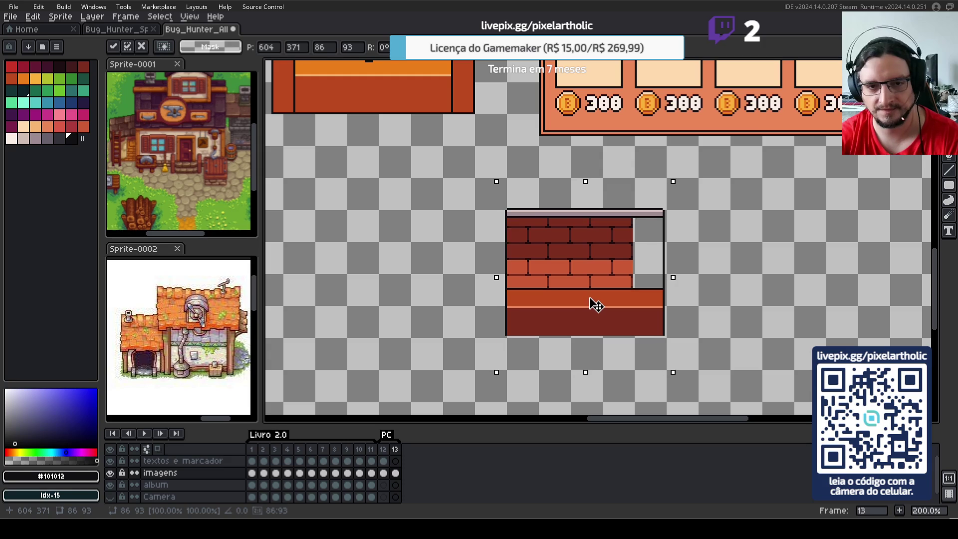
{"action": "key", "text": "Return"}
{"action": "scroll", "coordinate": [698, 250], "scroll_direction": "up", "scroll_amount": 1}
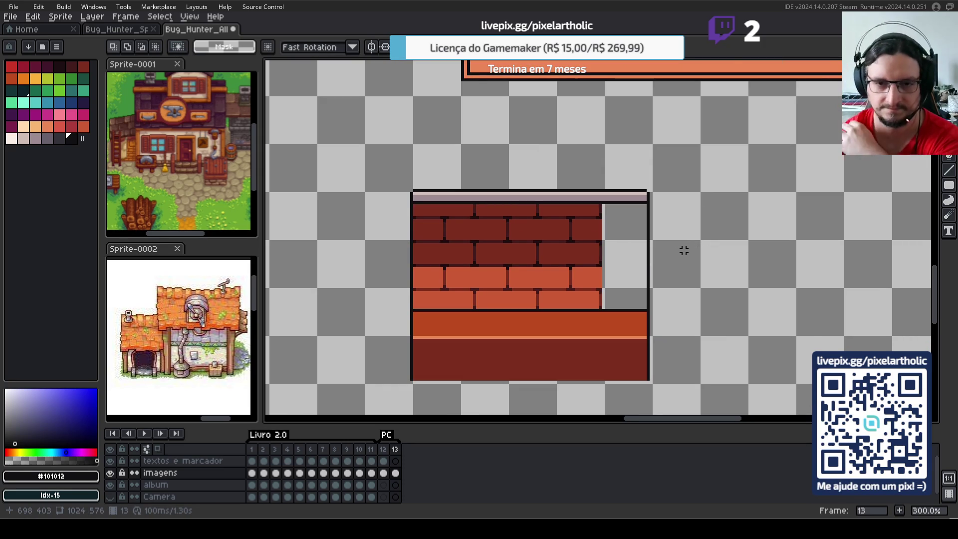
{"action": "scroll", "coordinate": [639, 235], "scroll_direction": "up", "scroll_amount": 1}
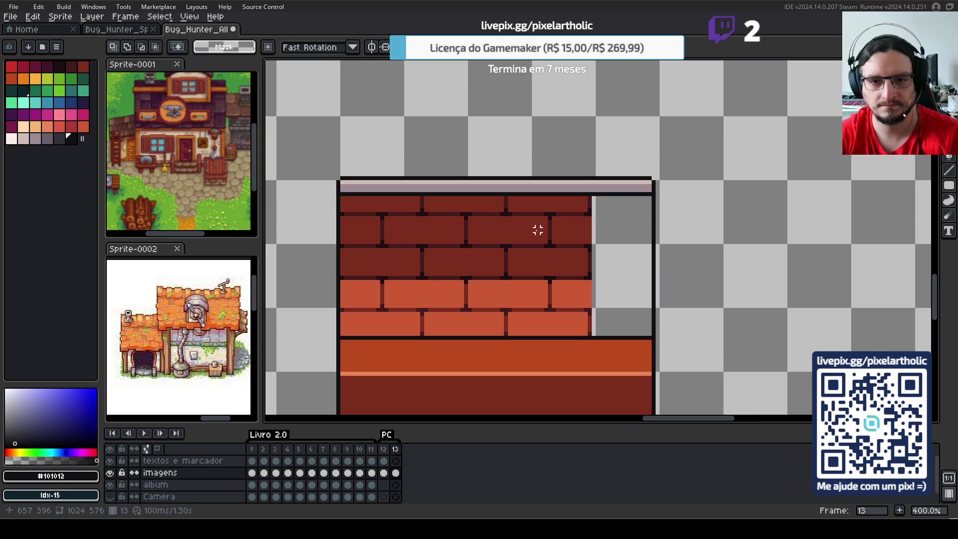
- Stretch the bricks across the window and delete the strip overflowing the right edge
{"action": "mouse_move", "coordinate": [426, 195]}
{"action": "left_mouse_down"}
{"action": "mouse_move", "coordinate": [494, 333]}
{"action": "mouse_move", "coordinate": [624, 310]}
{"action": "left_mouse_up"}
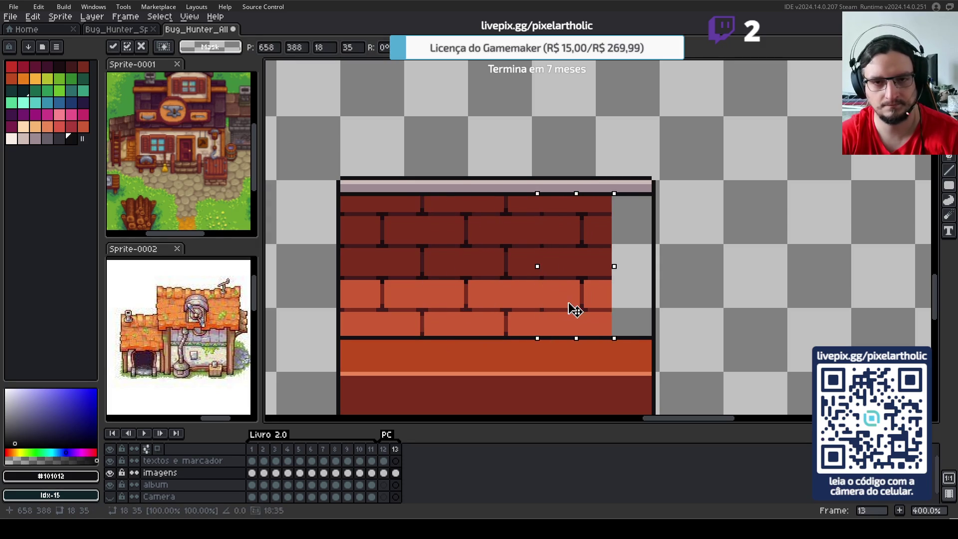
{"action": "key", "text": "Return"}
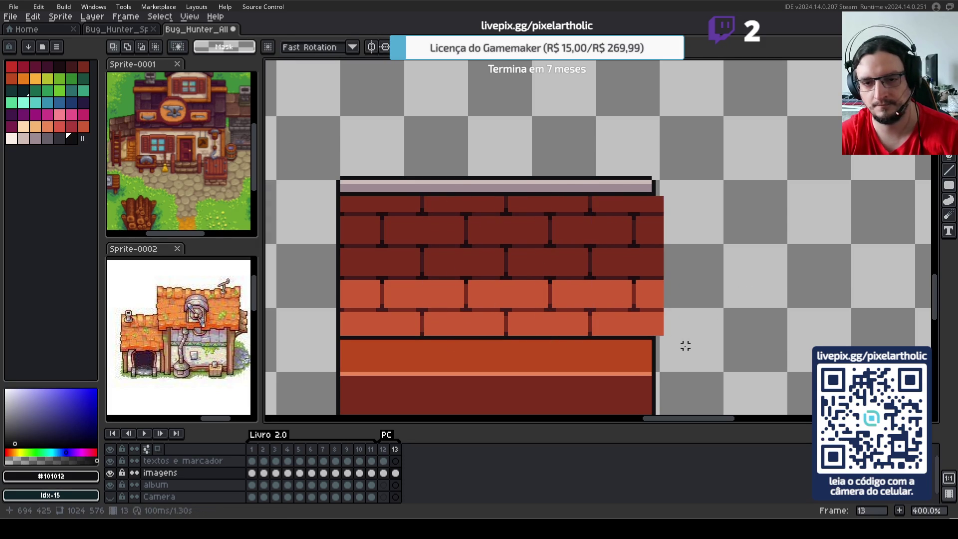
{"action": "left_click_drag", "start_coordinate": [679, 368], "coordinate": [657, 180]}
{"action": "key", "text": "Delete"}
- Draw a 1px dark outline down the brick wall's right edge
{"action": "key", "text": "l"}
{"action": "left_click_drag", "start_coordinate": [653, 196], "coordinate": [653, 337]}
{"action": "scroll", "coordinate": [653, 346], "scroll_direction": "down", "scroll_amount": 3}
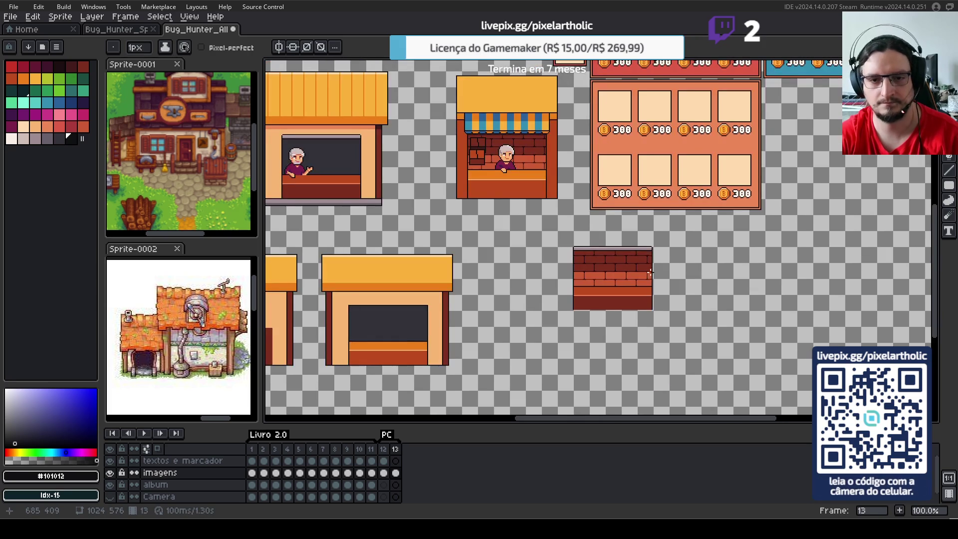
- Copy the grey-haired shopkeeper onto the brick wall behind the counter, lowered 2 pixels
{"action": "left_click_drag", "start_coordinate": [461, 189], "coordinate": [713, 314]}
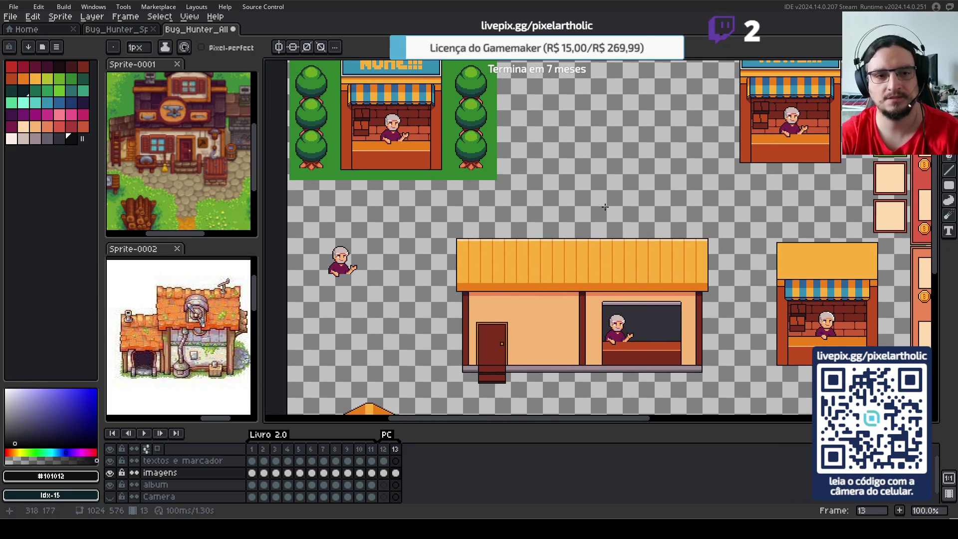
{"action": "key", "text": "m"}
{"action": "mouse_move", "coordinate": [321, 233]}
{"action": "left_mouse_down"}
{"action": "mouse_move", "coordinate": [379, 289]}
{"action": "mouse_move", "coordinate": [790, 393]}
{"action": "mouse_move", "coordinate": [539, 257]}
{"action": "left_mouse_up"}
{"action": "scroll", "coordinate": [641, 280], "scroll_direction": "up", "scroll_amount": 2}
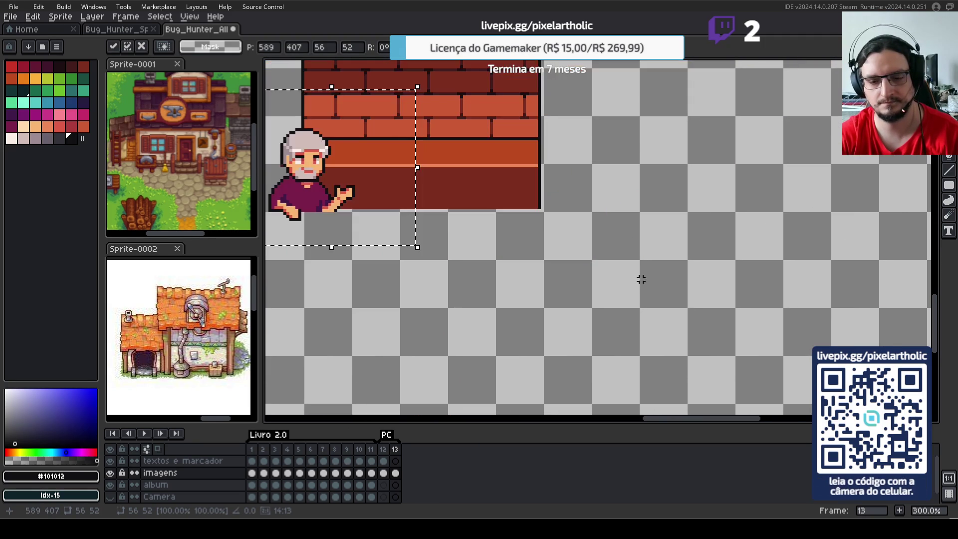
{"action": "left_click_drag", "start_coordinate": [359, 199], "coordinate": [360, 117]}
{"action": "left_click_drag", "start_coordinate": [470, 151], "coordinate": [514, 280]}
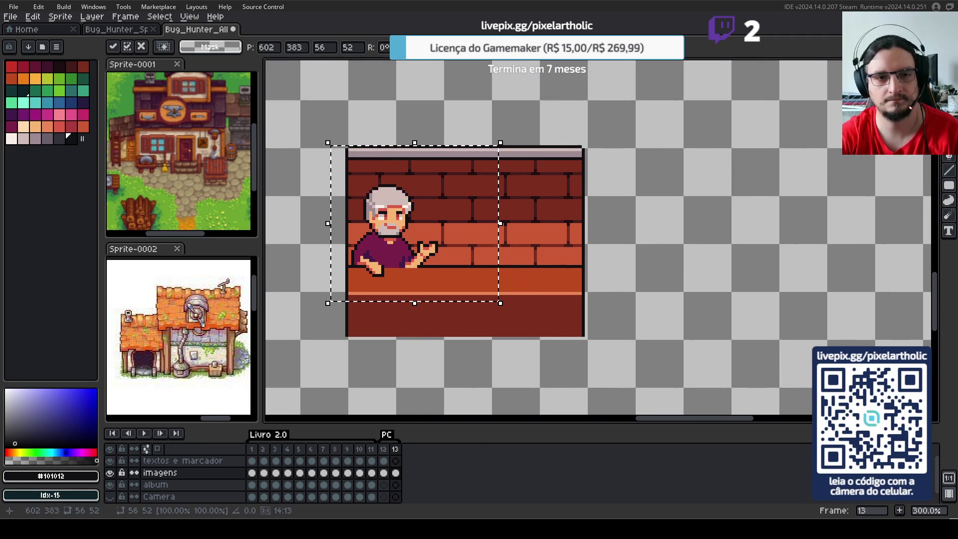
{"action": "key", "text": "Return"}
- Scroll around to look over the rest of the sprite sheet
{"action": "scroll", "coordinate": [625, 252], "scroll_direction": "down", "scroll_amount": 1}
{"action": "scroll", "coordinate": [625, 253], "scroll_direction": "down", "scroll_amount": 1}
{"action": "mouse_move", "coordinate": [487, 205]}
{"action": "left_mouse_down"}
{"action": "mouse_move", "coordinate": [613, 260]}
{"action": "mouse_move", "coordinate": [527, 247]}
{"action": "left_mouse_up"}
{"action": "scroll", "coordinate": [527, 247], "scroll_direction": "down", "scroll_amount": 1}
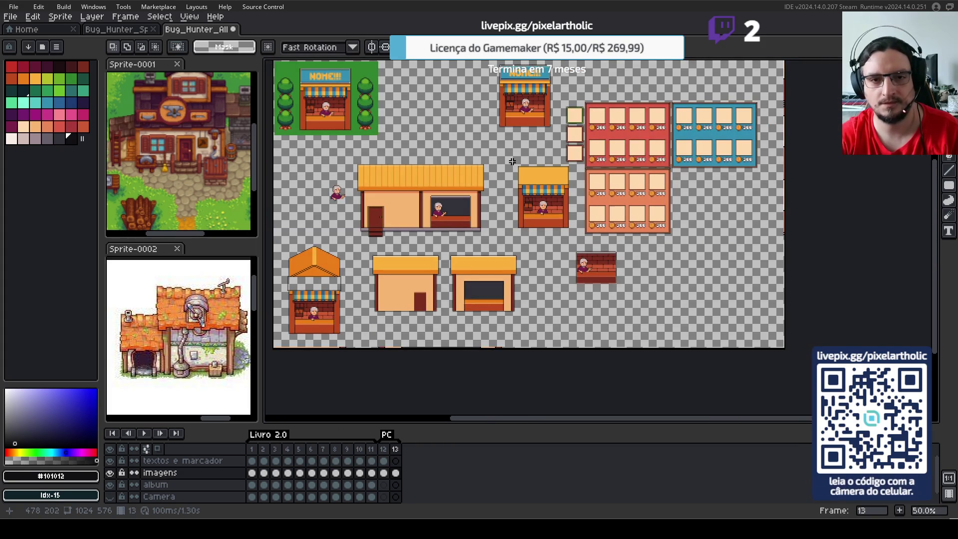
- Move the striped-awning stall to the right and the old-lady sprite up beside the trees
{"action": "scroll", "coordinate": [517, 168], "scroll_direction": "up", "scroll_amount": 1}
{"action": "left_click_drag", "start_coordinate": [517, 168], "coordinate": [613, 287]}
{"action": "left_click", "coordinate": [571, 233]}
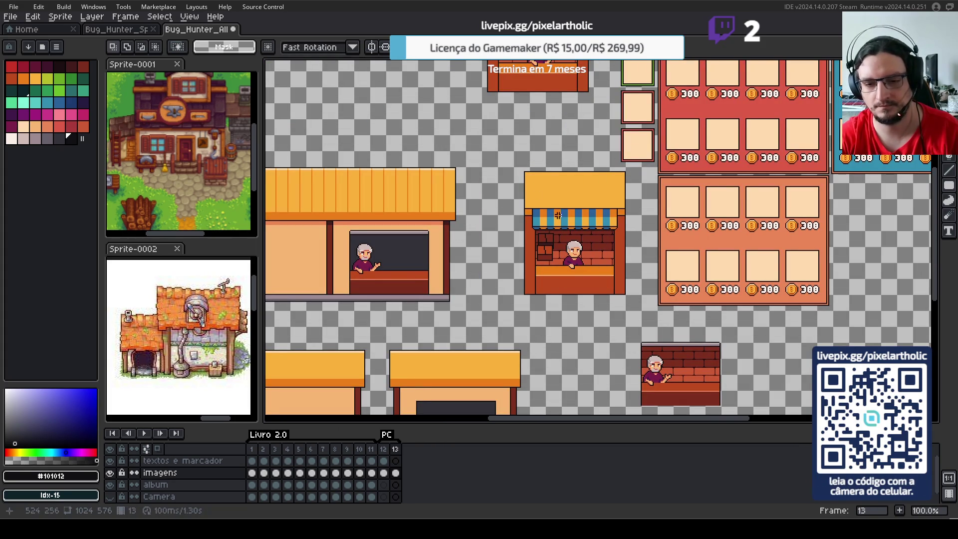
{"action": "mouse_move", "coordinate": [522, 167]}
{"action": "left_mouse_down"}
{"action": "mouse_move", "coordinate": [630, 299]}
{"action": "mouse_move", "coordinate": [907, 313]}
{"action": "mouse_move", "coordinate": [742, 297]}
{"action": "mouse_move", "coordinate": [752, 282]}
{"action": "left_mouse_up"}
{"action": "left_click", "coordinate": [353, 209]}
{"action": "left_click_drag", "start_coordinate": [353, 210], "coordinate": [848, 277]}
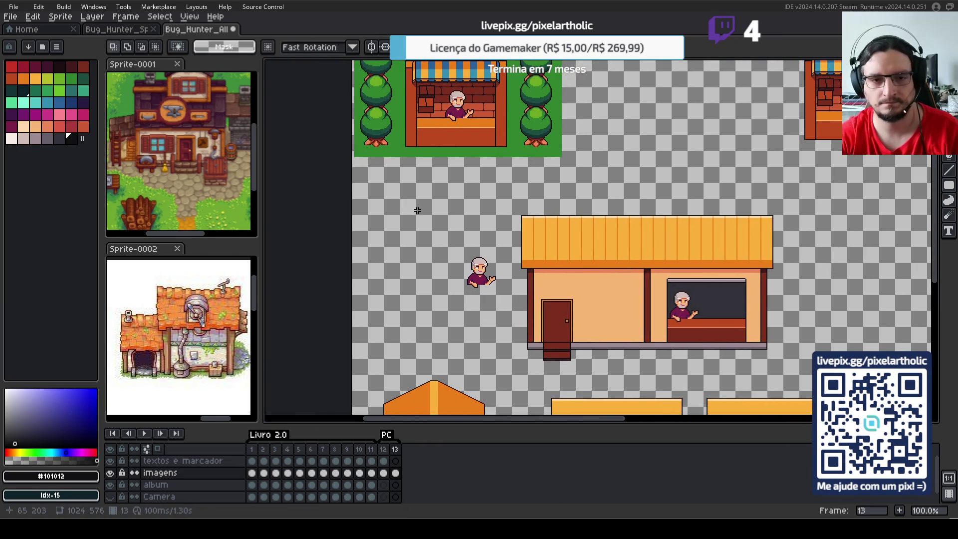
{"action": "mouse_move", "coordinate": [456, 241]}
{"action": "left_mouse_down"}
{"action": "mouse_move", "coordinate": [506, 307]}
{"action": "mouse_move", "coordinate": [609, 137]}
{"action": "left_mouse_up"}
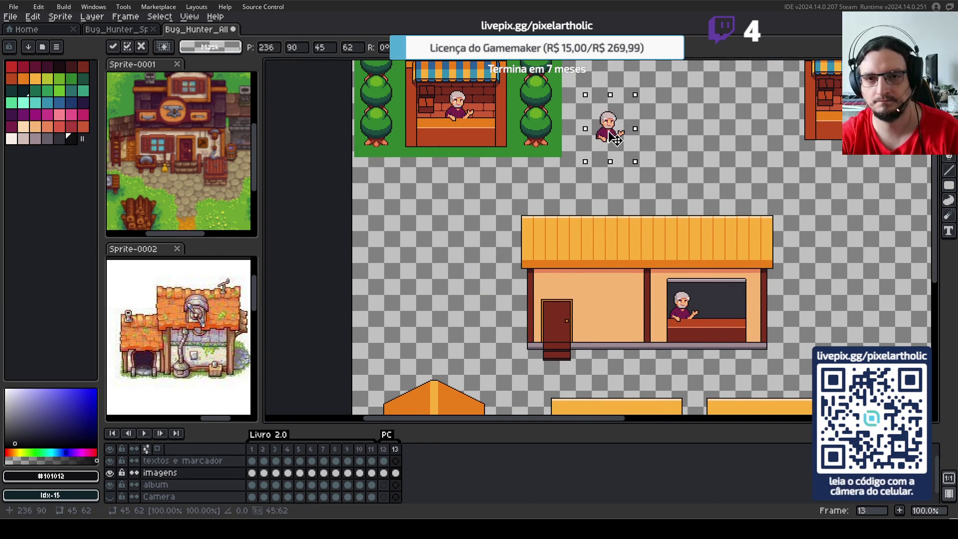
{"action": "left_click", "coordinate": [430, 210]}
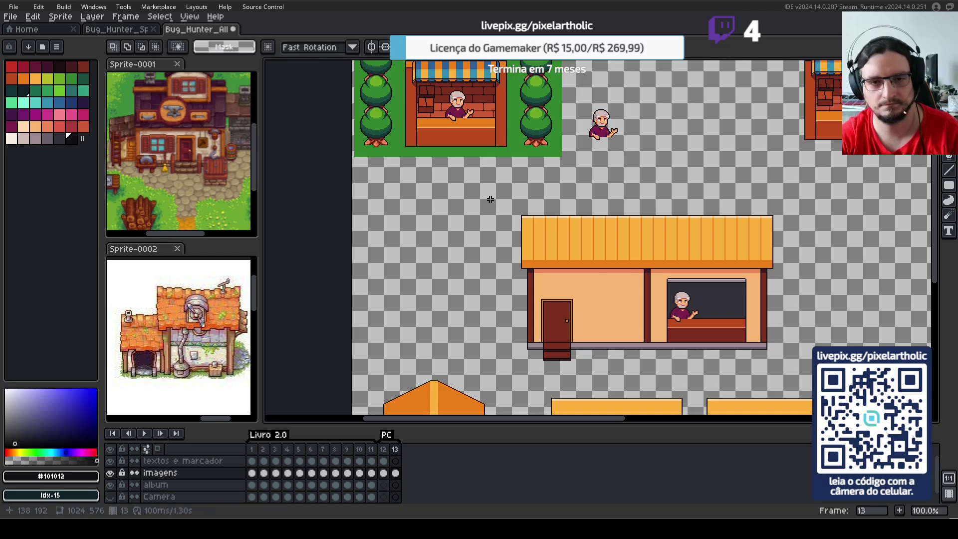
- Place a duplicate of the orange-roofed shop alongside the original
{"action": "left_click_drag", "start_coordinate": [489, 197], "coordinate": [806, 376]}
{"action": "mouse_move", "coordinate": [694, 318]}
{"action": "left_mouse_down"}
{"action": "mouse_move", "coordinate": [542, 301]}
{"action": "mouse_move", "coordinate": [777, 300]}
{"action": "left_mouse_up"}
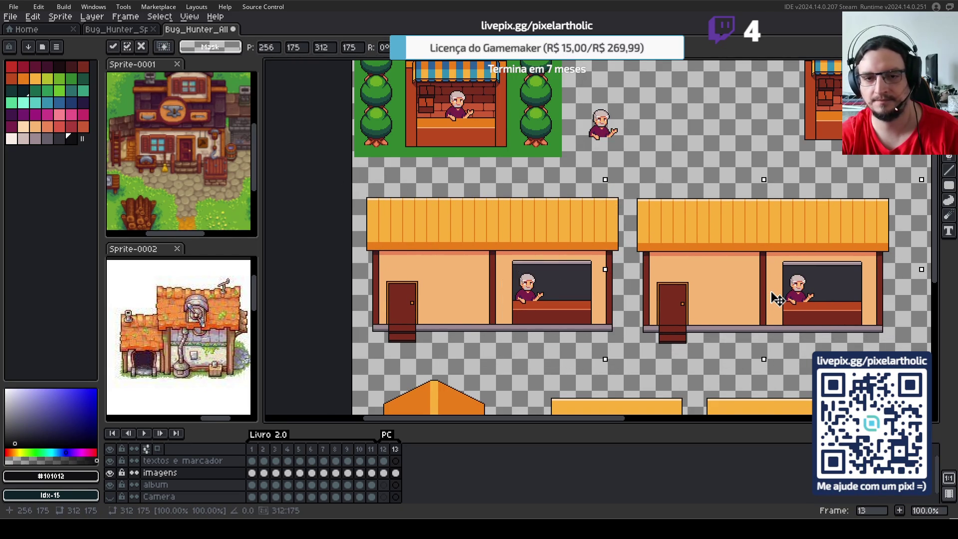
{"action": "key", "text": "ctrl+d"}
- Fit the brick counter with shopkeeper into the copy's window, nudged up 1 pixel
{"action": "left_click_drag", "start_coordinate": [777, 300], "coordinate": [472, 199]}
{"action": "mouse_move", "coordinate": [636, 272]}
{"action": "left_mouse_down"}
{"action": "mouse_move", "coordinate": [731, 349]}
{"action": "mouse_move", "coordinate": [527, 207]}
{"action": "left_mouse_up"}
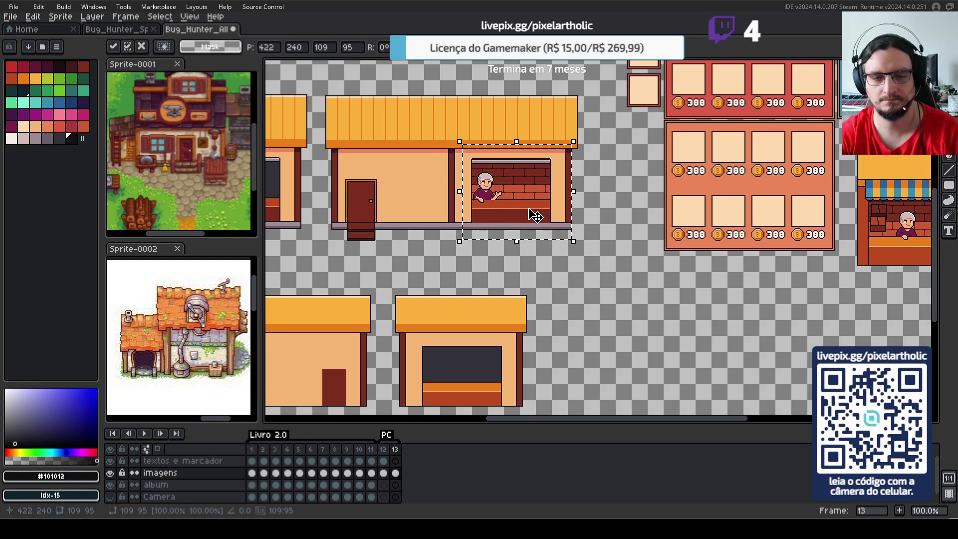
{"action": "scroll", "coordinate": [528, 207], "scroll_direction": "up", "scroll_amount": 1}
{"action": "key", "text": "Up"}
{"action": "key", "text": "Return"}
{"action": "scroll", "coordinate": [682, 191], "scroll_direction": "down", "scroll_amount": 1}
{"action": "scroll", "coordinate": [648, 225], "scroll_direction": "up", "scroll_amount": 1}
{"action": "scroll", "coordinate": [624, 245], "scroll_direction": "down", "scroll_amount": 1}
{"action": "scroll", "coordinate": [613, 251], "scroll_direction": "up", "scroll_amount": 1}
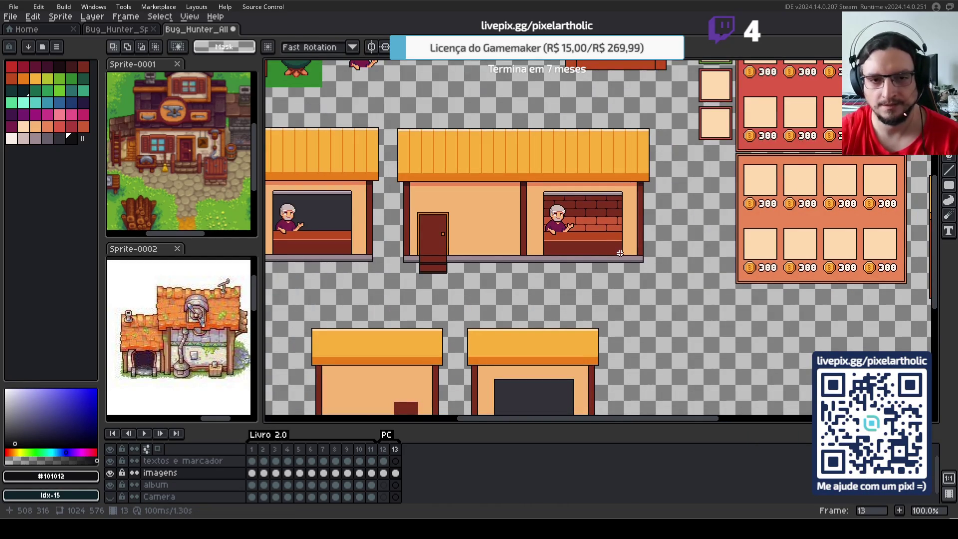
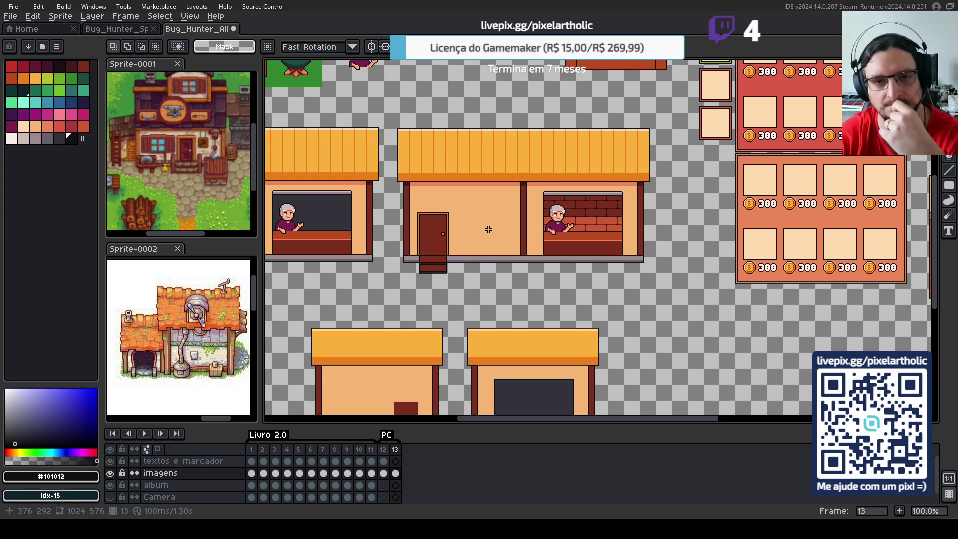
- Fill the shop's left wall with the light pink colour using the Paint Bucket
{"action": "left_click_drag", "start_coordinate": [481, 230], "coordinate": [507, 234]}
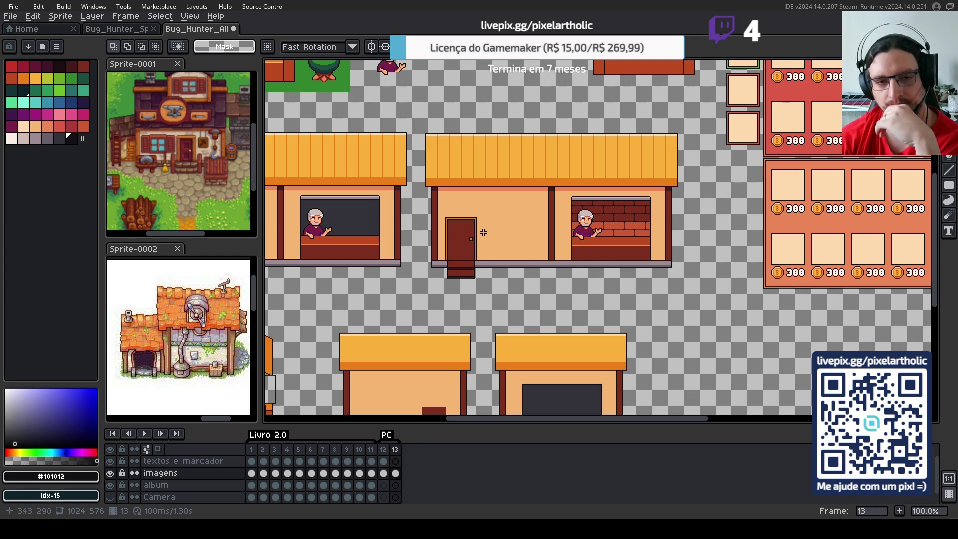
{"action": "scroll", "coordinate": [522, 228], "scroll_direction": "up", "scroll_amount": 1}
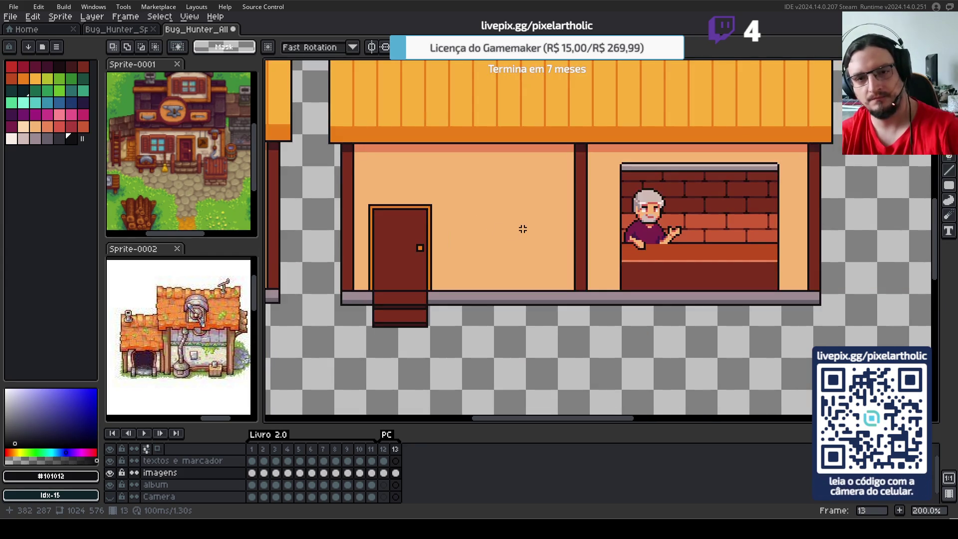
{"action": "left_click", "coordinate": [23, 138]}
{"action": "key", "text": "f"}
{"action": "left_click", "coordinate": [475, 199]}
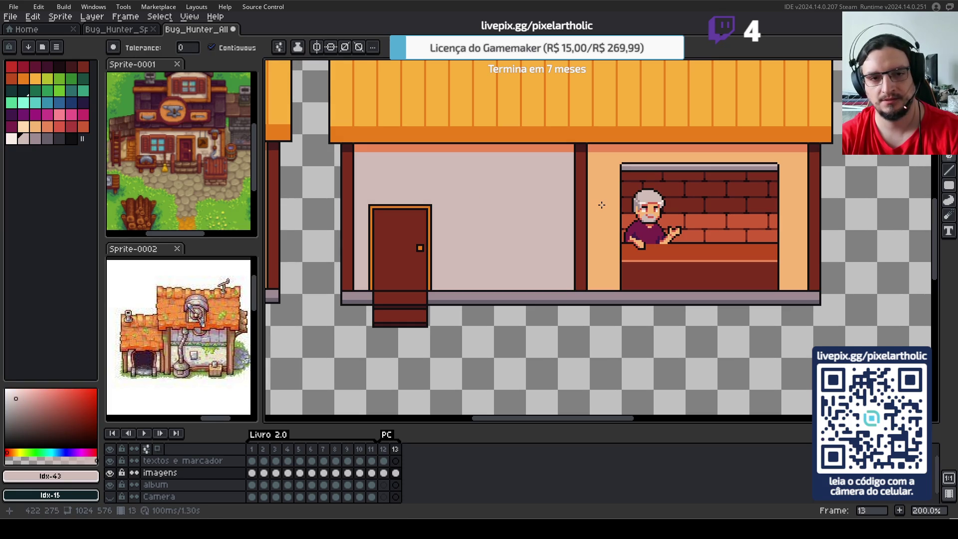
- Return to the shop buildings and save Bug_Hunter_Album_Pause.aseprite
{"action": "scroll", "coordinate": [601, 205], "scroll_direction": "down", "scroll_amount": 1}
{"action": "scroll", "coordinate": [602, 205], "scroll_direction": "up", "scroll_amount": 1}
{"action": "scroll", "coordinate": [602, 204], "scroll_direction": "down", "scroll_amount": 1}
{"action": "scroll", "coordinate": [604, 206], "scroll_direction": "down", "scroll_amount": 1}
{"action": "scroll", "coordinate": [605, 206], "scroll_direction": "up", "scroll_amount": 1}
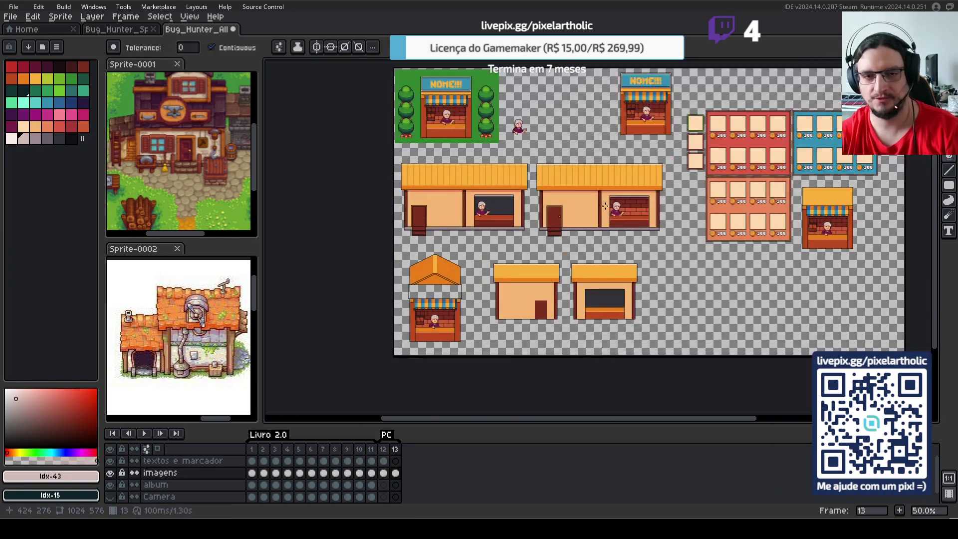
{"action": "scroll", "coordinate": [605, 206], "scroll_direction": "up", "scroll_amount": 1}
{"action": "left_click_drag", "start_coordinate": [605, 206], "coordinate": [577, 214]}
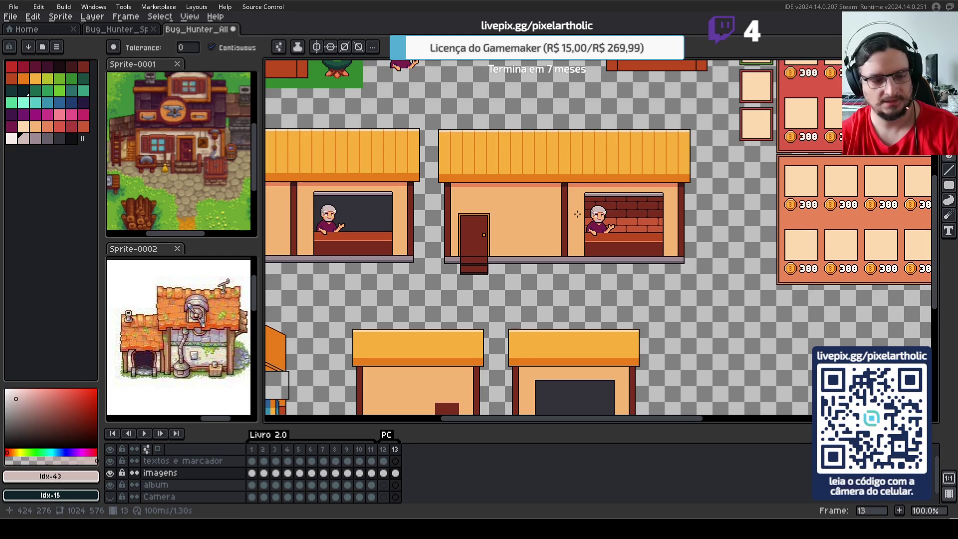
{"action": "key", "text": "ctrl+s"}
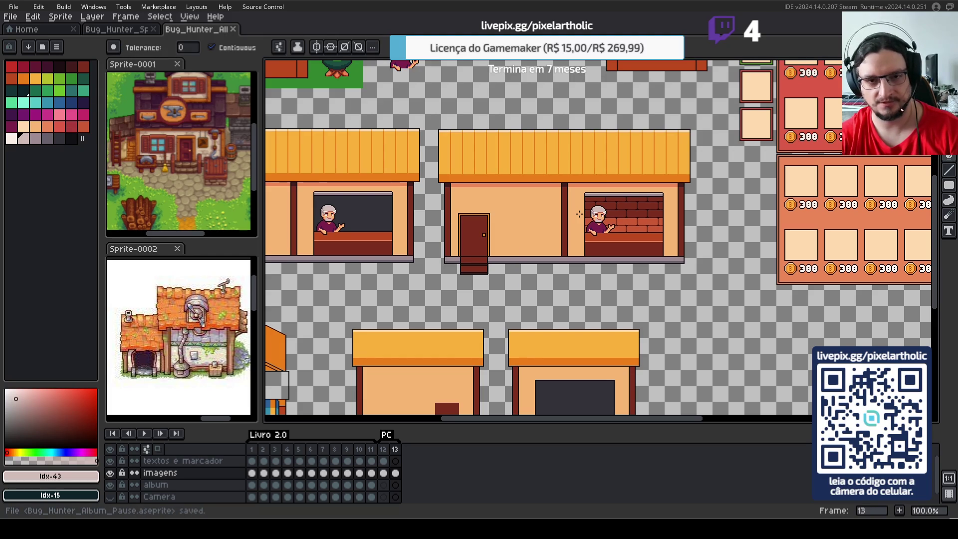
- Select the middle shop building with the marquee and nudge it a pixel right and into line
{"action": "key", "text": "m"}
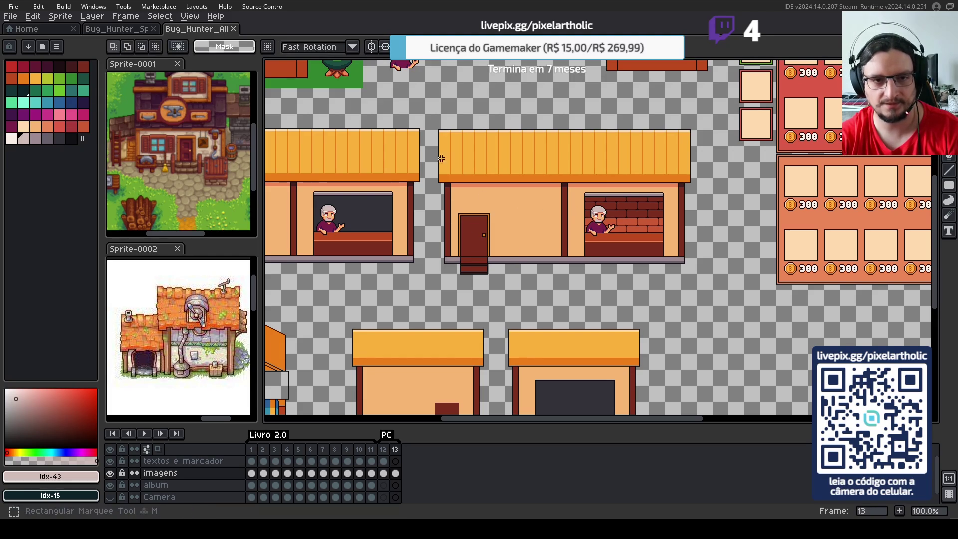
{"action": "left_click_drag", "start_coordinate": [429, 114], "coordinate": [705, 294]}
{"action": "key", "text": "Right"}
{"action": "key", "text": "Right"}
{"action": "key", "text": "Up"}
{"action": "key", "text": "Right"}
{"action": "key", "text": "Down"}
{"action": "key", "text": "ctrl+d"}
- Select the building's door column, full height and door step in turn to check its alignment
{"action": "left_click_drag", "start_coordinate": [445, 119], "coordinate": [509, 247]}
{"action": "scroll", "coordinate": [449, 169], "scroll_direction": "up", "scroll_amount": 3}
{"action": "scroll", "coordinate": [449, 170], "scroll_direction": "down", "scroll_amount": 2}
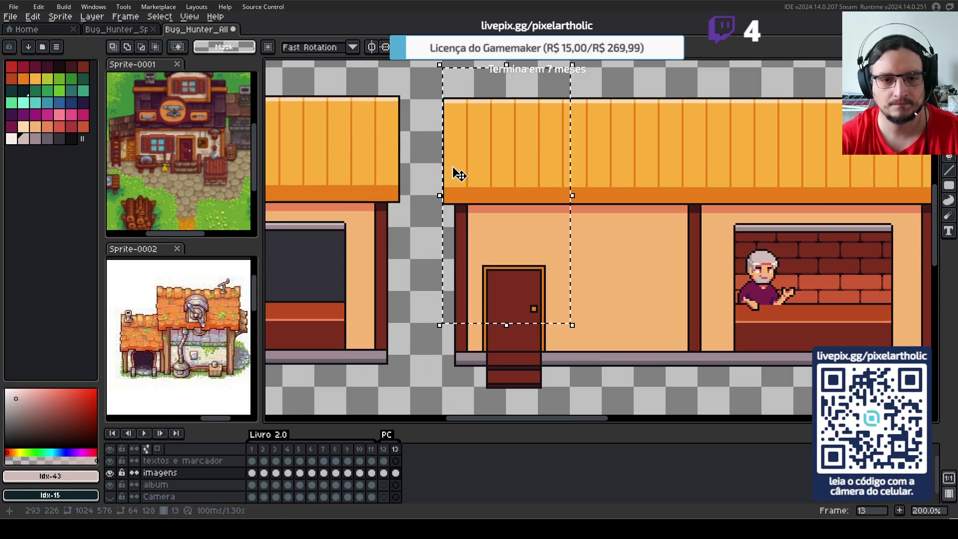
{"action": "scroll", "coordinate": [479, 210], "scroll_direction": "down", "scroll_amount": 1}
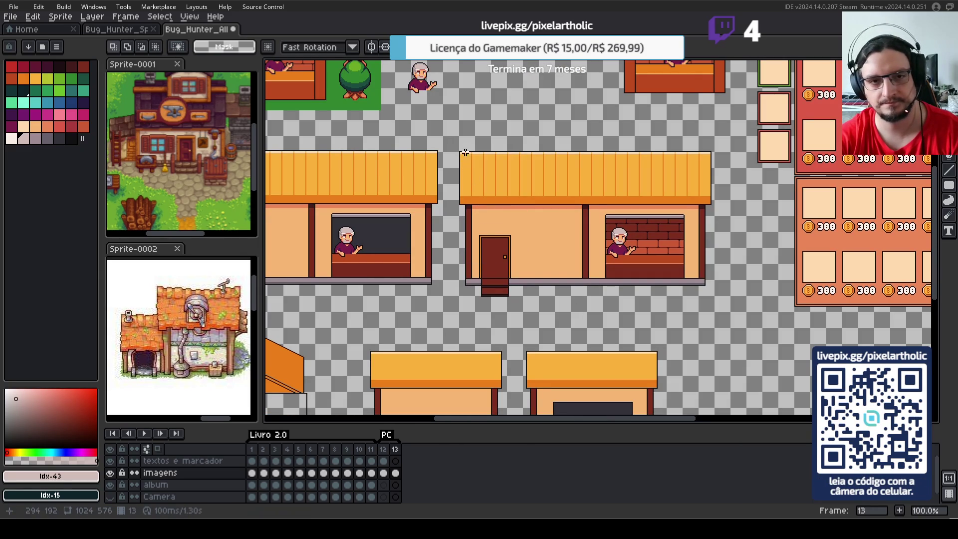
{"action": "mouse_move", "coordinate": [460, 152]}
{"action": "left_mouse_down"}
{"action": "mouse_move", "coordinate": [712, 311]}
{"action": "mouse_move", "coordinate": [710, 289]}
{"action": "mouse_move", "coordinate": [710, 302]}
{"action": "left_mouse_up"}
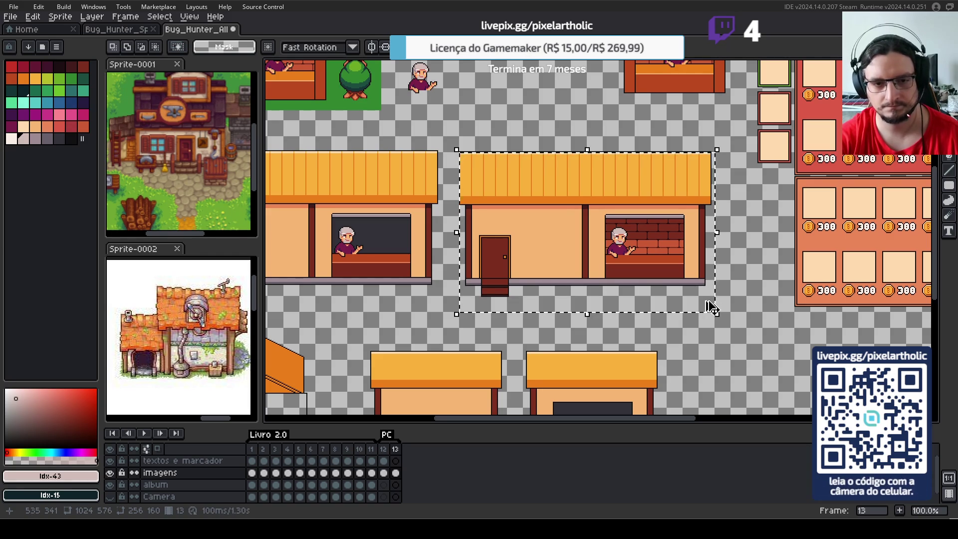
{"action": "left_click", "coordinate": [487, 287]}
{"action": "scroll", "coordinate": [487, 287], "scroll_direction": "up", "scroll_amount": 2}
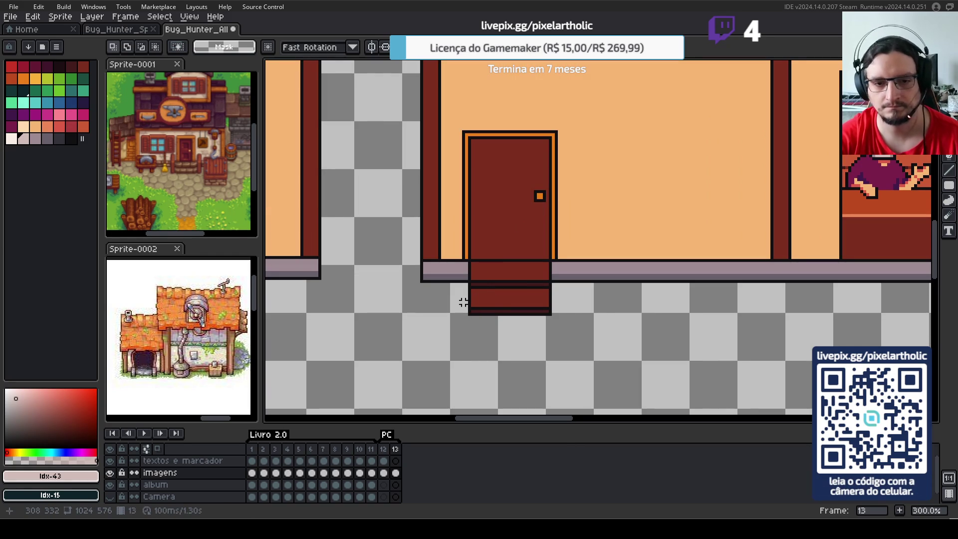
{"action": "left_click_drag", "start_coordinate": [454, 299], "coordinate": [571, 335]}
{"action": "left_click", "coordinate": [595, 335]}
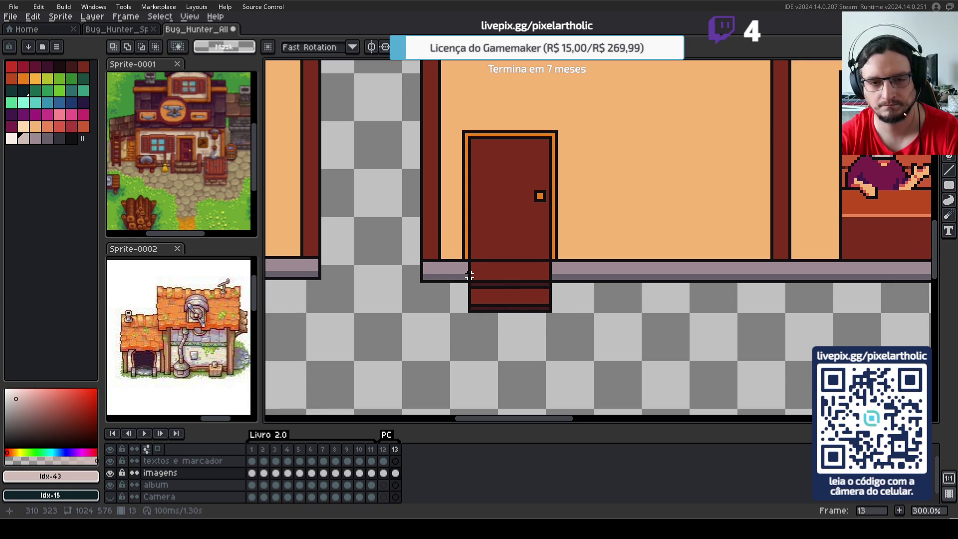
{"action": "left_click_drag", "start_coordinate": [469, 275], "coordinate": [547, 314]}
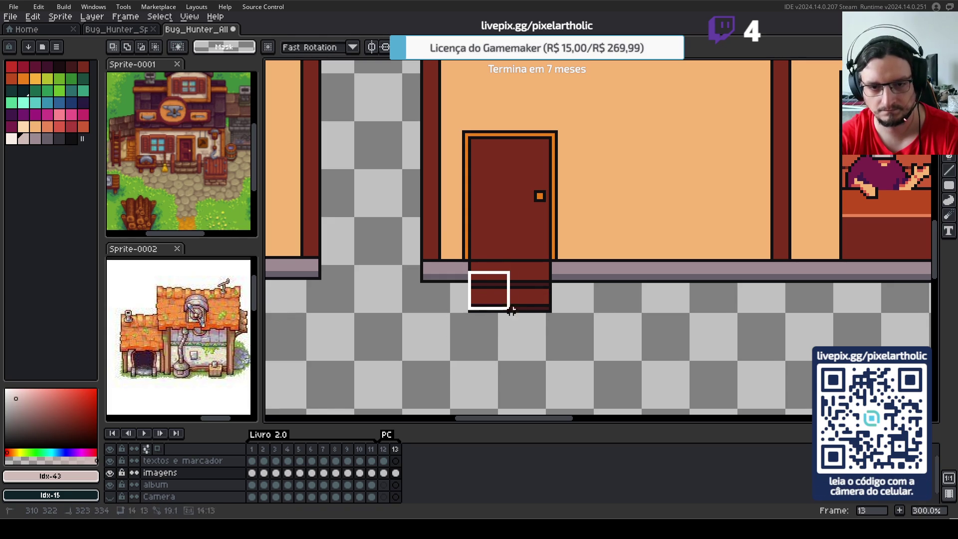
{"action": "left_click", "coordinate": [575, 311]}
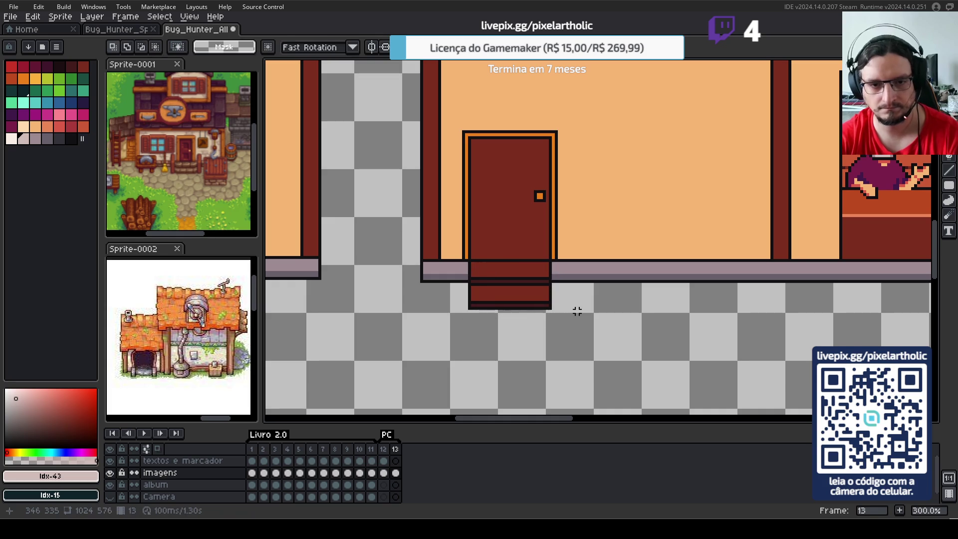
{"action": "scroll", "coordinate": [576, 311], "scroll_direction": "down", "scroll_amount": 2}
{"action": "left_click_drag", "start_coordinate": [577, 312], "coordinate": [523, 304]}
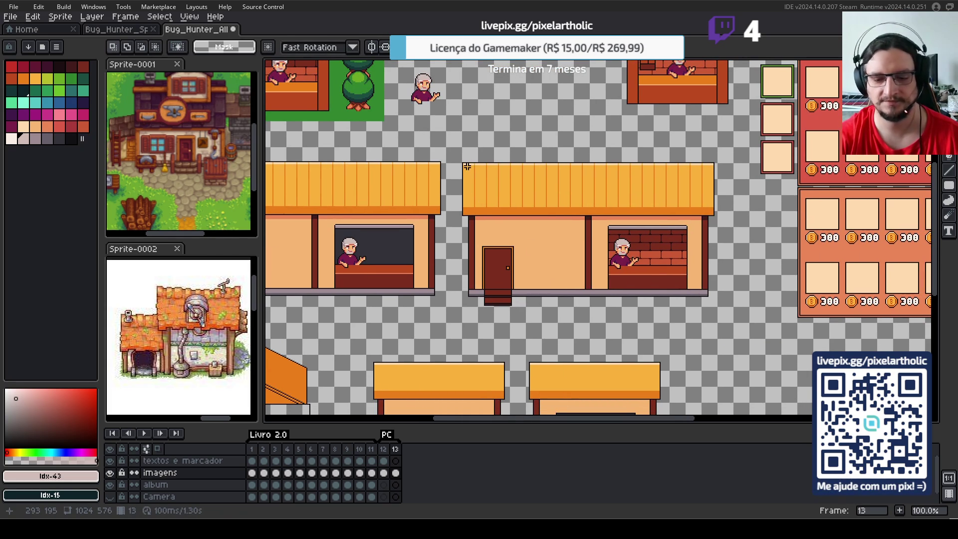
- Reselect the whole shop building and shift it down about 3 pixels
{"action": "left_click_drag", "start_coordinate": [506, 199], "coordinate": [719, 308]}
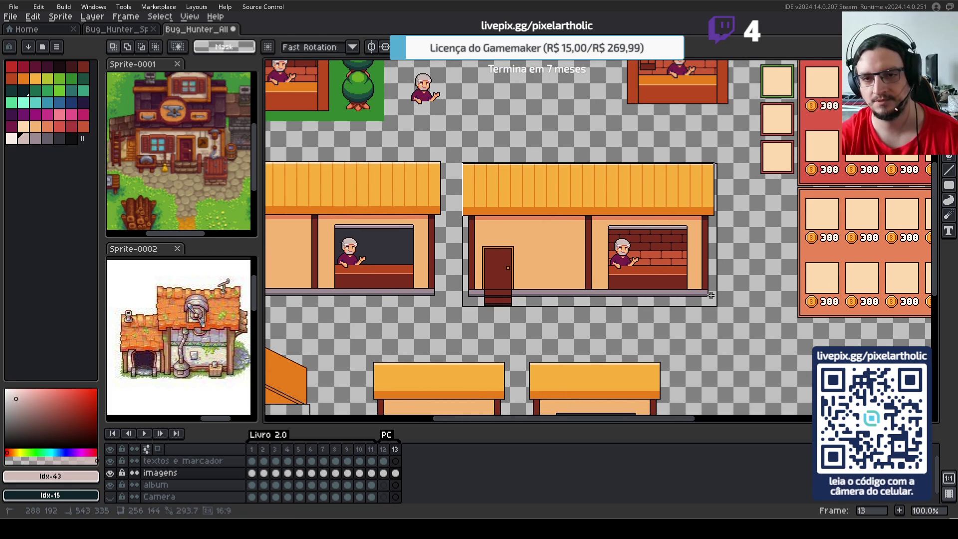
{"action": "scroll", "coordinate": [722, 224], "scroll_direction": "up", "scroll_amount": 1}
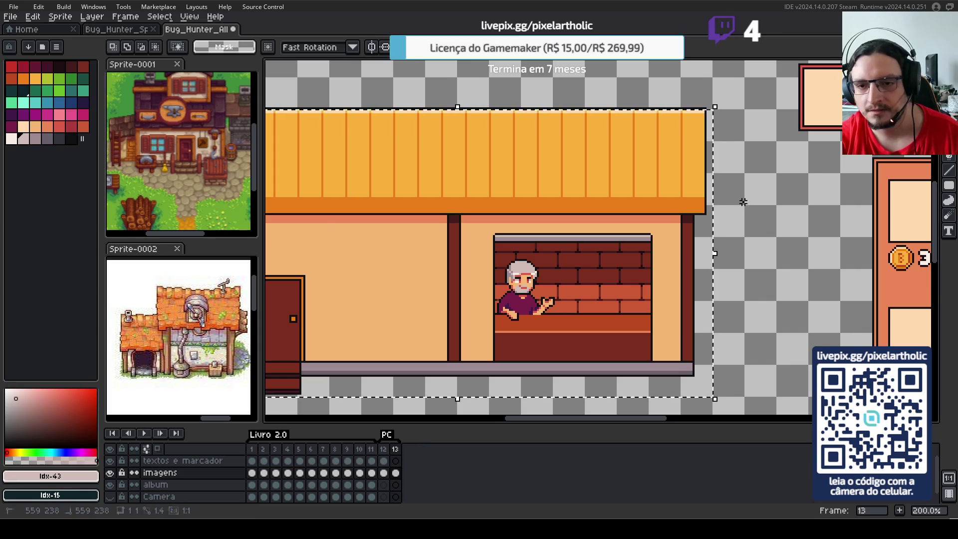
{"action": "left_click", "coordinate": [721, 214]}
{"action": "scroll", "coordinate": [743, 202], "scroll_direction": "down", "scroll_amount": 1}
{"action": "key", "text": "ctrl+shift+d"}
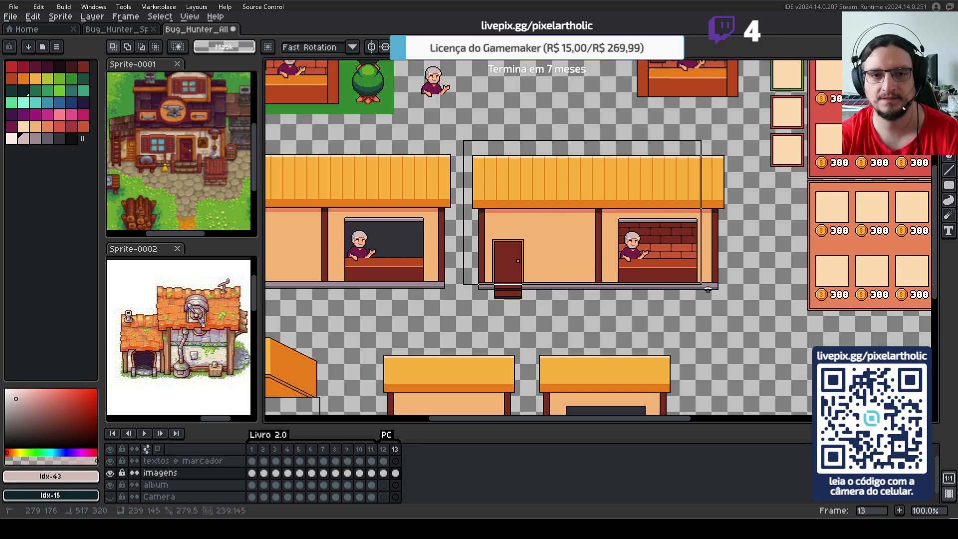
{"action": "key", "text": "Down"}
{"action": "key", "text": "Return"}
{"action": "scroll", "coordinate": [515, 192], "scroll_direction": "up", "scroll_amount": 1}
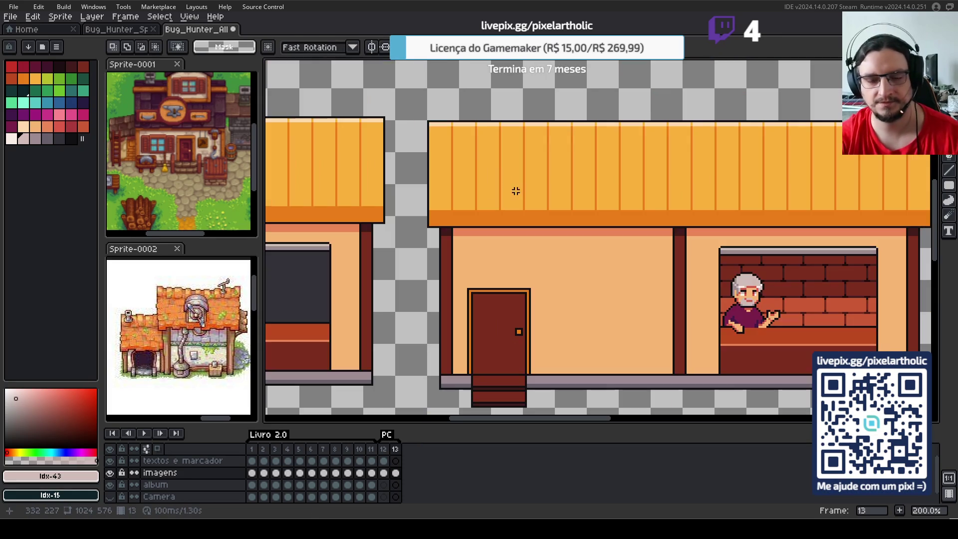
{"action": "scroll", "coordinate": [453, 135], "scroll_direction": "down", "scroll_amount": 1}
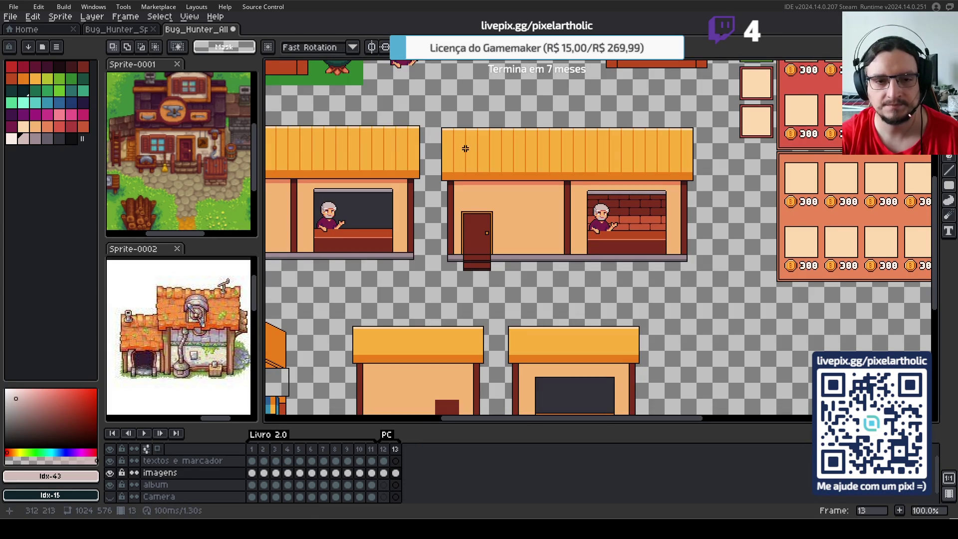
- Copy a 256×144 area around the middle shop building
{"action": "left_click_drag", "start_coordinate": [446, 131], "coordinate": [689, 264]}
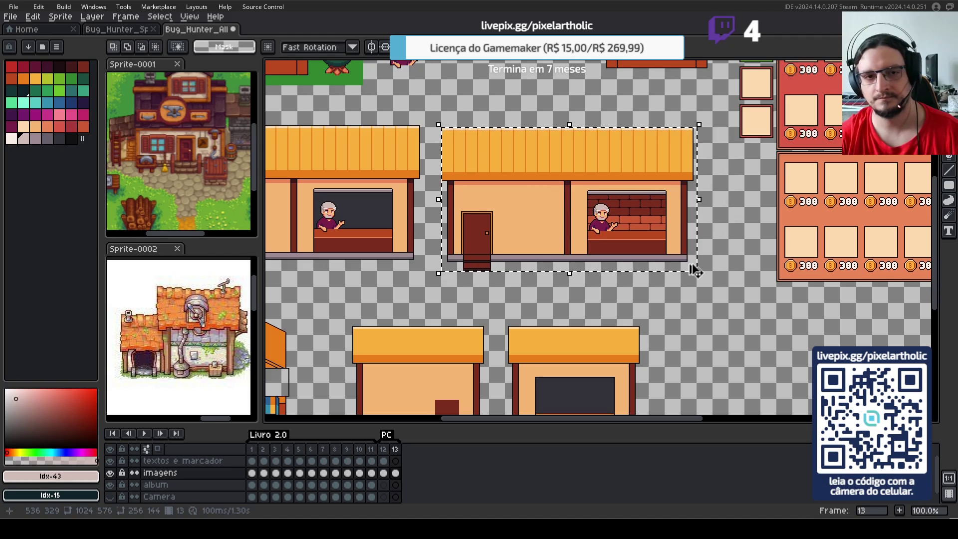
{"action": "key", "text": "ctrl+d"}
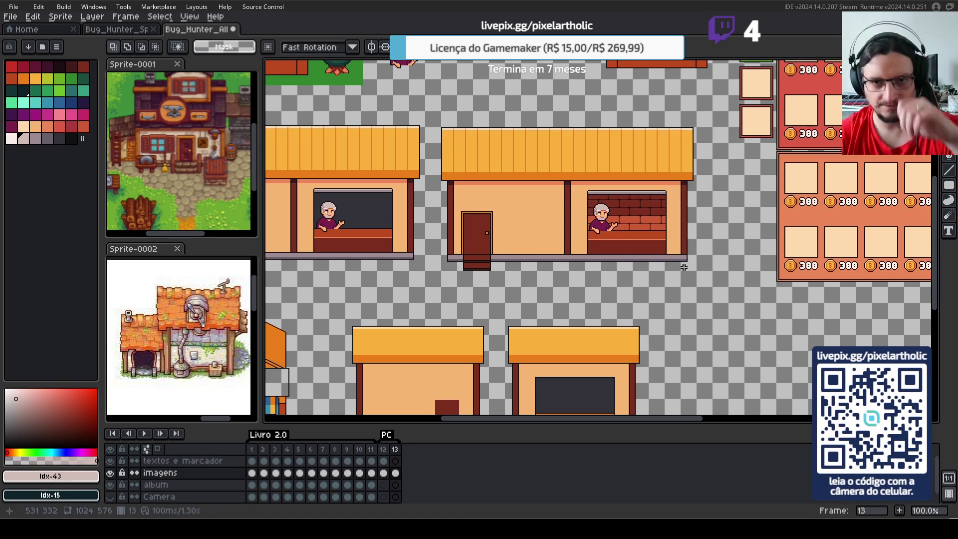
{"action": "left_click", "coordinate": [10, 16]}
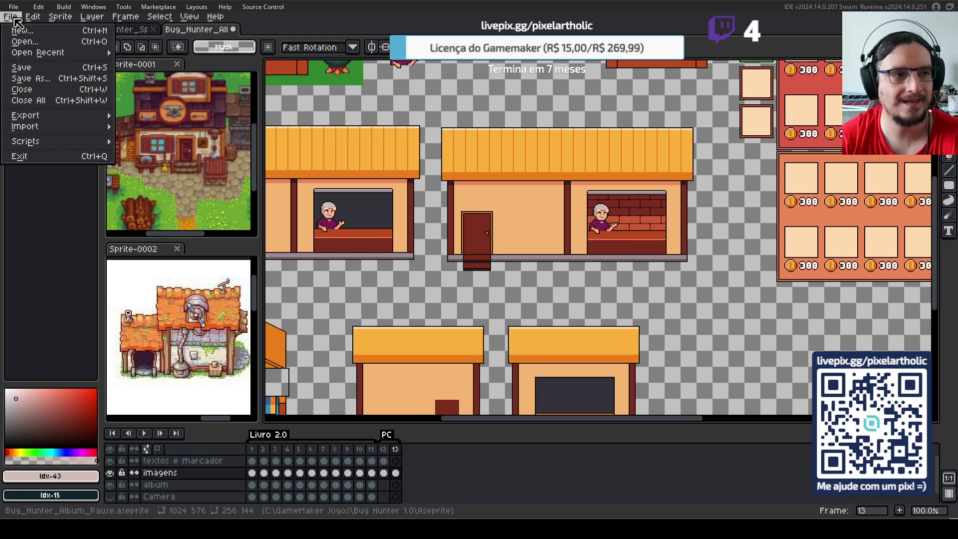
- Paste the shop building into a new 256×144 sprite
{"action": "left_click", "coordinate": [29, 33]}
{"action": "key", "text": "Return"}
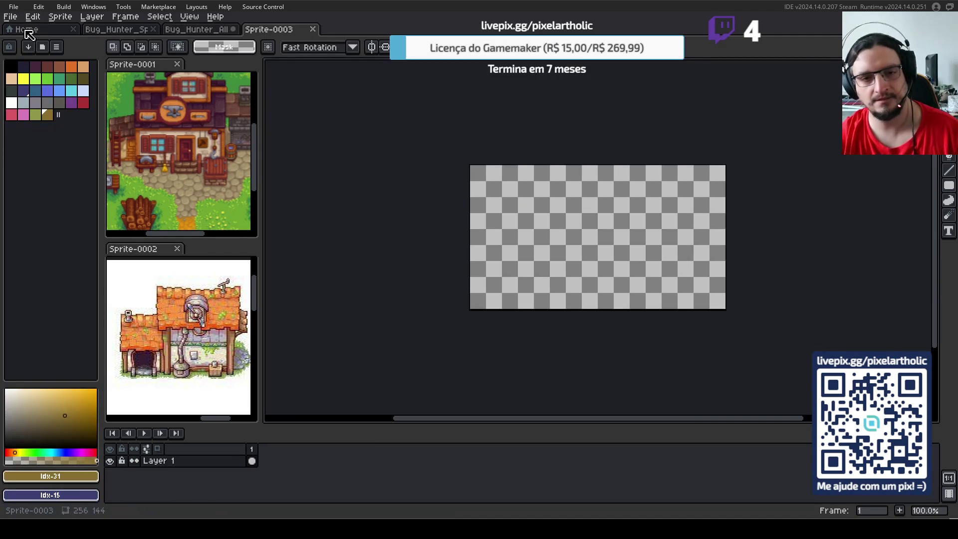
{"action": "key", "text": "ctrl+v"}
- Export the new sprite as Loja.png into the Bug Hunter 1.0 Aseprite folder
{"action": "left_click", "coordinate": [8, 18]}
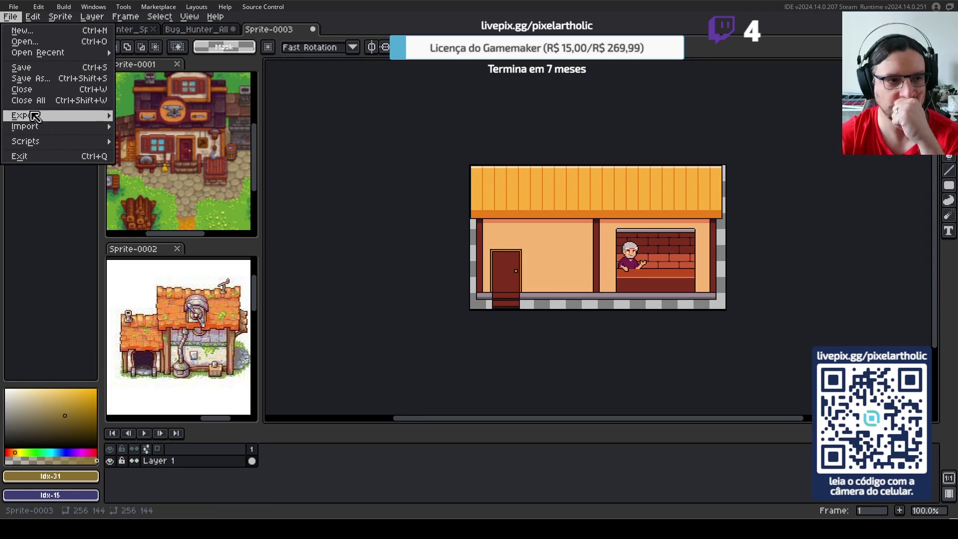
{"action": "mouse_move", "coordinate": [33, 115]}
{"action": "left_click", "coordinate": [137, 118]}
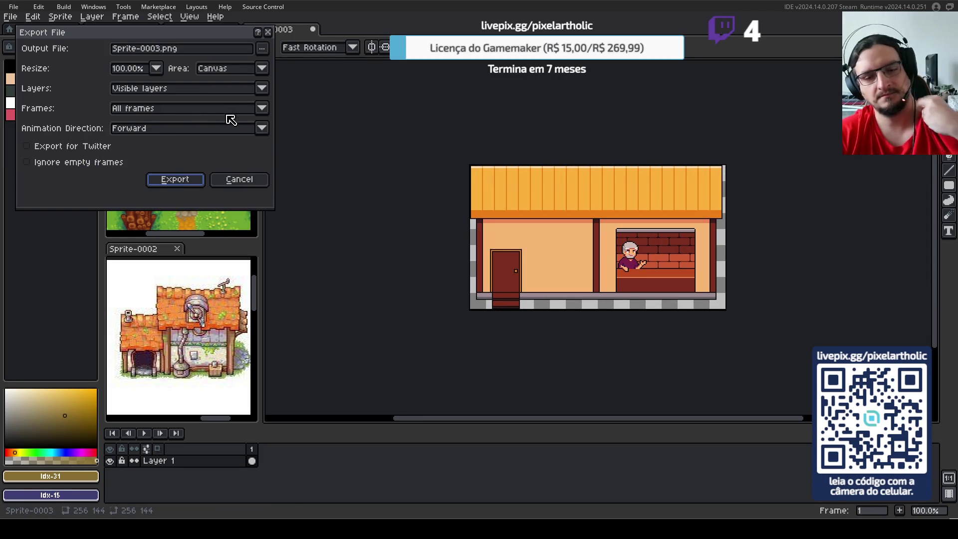
{"action": "left_click", "coordinate": [220, 48]}
{"action": "left_click", "coordinate": [265, 53]}
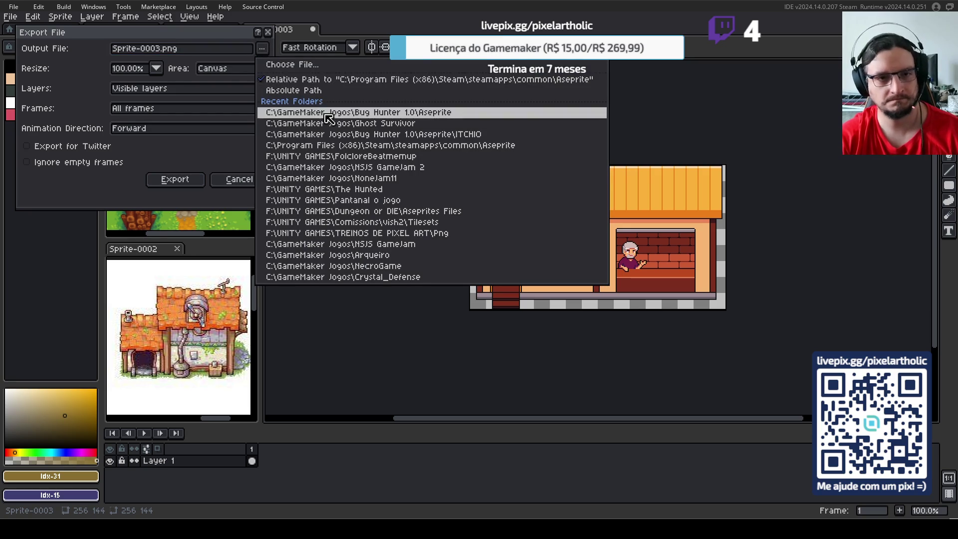
{"action": "left_click", "coordinate": [329, 118]}
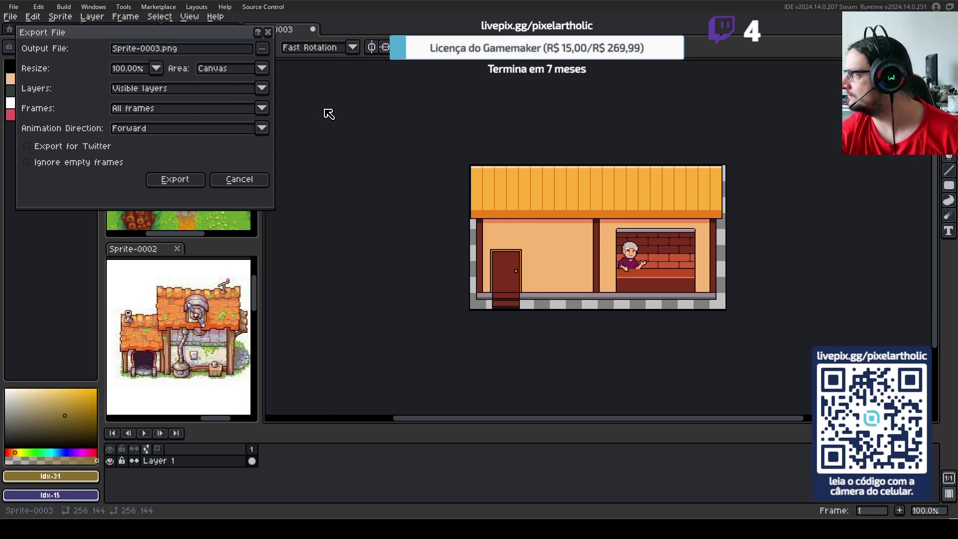
{"action": "left_click", "coordinate": [262, 49]}
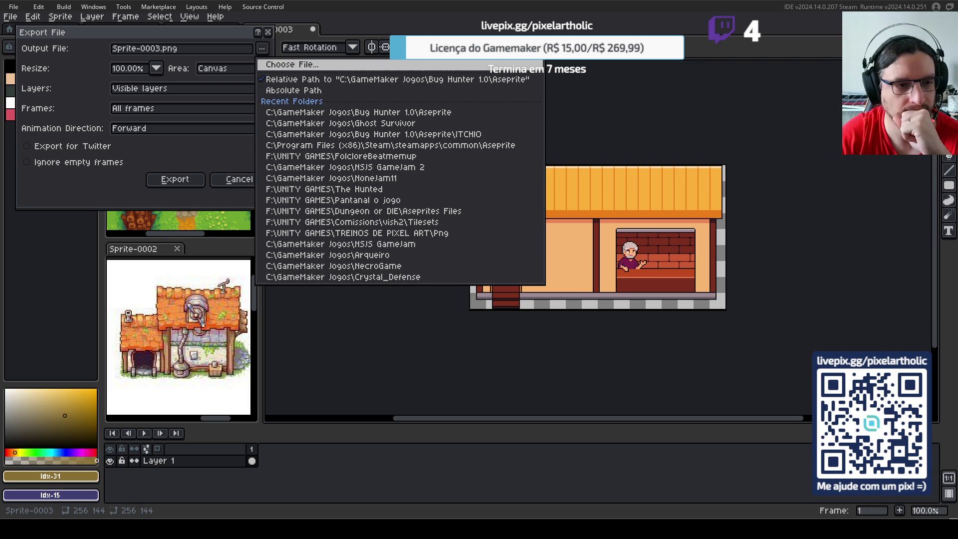
{"action": "left_click", "coordinate": [405, 267]}
{"action": "type", "text": "Loja"}
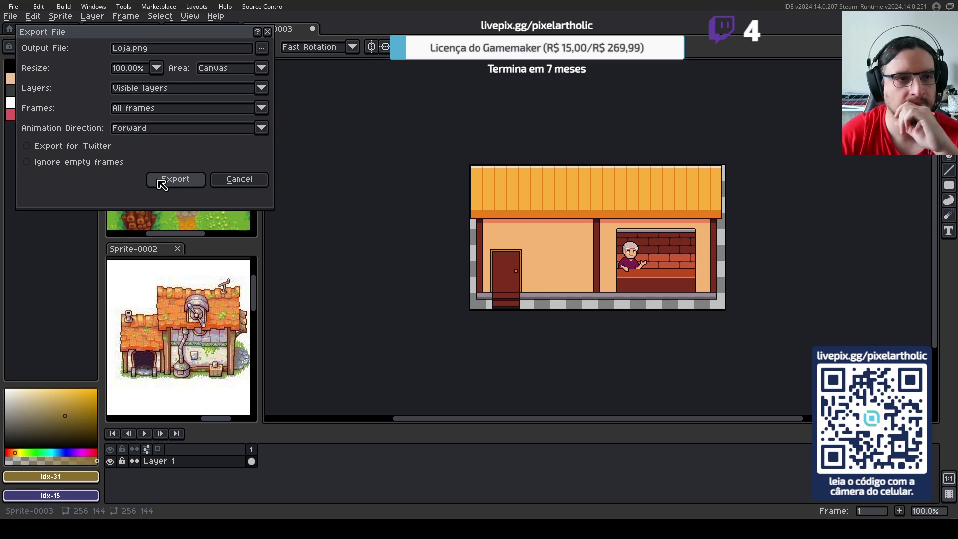
{"action": "left_click", "coordinate": [162, 184]}
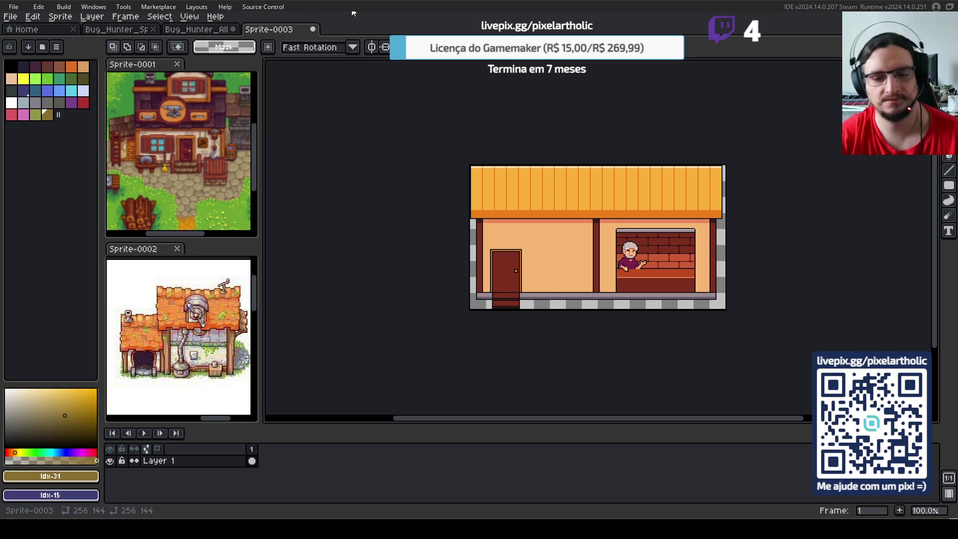
- Save the Bug_Hunter_Album sprite and switch back to GameMaker
{"action": "left_click", "coordinate": [202, 32]}
{"action": "key", "text": "ctrl+s"}
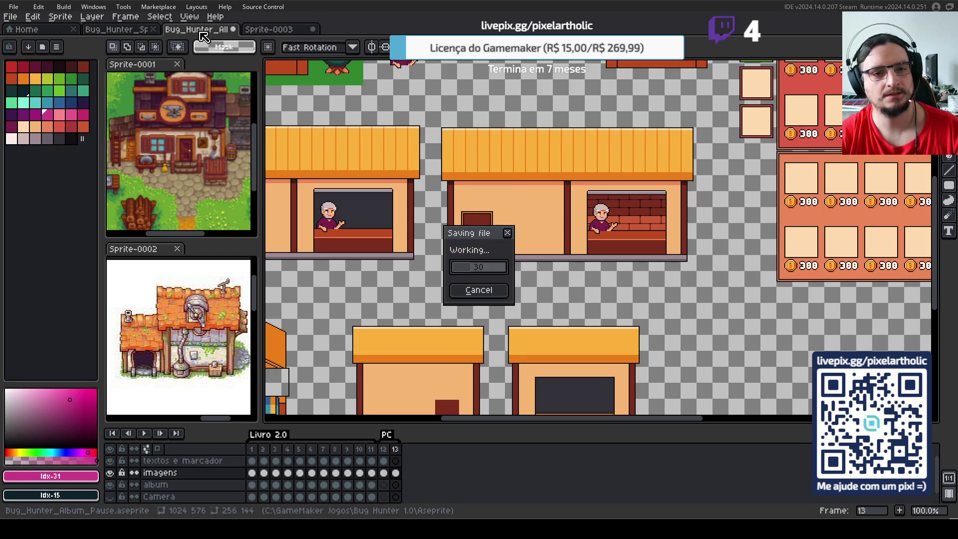
{"action": "key", "text": "alt+Tab"}
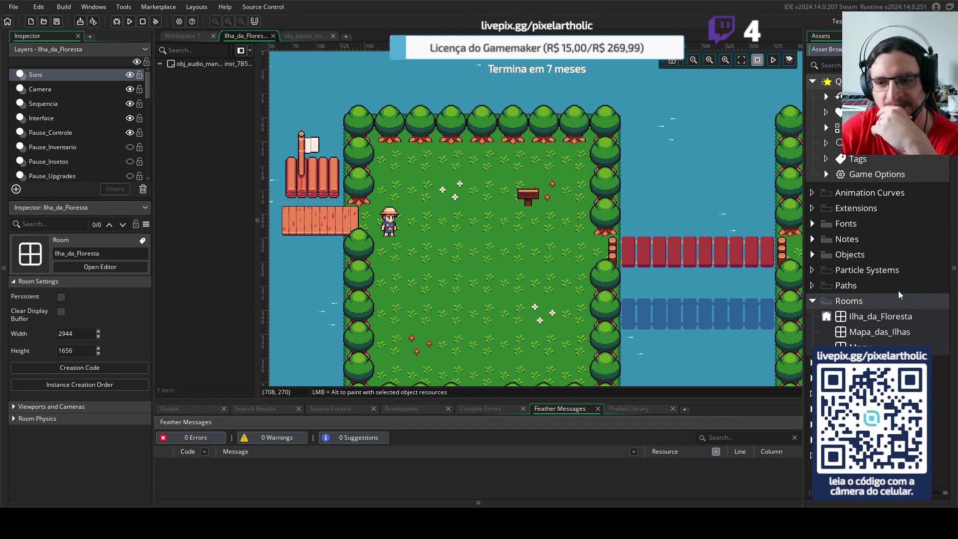
- Fit the Ilha_da_Floresta room in view, then open Mapa_das_Ilhas from the Asset Browser
{"action": "left_click", "coordinate": [843, 332]}
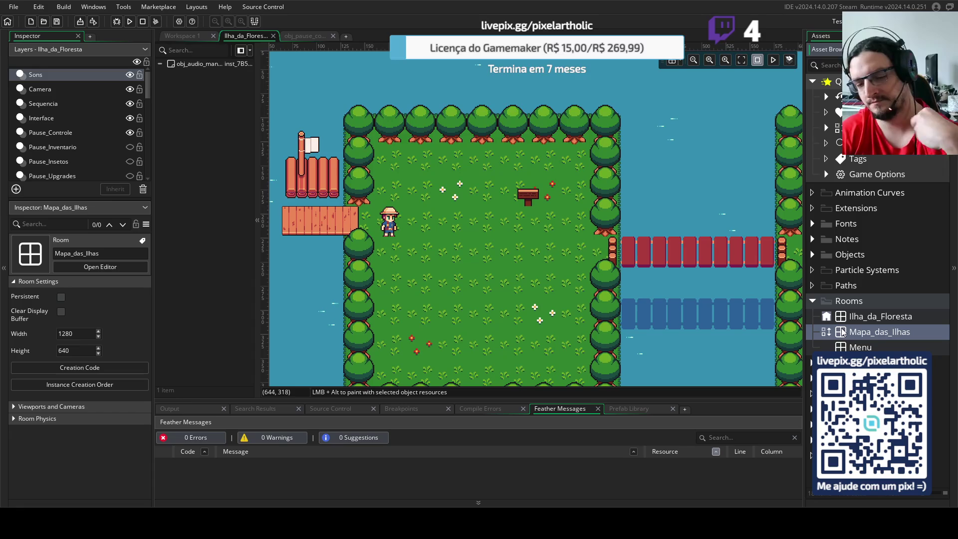
{"action": "right_click", "coordinate": [843, 337]}
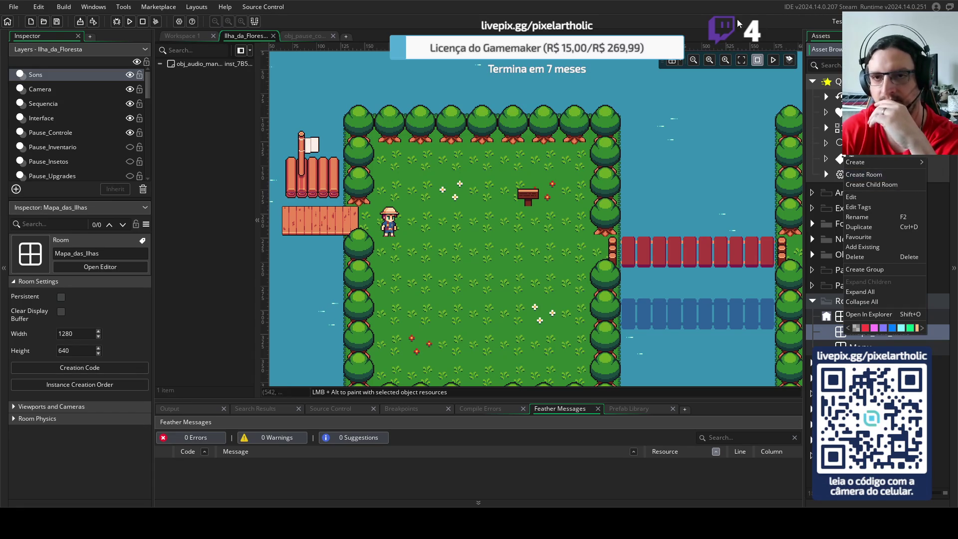
{"action": "left_click", "coordinate": [782, 149]}
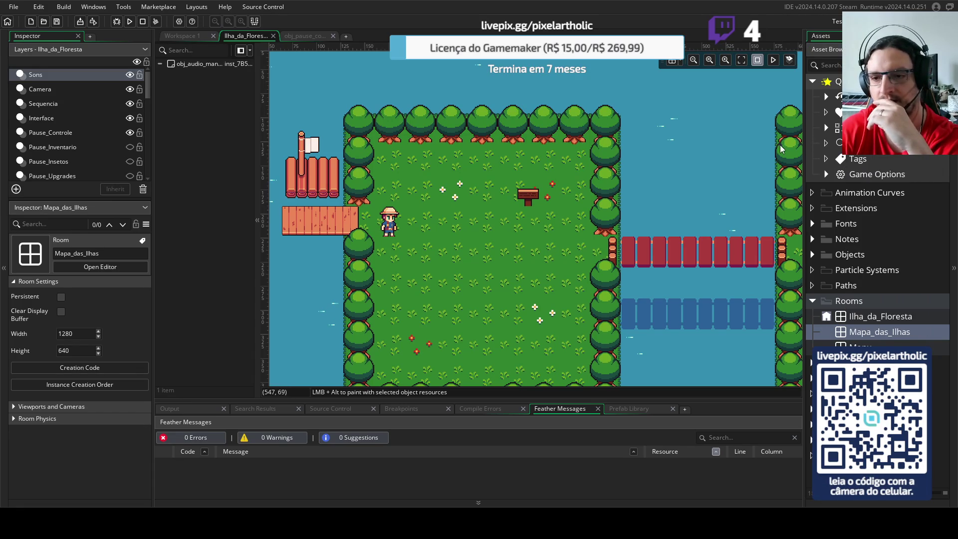
{"action": "left_click", "coordinate": [842, 320]}
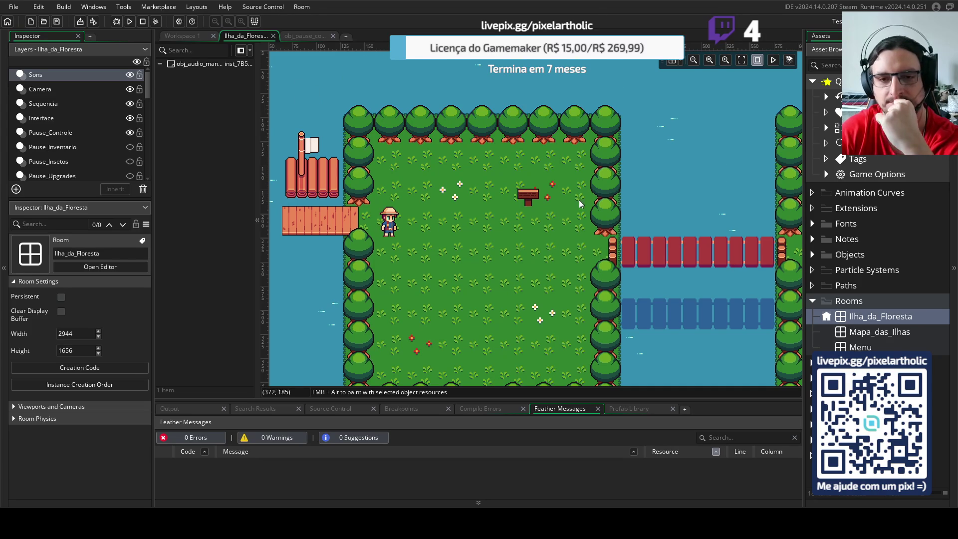
{"action": "scroll", "coordinate": [580, 204], "scroll_direction": "down", "scroll_amount": 2}
{"action": "left_click", "coordinate": [741, 60]}
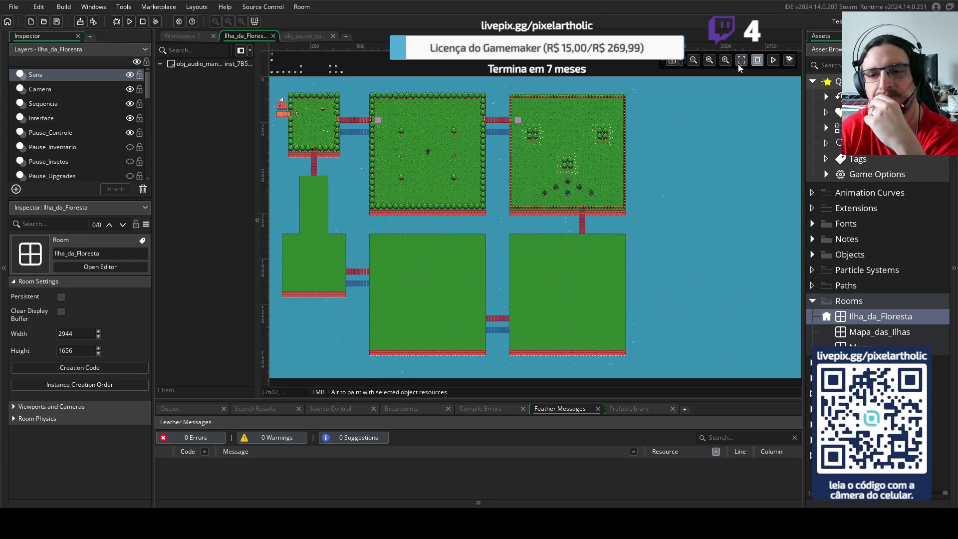
{"action": "double_click", "coordinate": [841, 332]}
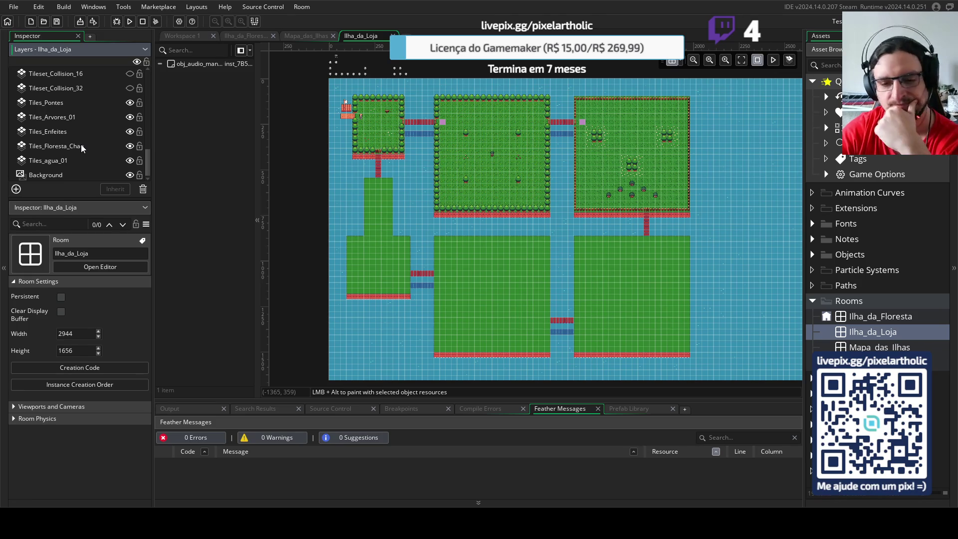
- Hide the Tiles_Pontes and Tiles_Arvores_01 layers, keeping Tiles_Floresta_Chao visible
{"action": "left_click", "coordinate": [70, 104]}
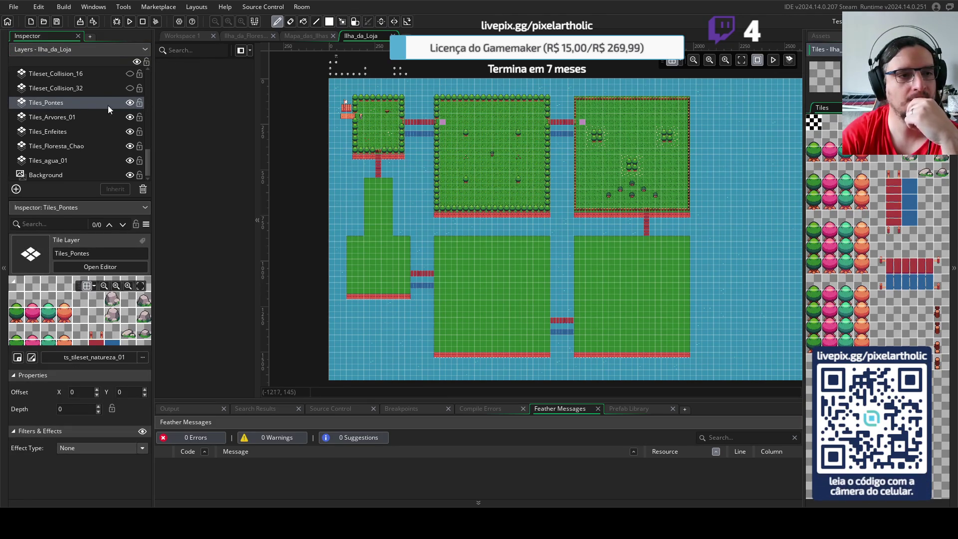
{"action": "left_click", "coordinate": [130, 105]}
{"action": "left_click", "coordinate": [77, 119]}
{"action": "left_click", "coordinate": [129, 118]}
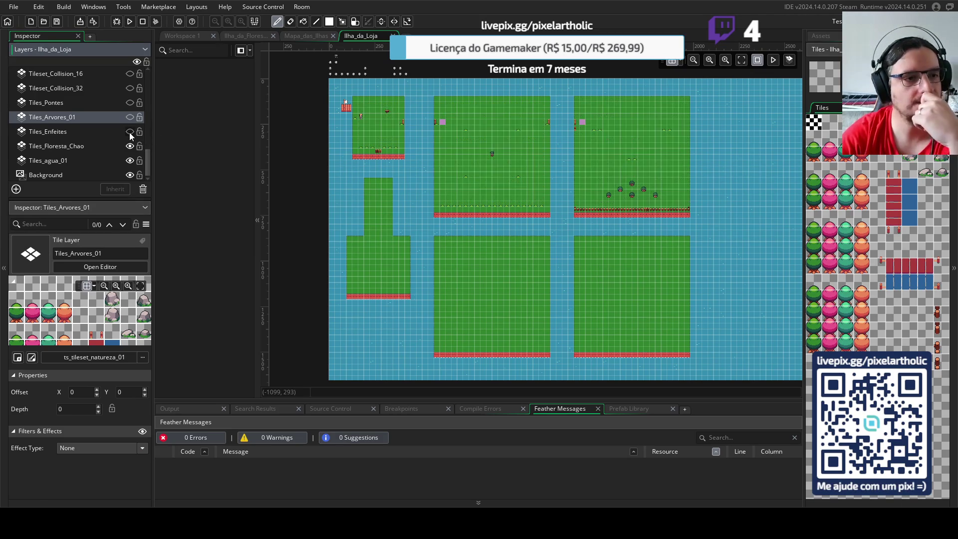
{"action": "left_click", "coordinate": [64, 147]}
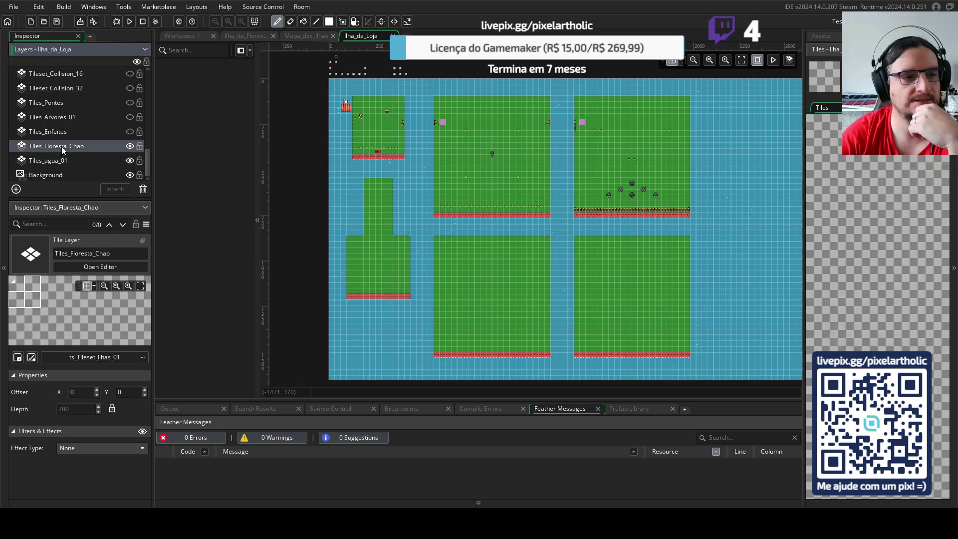
{"action": "left_click", "coordinate": [131, 145]}
{"action": "left_click", "coordinate": [131, 146]}
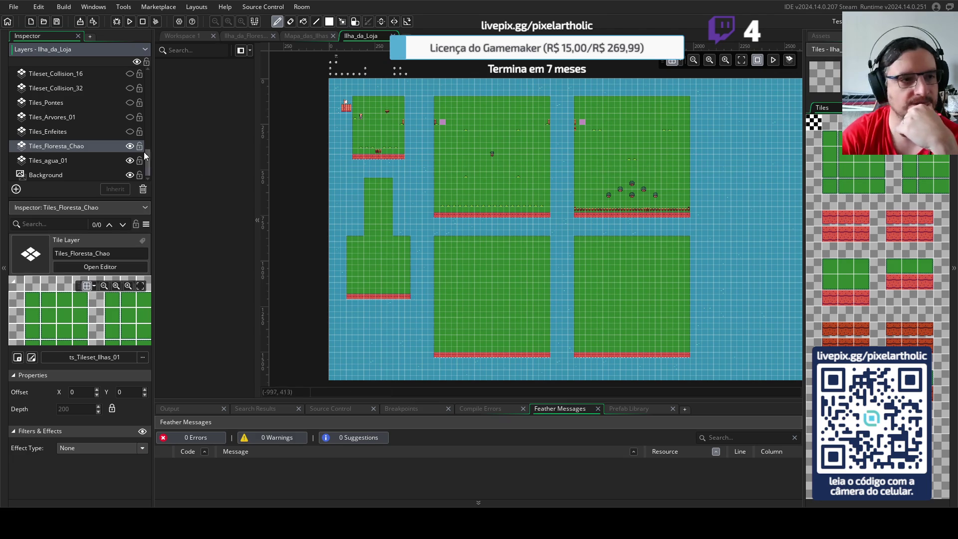
- Delete the Inimigos enemy layer
{"action": "scroll", "coordinate": [113, 160], "scroll_direction": "up", "scroll_amount": 3}
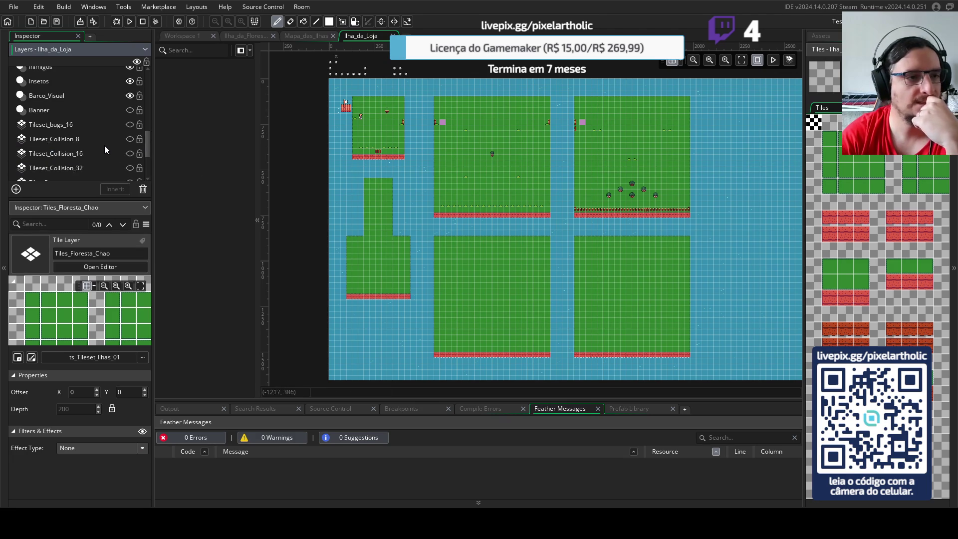
{"action": "scroll", "coordinate": [103, 146], "scroll_direction": "up", "scroll_amount": 1}
{"action": "left_click", "coordinate": [59, 88]}
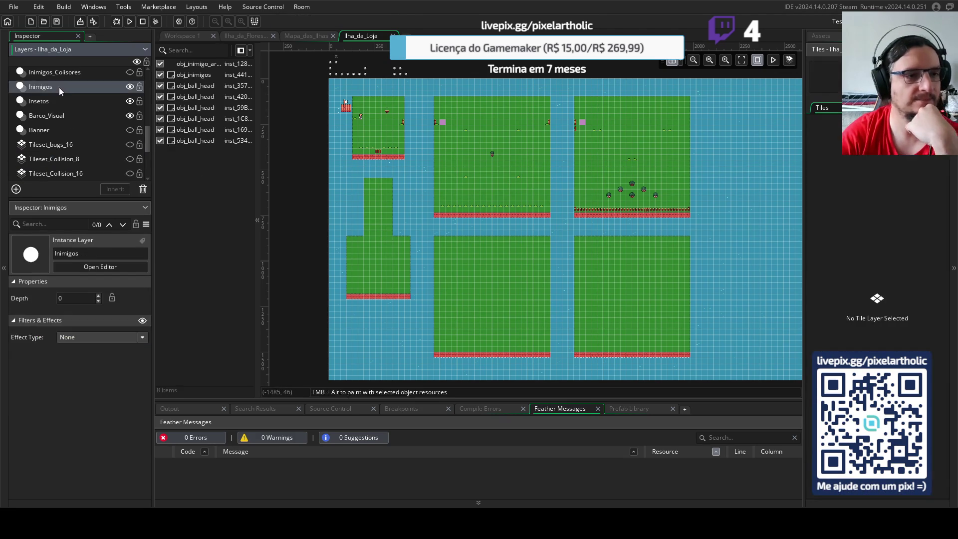
{"action": "key", "text": "Delete"}
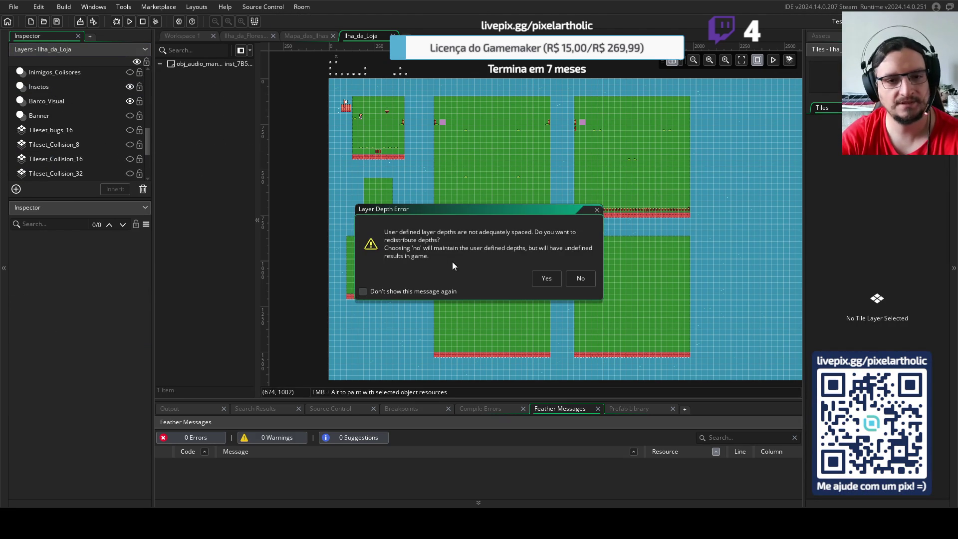
- Accept redistributing the layer depths and recheck the Tiles_Floresta_Chao layer
{"action": "left_click", "coordinate": [545, 280]}
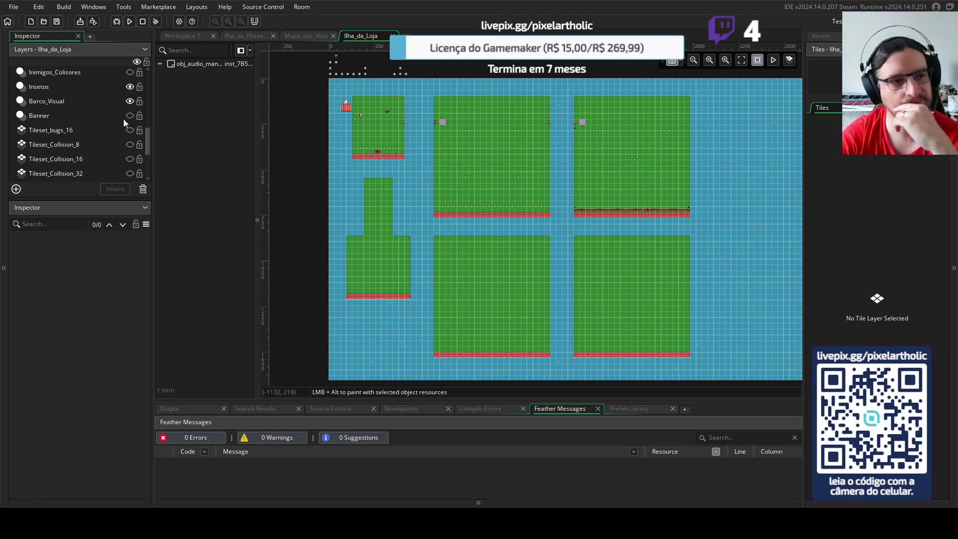
{"action": "left_click", "coordinate": [147, 140]}
{"action": "left_click_drag", "start_coordinate": [148, 138], "coordinate": [146, 162]}
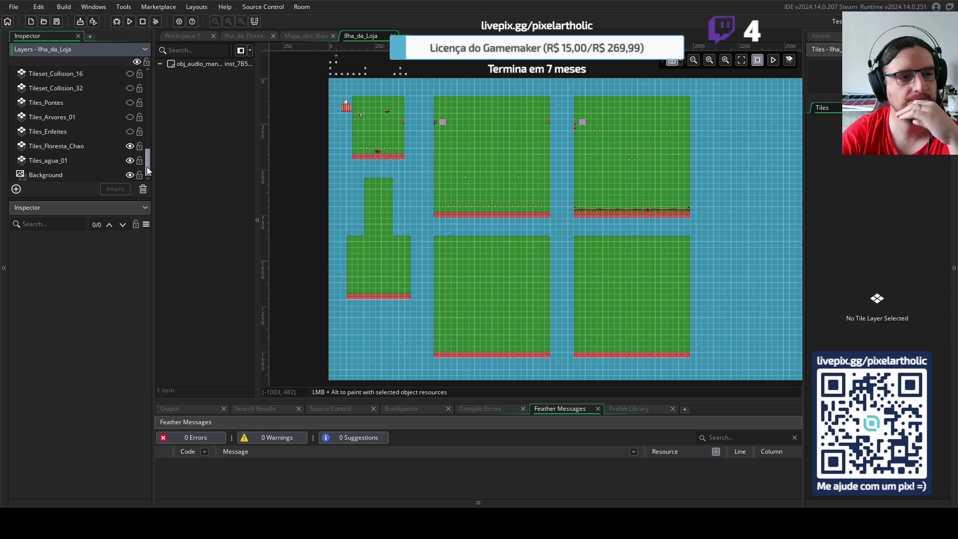
{"action": "left_click", "coordinate": [130, 146]}
{"action": "left_click", "coordinate": [130, 146]}
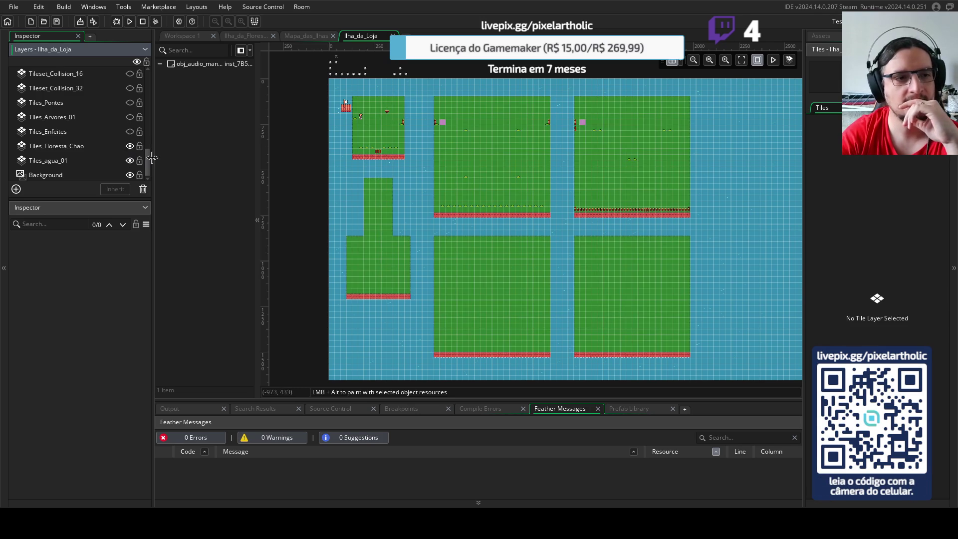
{"action": "left_click_drag", "start_coordinate": [147, 160], "coordinate": [146, 83]}
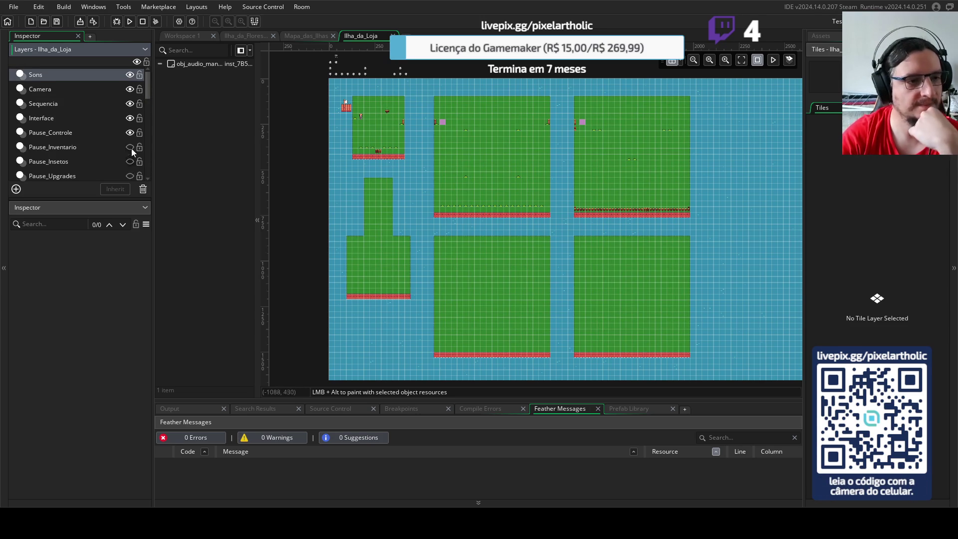
- Hide the Topo_Portas and Barco_Visual layers
{"action": "scroll", "coordinate": [133, 138], "scroll_direction": "down", "scroll_amount": 2}
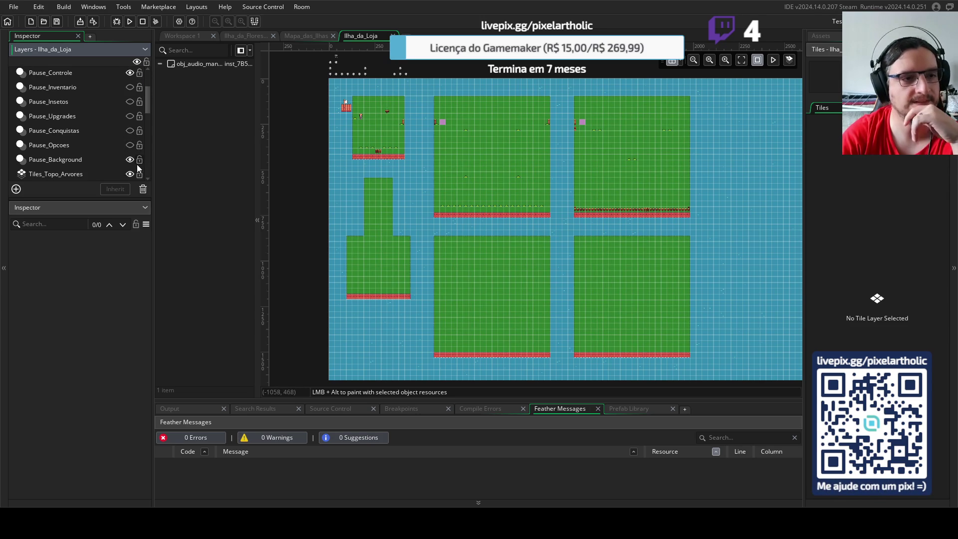
{"action": "scroll", "coordinate": [137, 168], "scroll_direction": "down", "scroll_amount": 1}
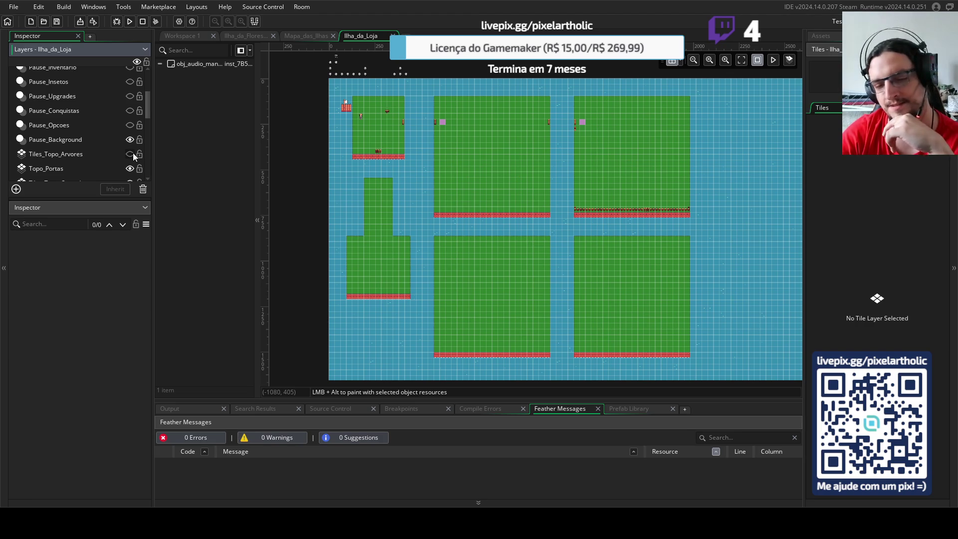
{"action": "scroll", "coordinate": [122, 150], "scroll_direction": "down", "scroll_amount": 1}
{"action": "left_click", "coordinate": [130, 149]}
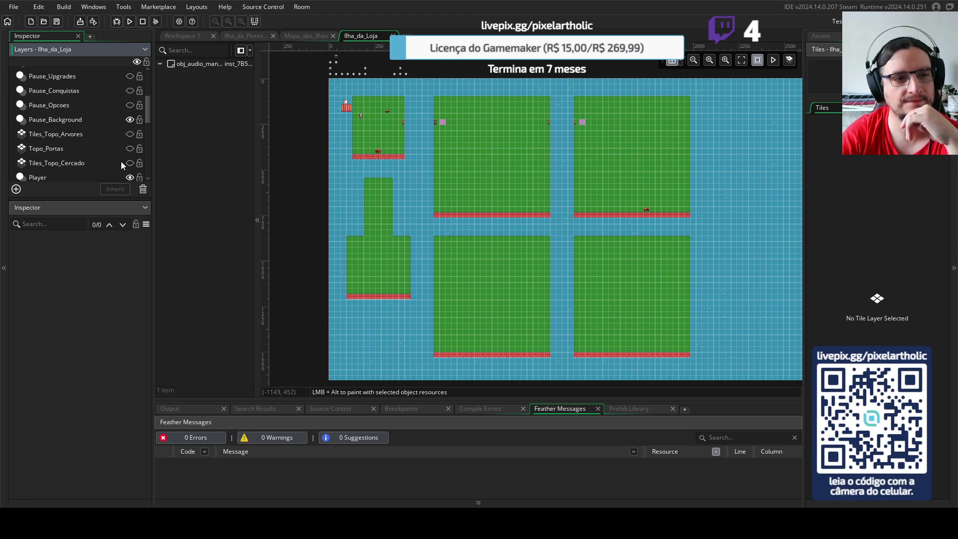
{"action": "scroll", "coordinate": [128, 129], "scroll_direction": "down", "scroll_amount": 5}
{"action": "scroll", "coordinate": [134, 137], "scroll_direction": "down", "scroll_amount": 6}
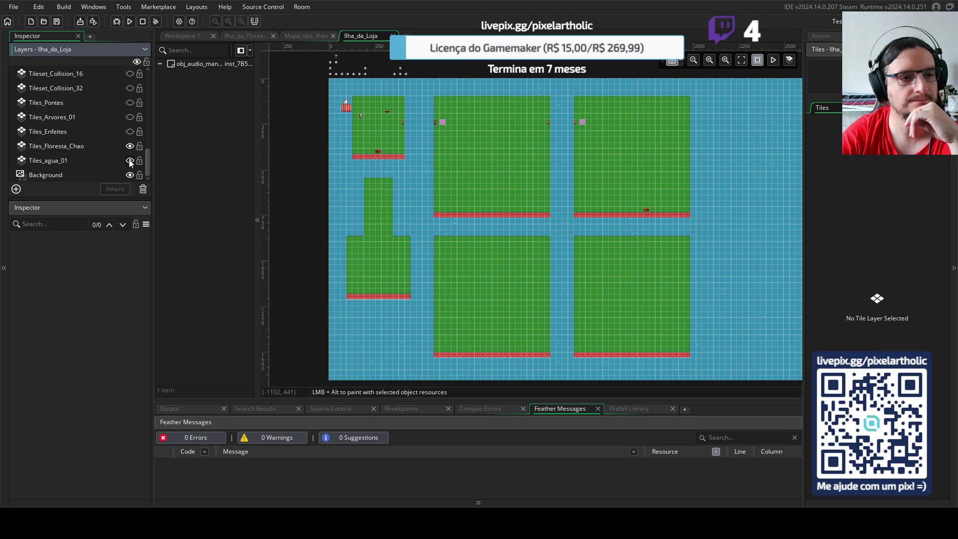
{"action": "scroll", "coordinate": [124, 152], "scroll_direction": "up", "scroll_amount": 3}
{"action": "scroll", "coordinate": [124, 151], "scroll_direction": "up", "scroll_amount": 4}
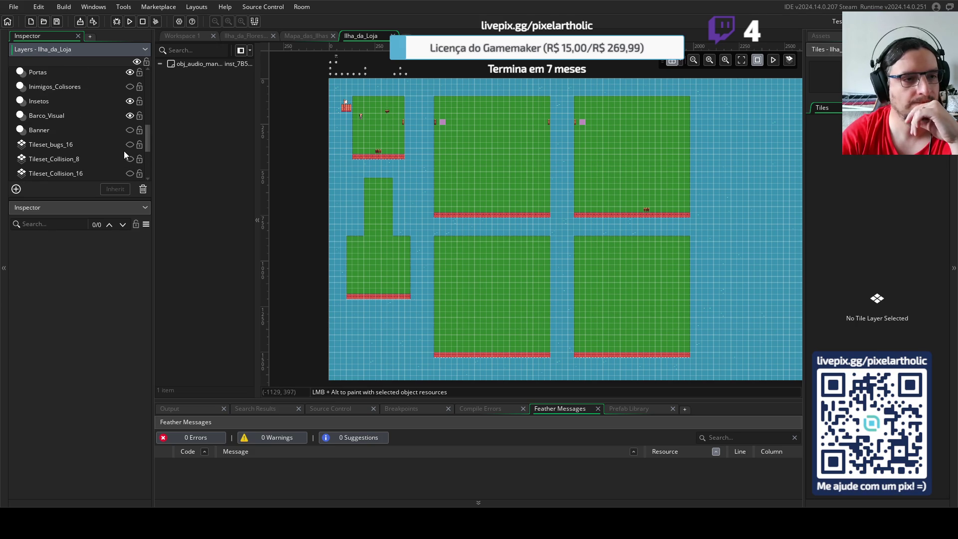
{"action": "left_click", "coordinate": [130, 116]}
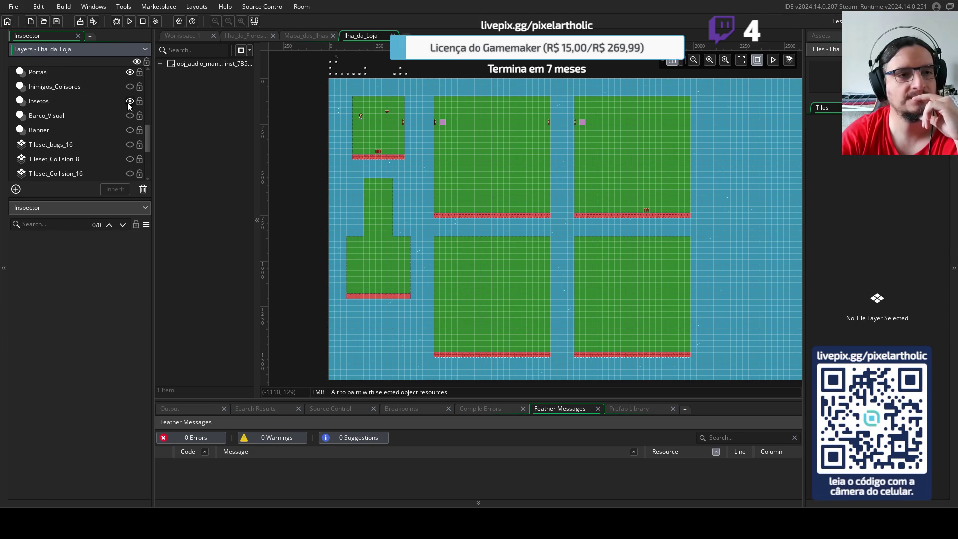
- Delete the Insetos and Portas layers, then select Tiles_agua_01
{"action": "left_click", "coordinate": [69, 99]}
{"action": "key", "text": "Delete"}
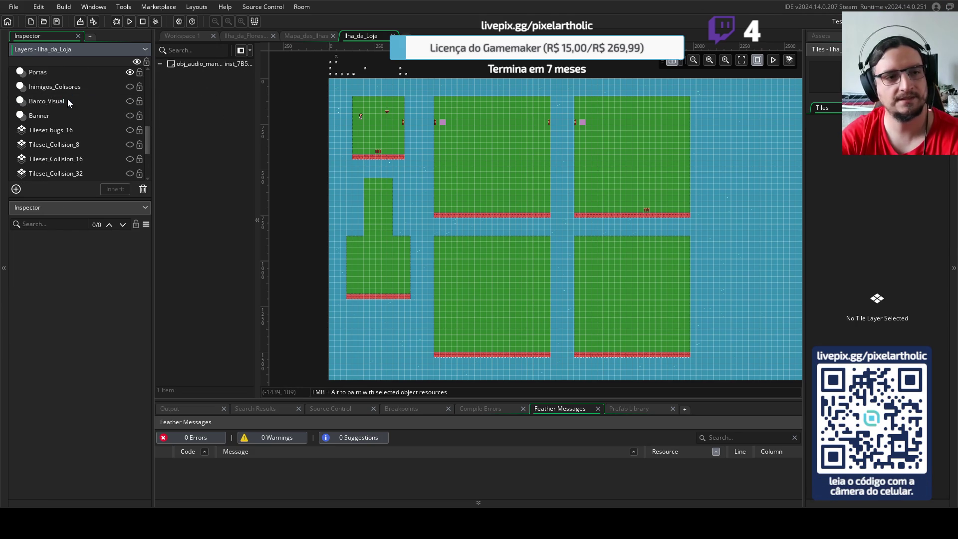
{"action": "scroll", "coordinate": [144, 124], "scroll_direction": "up", "scroll_amount": 2}
{"action": "scroll", "coordinate": [144, 124], "scroll_direction": "up", "scroll_amount": 2}
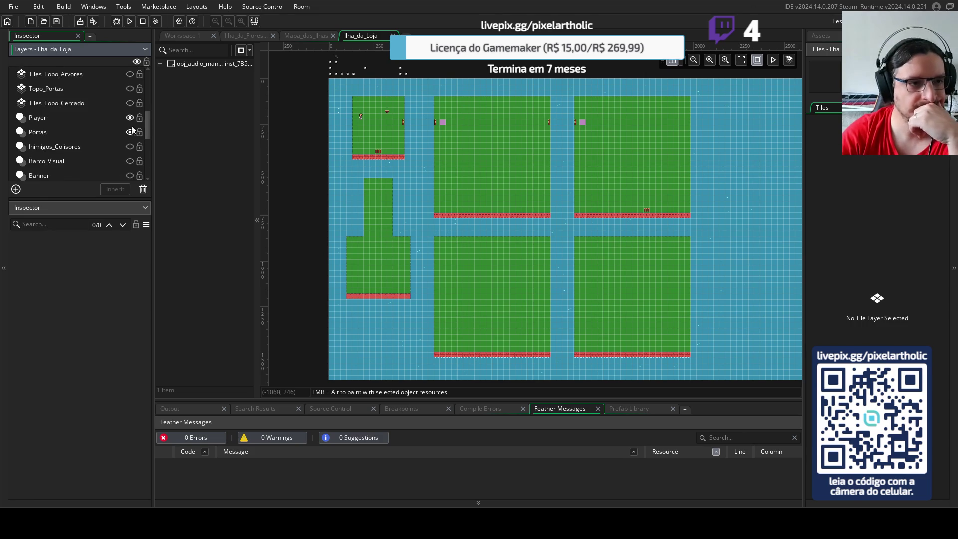
{"action": "left_click", "coordinate": [50, 131]}
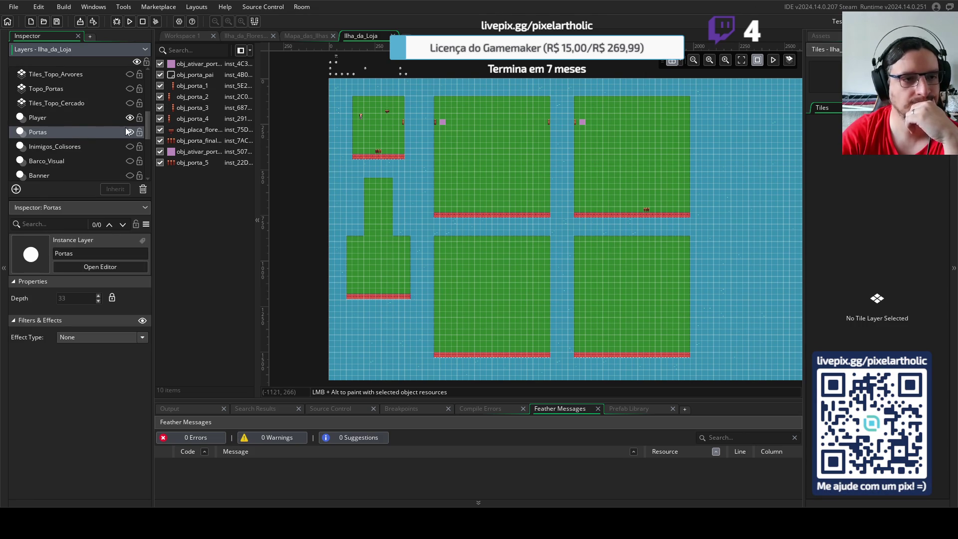
{"action": "key", "text": "Delete"}
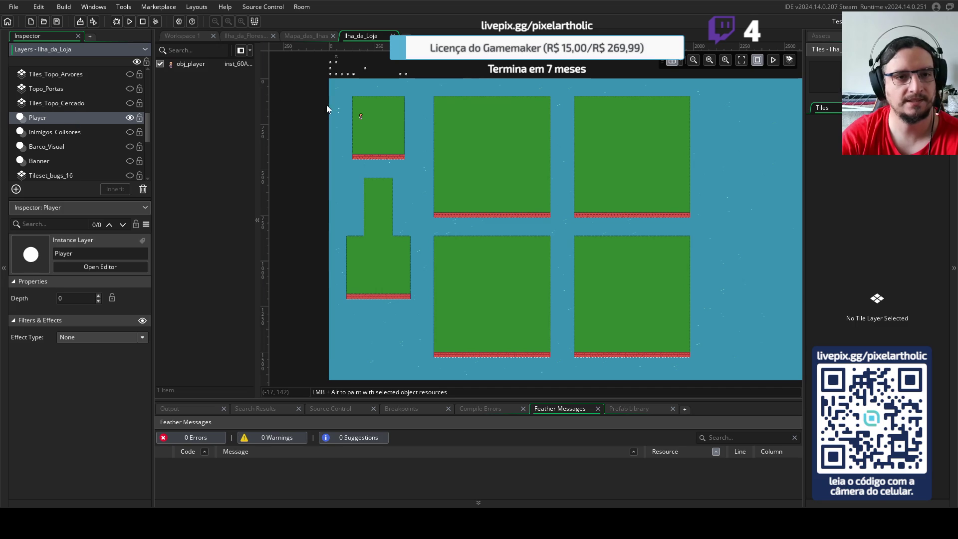
{"action": "scroll", "coordinate": [134, 161], "scroll_direction": "down", "scroll_amount": 5}
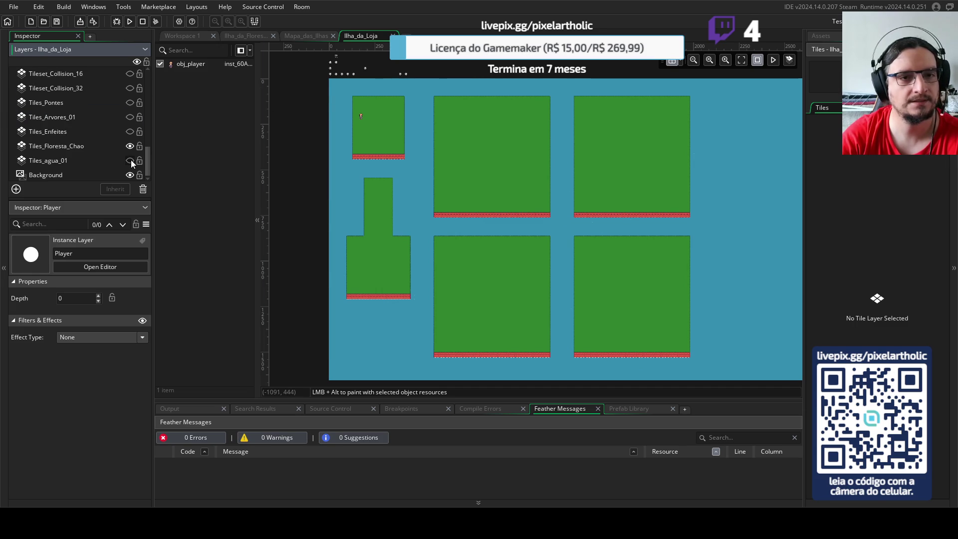
{"action": "left_click", "coordinate": [62, 162]}
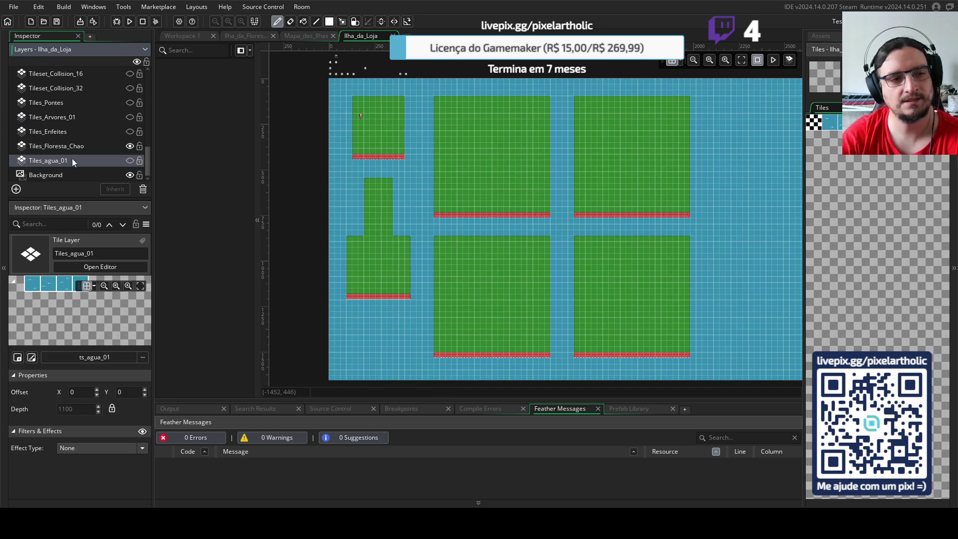
- Show the Tiles_agua_01 water tiles and select the Tiles_Floresta_Chao ground layer
{"action": "left_click", "coordinate": [129, 160]}
{"action": "scroll", "coordinate": [99, 134], "scroll_direction": "up", "scroll_amount": 5}
{"action": "scroll", "coordinate": [101, 144], "scroll_direction": "down", "scroll_amount": 5}
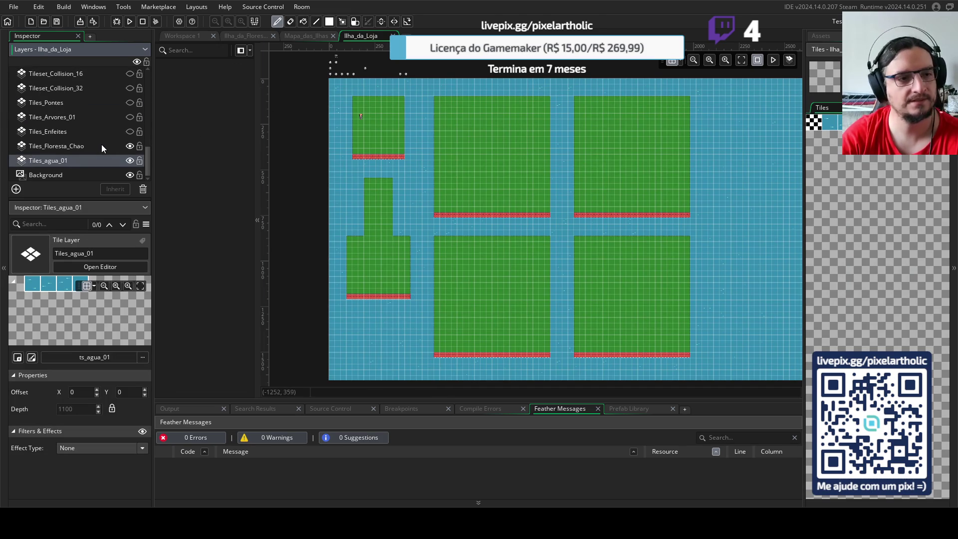
{"action": "left_click", "coordinate": [71, 147]}
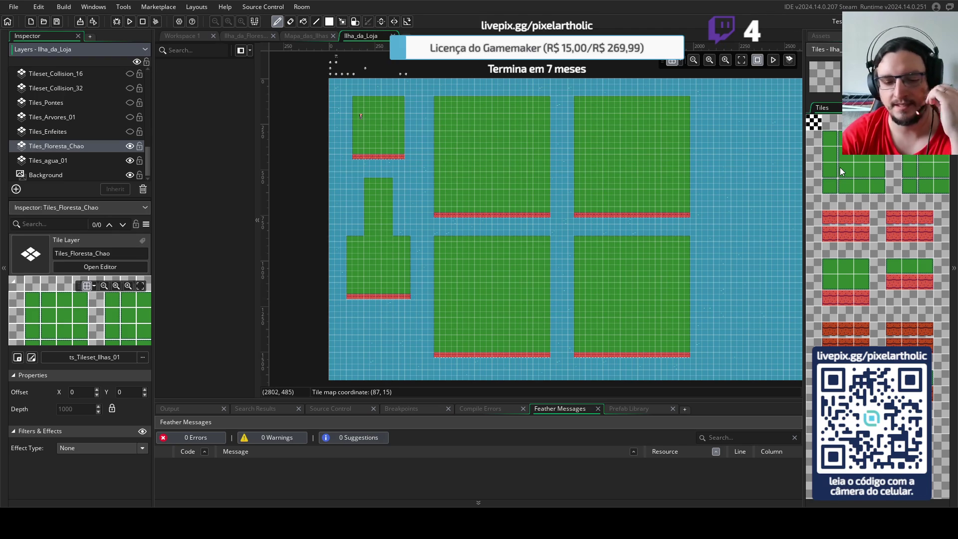
{"action": "left_click", "coordinate": [877, 109]}
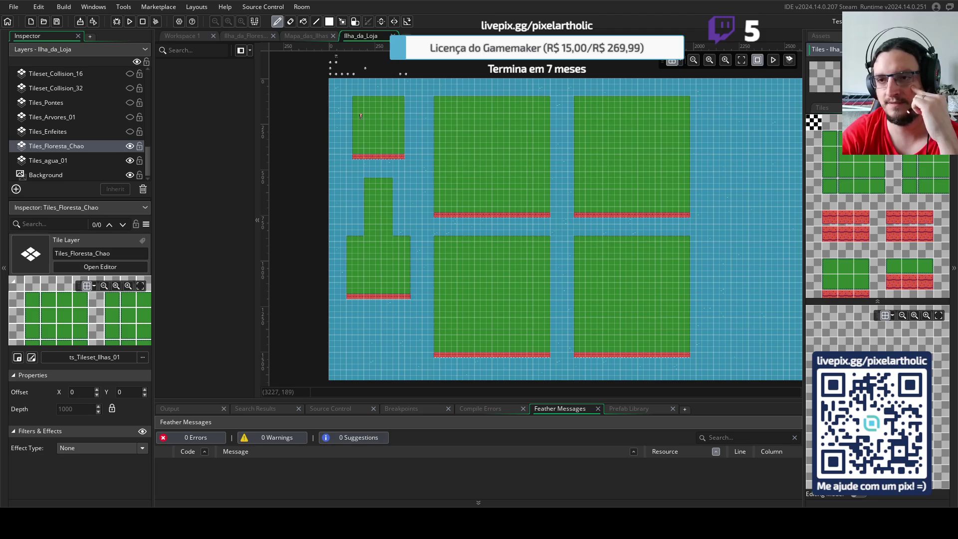
{"action": "left_click", "coordinate": [876, 109]}
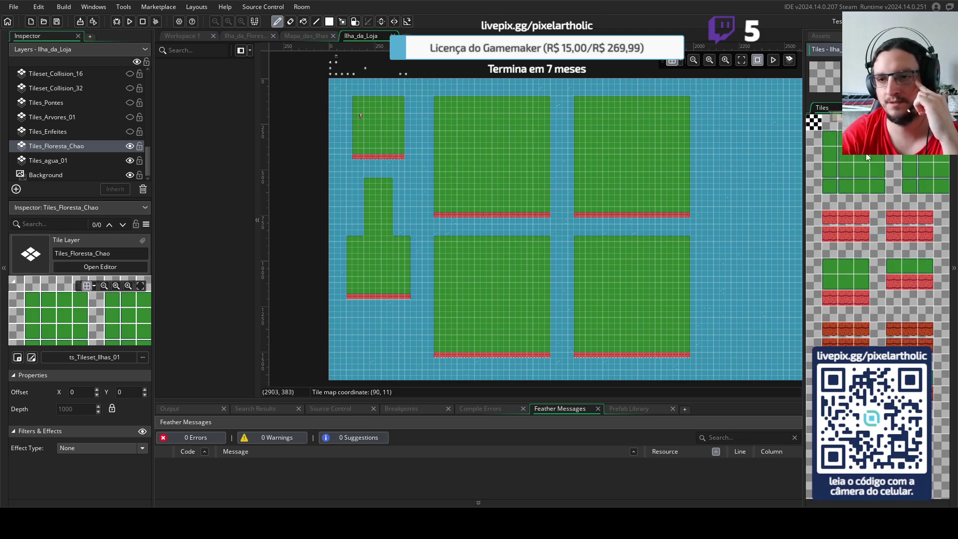
- Erase the other islands with rectangle fills and extend the top-left island into a larger green rectangle
{"action": "left_click", "coordinate": [328, 25]}
{"action": "left_click_drag", "start_coordinate": [349, 174], "coordinate": [714, 370]}
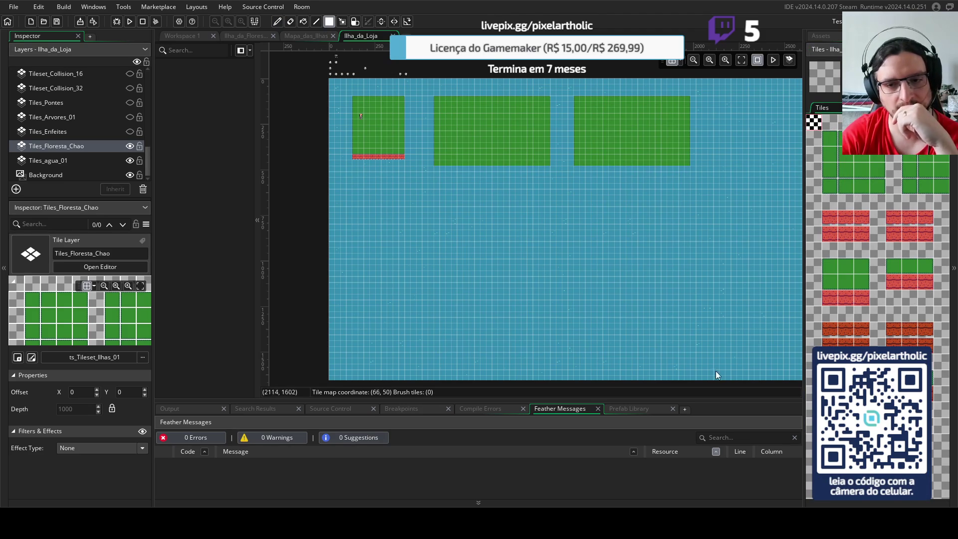
{"action": "left_click_drag", "start_coordinate": [430, 94], "coordinate": [705, 223]}
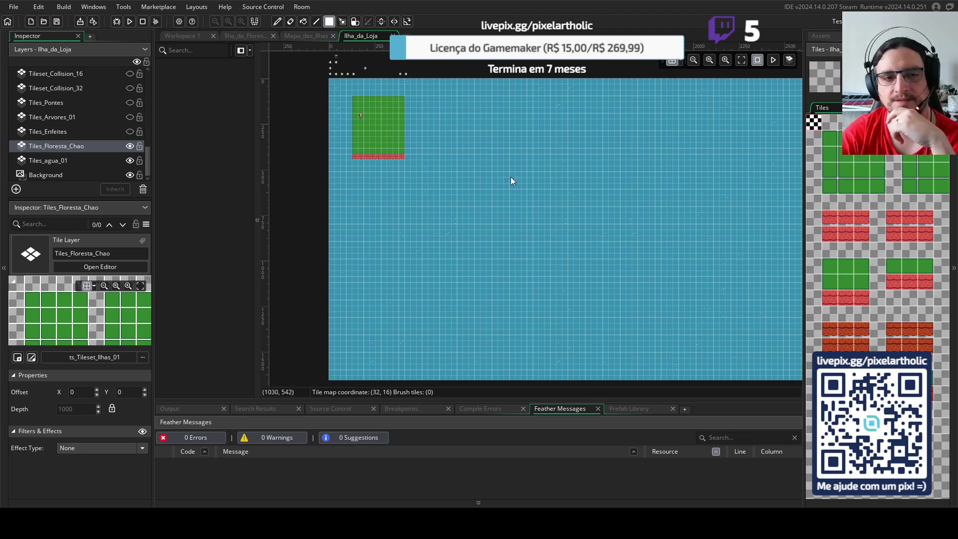
{"action": "left_click", "coordinate": [402, 147], "text": "ctrl"}
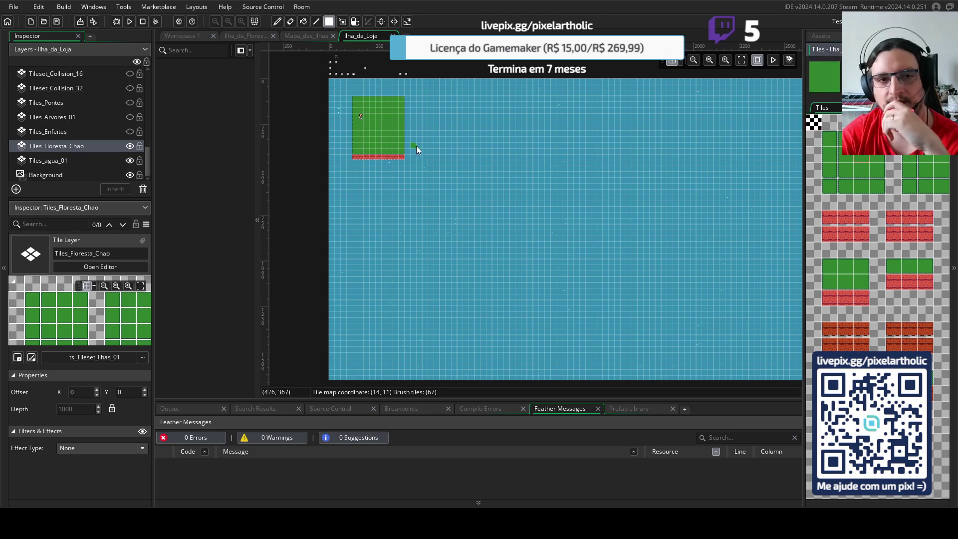
{"action": "mouse_move", "coordinate": [355, 98]}
{"action": "left_mouse_down"}
{"action": "mouse_move", "coordinate": [498, 178]}
{"action": "mouse_move", "coordinate": [466, 184]}
{"action": "left_mouse_up"}
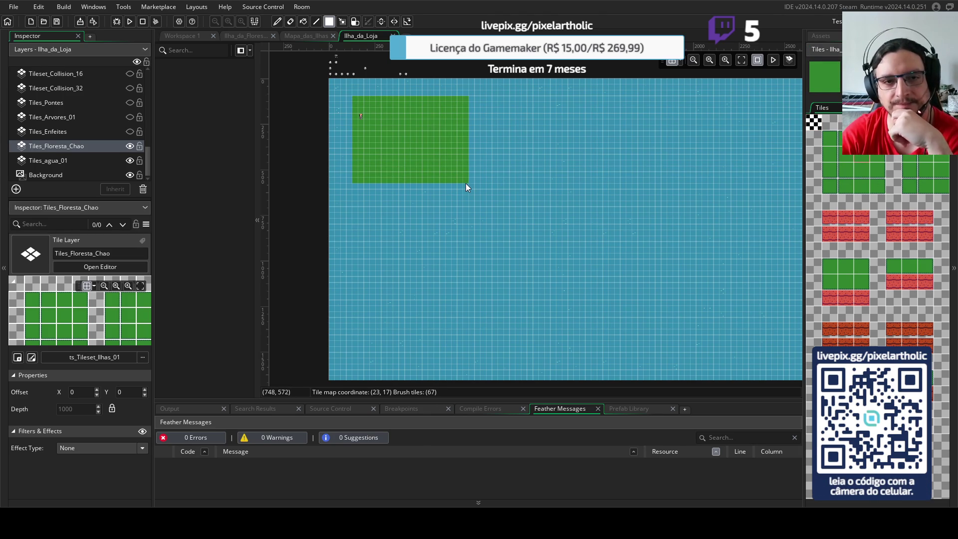
{"action": "left_click", "coordinate": [835, 39]}
{"action": "left_click", "coordinate": [839, 334]}
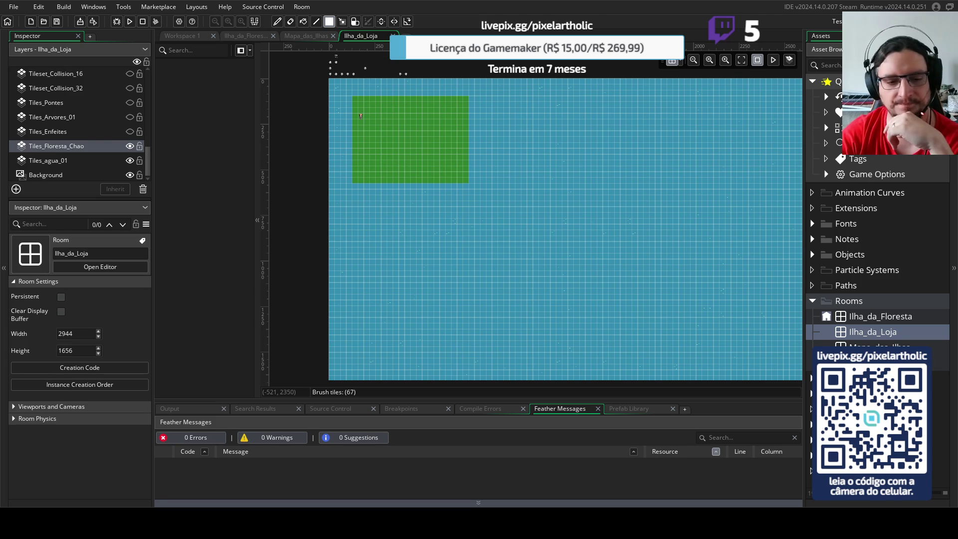
- Set the Ilha_da_Loja room width to 896 and height to 504, centring the view
{"action": "double_click", "coordinate": [89, 336]}
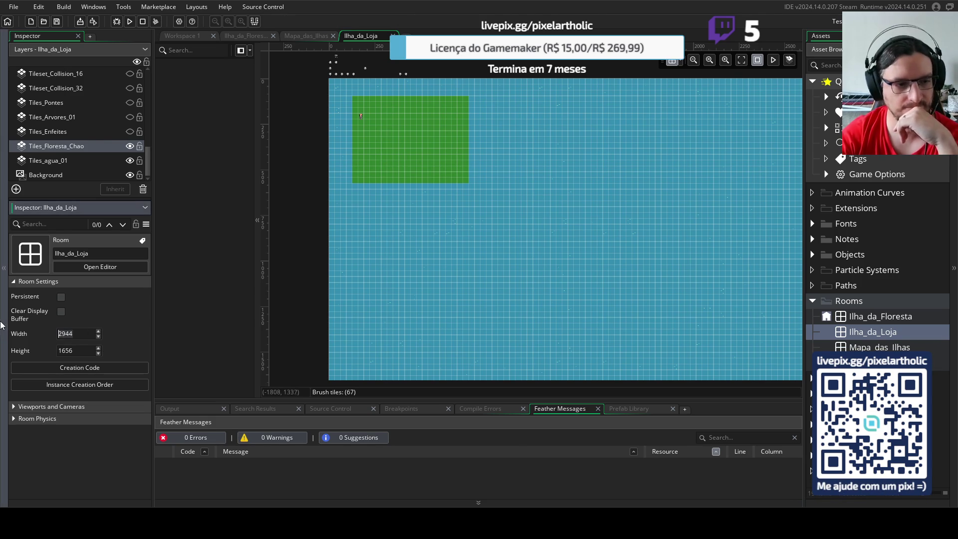
{"action": "type", "text": "896"}
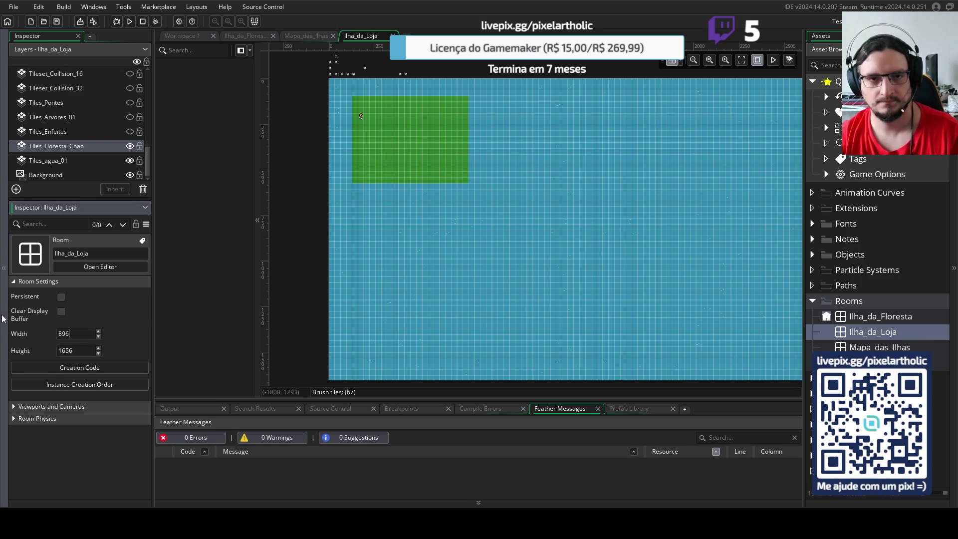
{"action": "key", "text": "Return"}
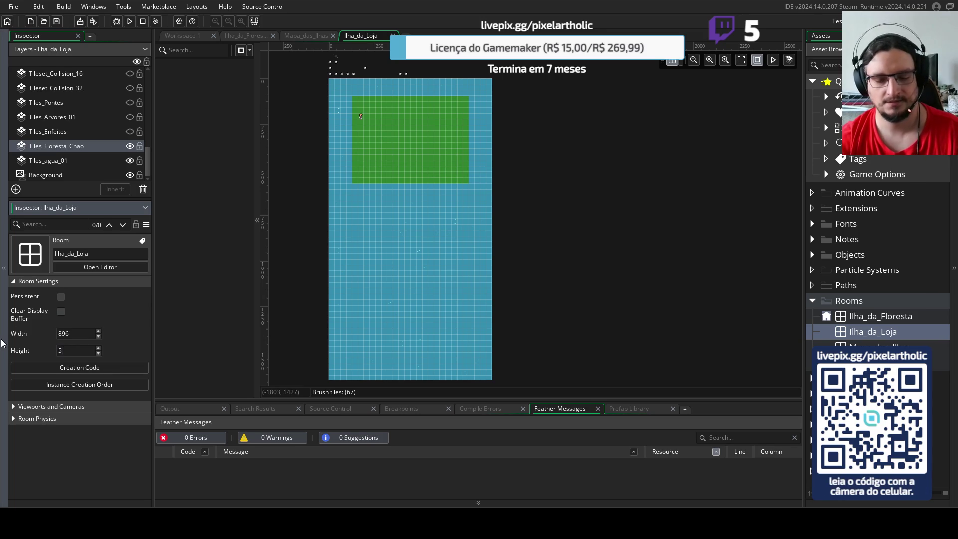
{"action": "type", "text": "04"}
{"action": "key", "text": "Return"}
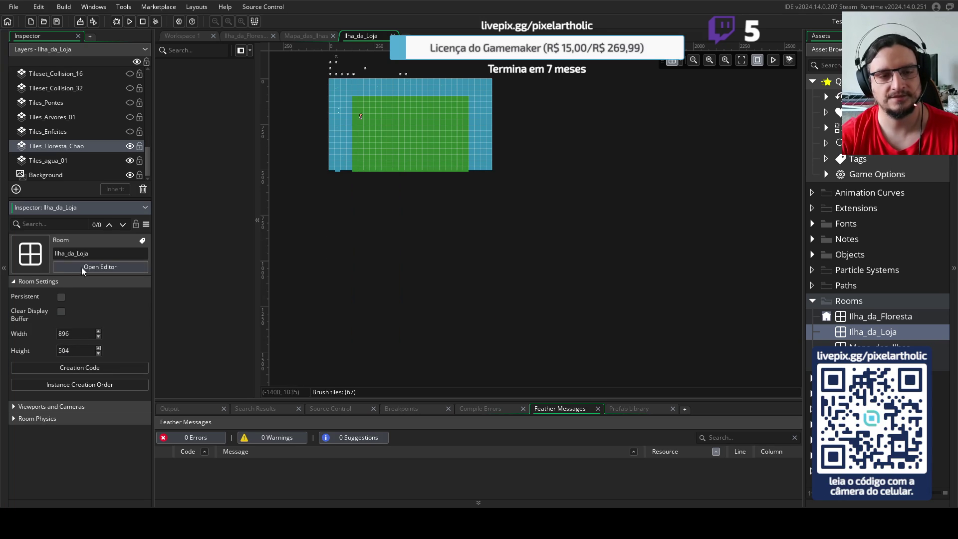
{"action": "scroll", "coordinate": [427, 160], "scroll_direction": "up", "scroll_amount": 2}
{"action": "scroll", "coordinate": [415, 180], "scroll_direction": "up", "scroll_amount": 5, "text": "ctrl"}
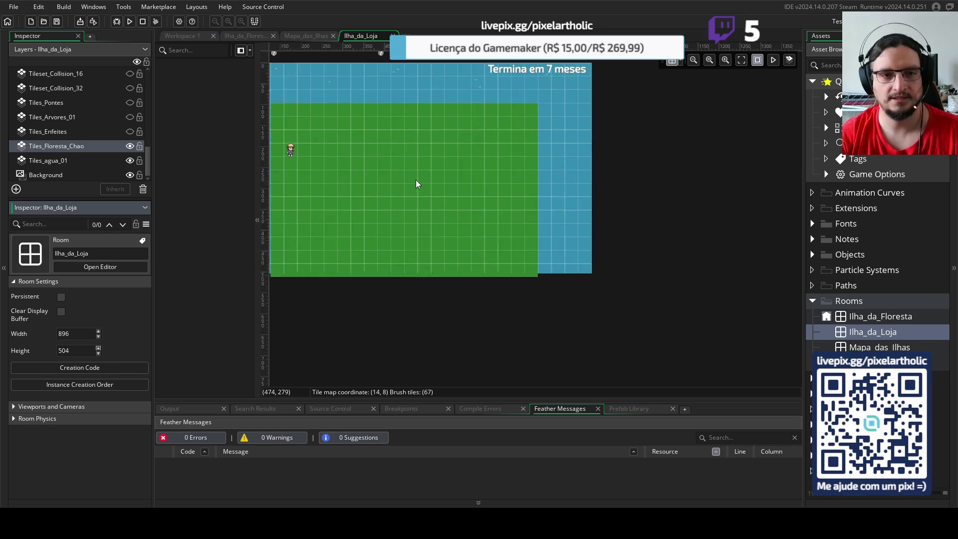
{"action": "left_click_drag", "start_coordinate": [530, 196], "coordinate": [510, 193]}
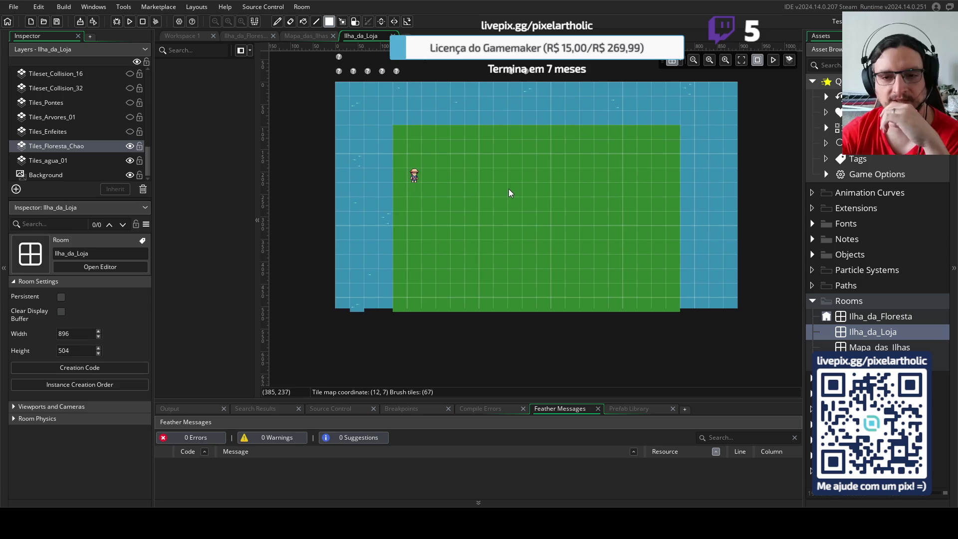
{"action": "left_click", "coordinate": [687, 247]}
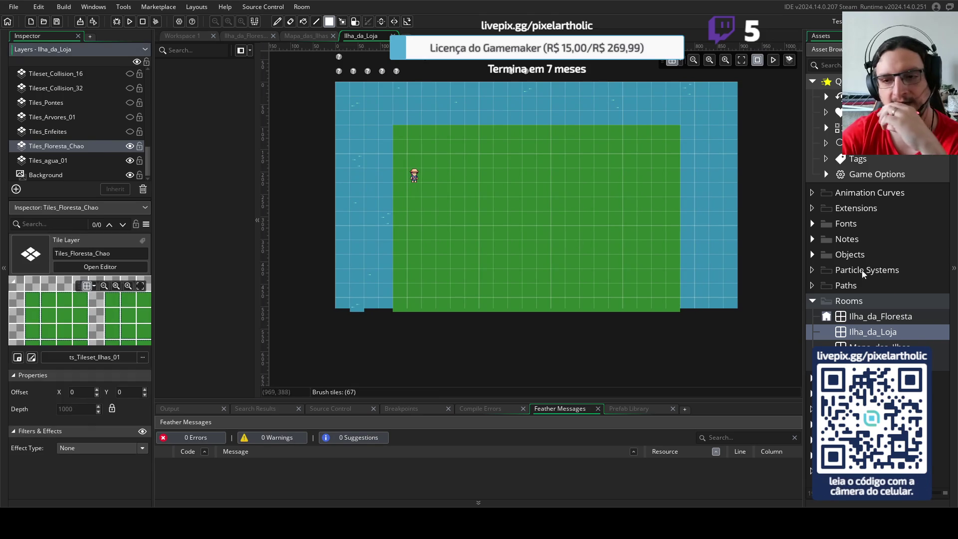
- Erase the stray tiles along the room's bottom edge with the empty tile
{"action": "left_click", "coordinate": [907, 35]}
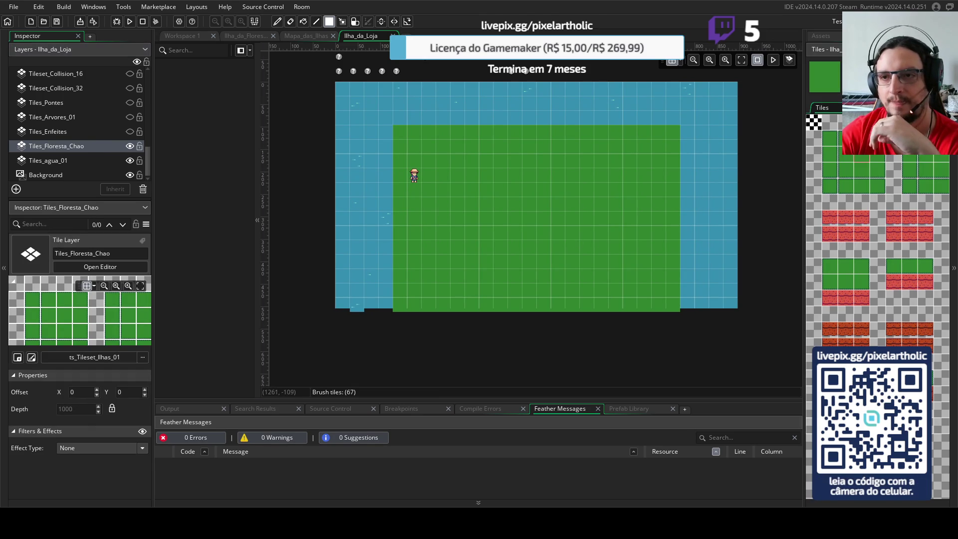
{"action": "left_click", "coordinate": [817, 128]}
{"action": "left_click_drag", "start_coordinate": [405, 307], "coordinate": [670, 307]}
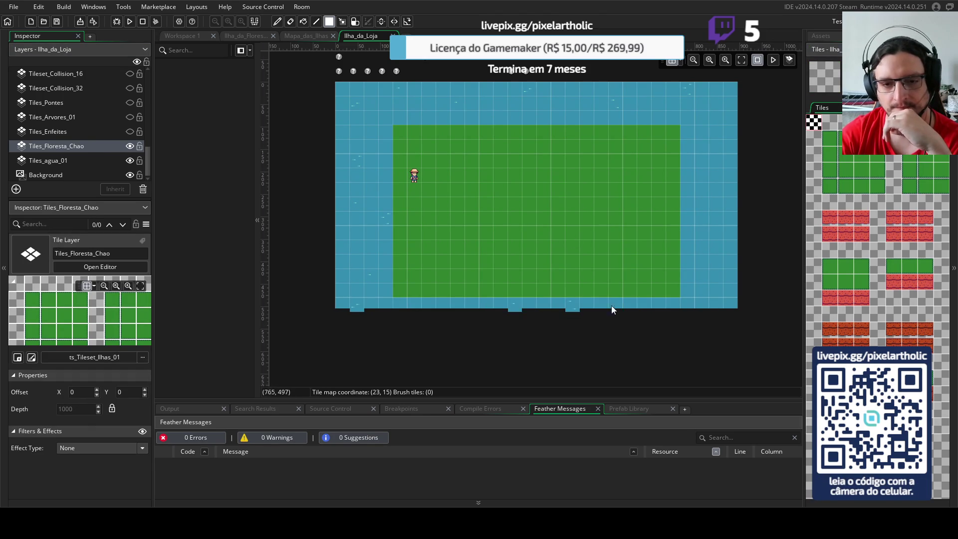
{"action": "key", "text": "ctrl+z"}
{"action": "left_click_drag", "start_coordinate": [322, 305], "coordinate": [544, 315]}
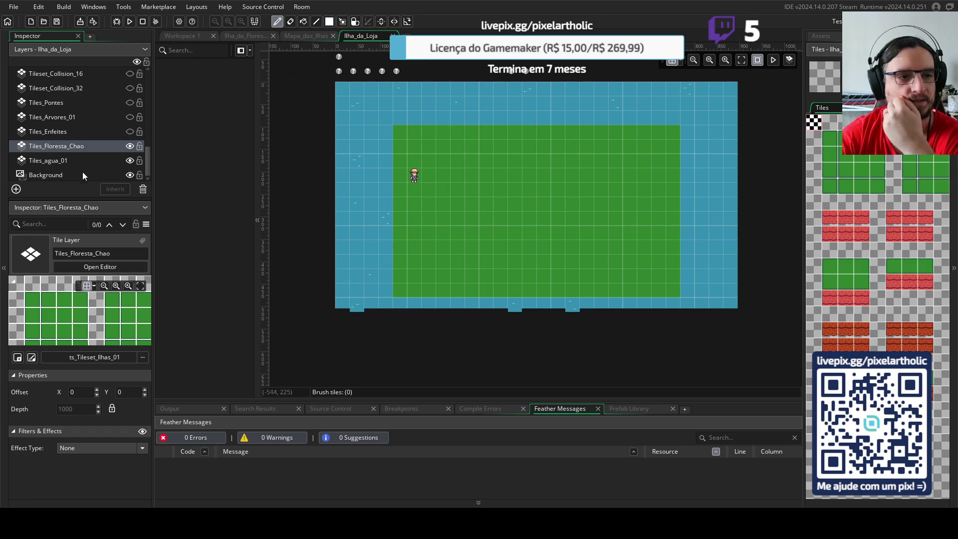
- Hide the Tiles_agua_01 layer, restore the water background, and select Tiles_Floresta_Chao
{"action": "left_click", "coordinate": [66, 161]}
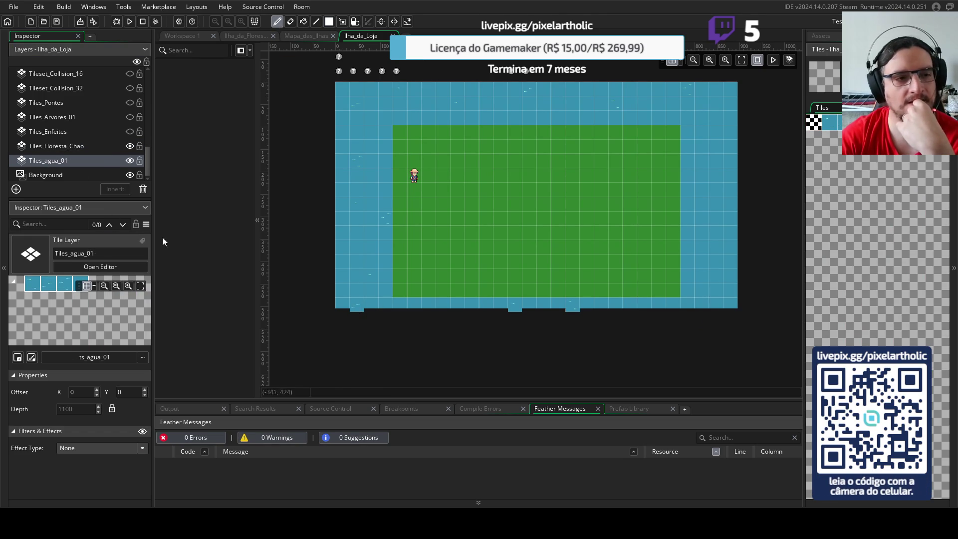
{"action": "left_click", "coordinate": [129, 162]}
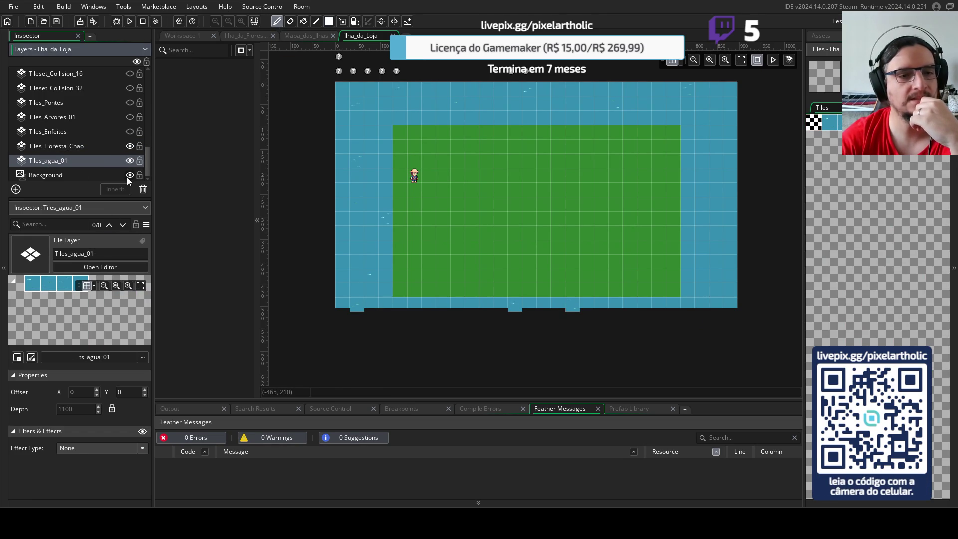
{"action": "left_click", "coordinate": [129, 175]}
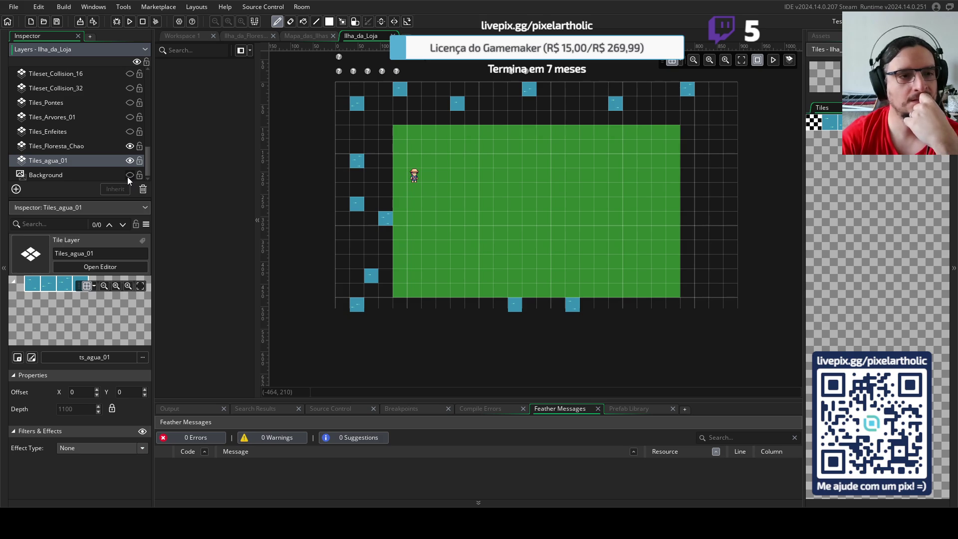
{"action": "left_click", "coordinate": [129, 175]}
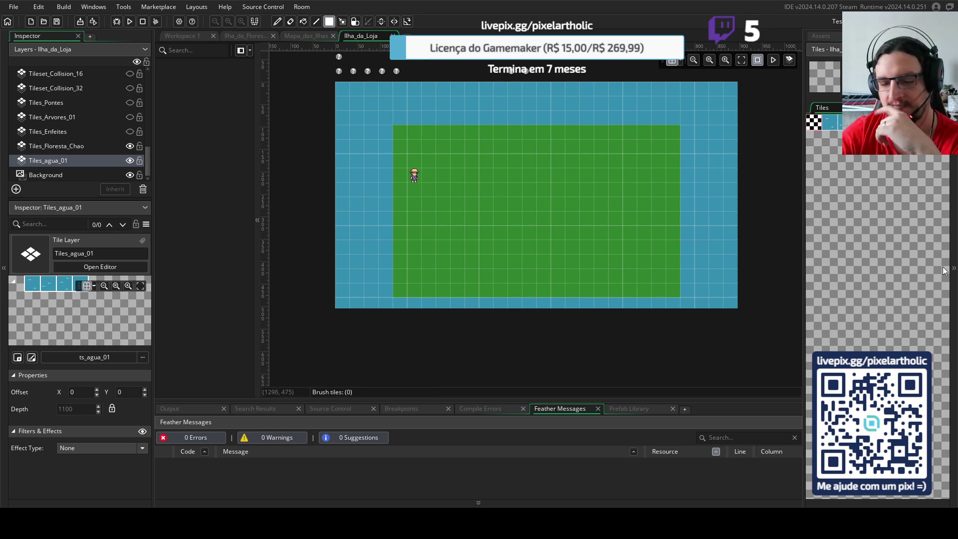
{"action": "left_click", "coordinate": [65, 146]}
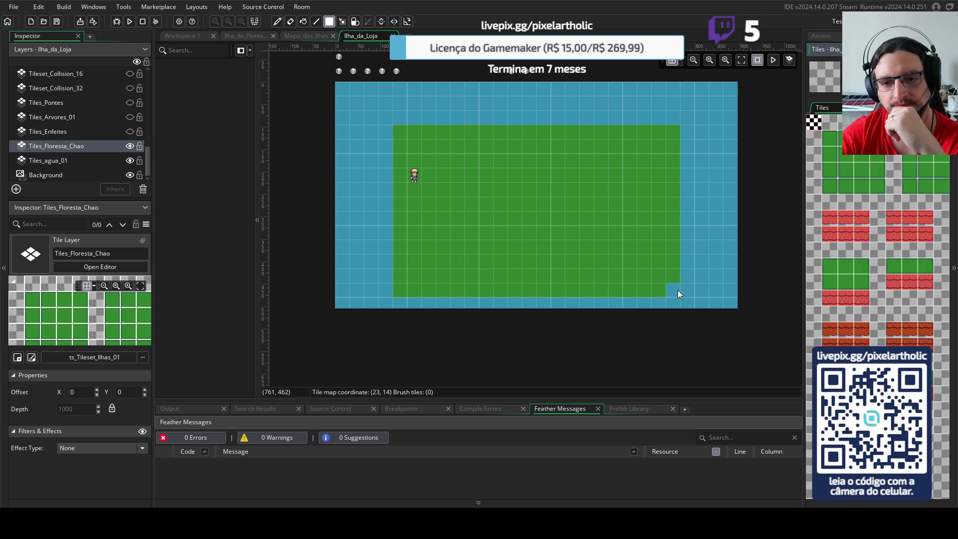
- Trim the island's bottom rows to water and add a new grass row along its top
{"action": "left_click_drag", "start_coordinate": [677, 289], "coordinate": [411, 283]}
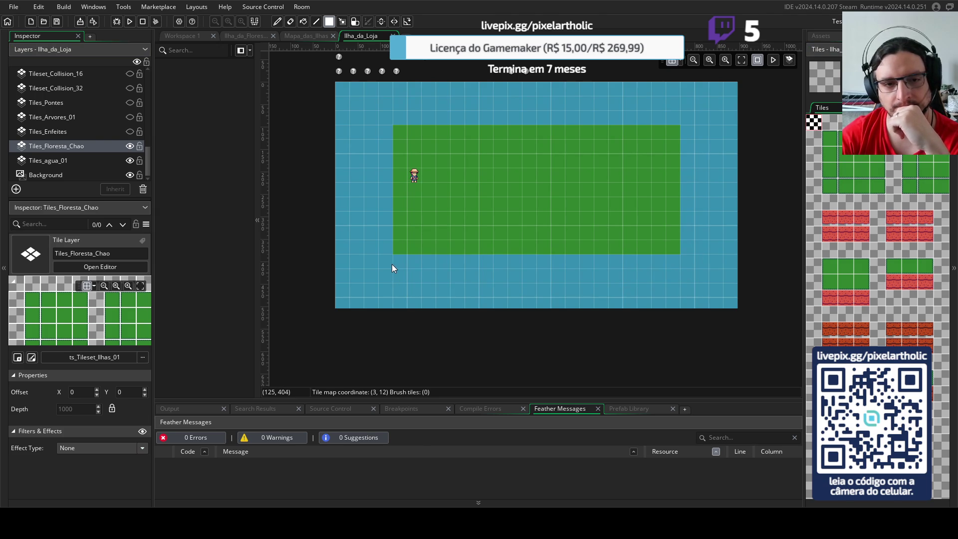
{"action": "key", "text": "ctrl+z"}
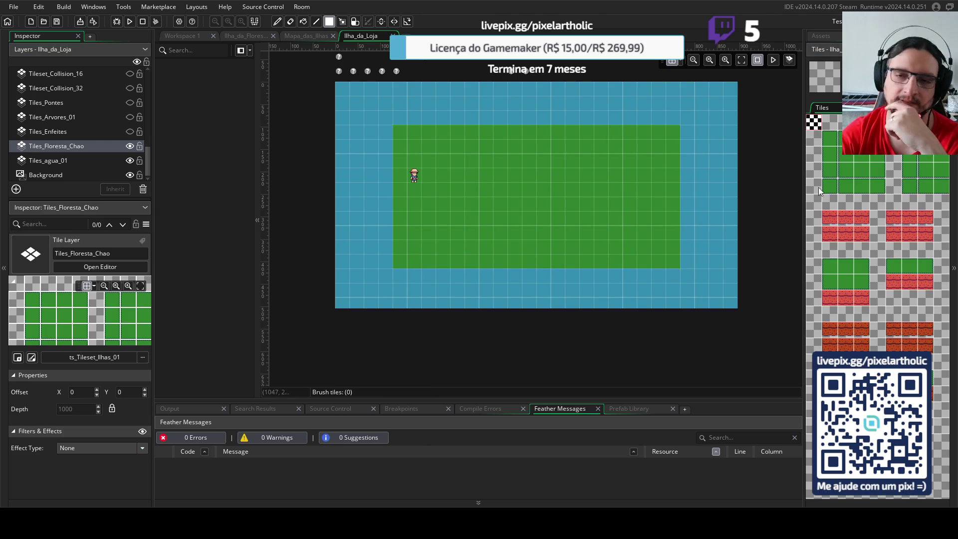
{"action": "left_click", "coordinate": [863, 156]}
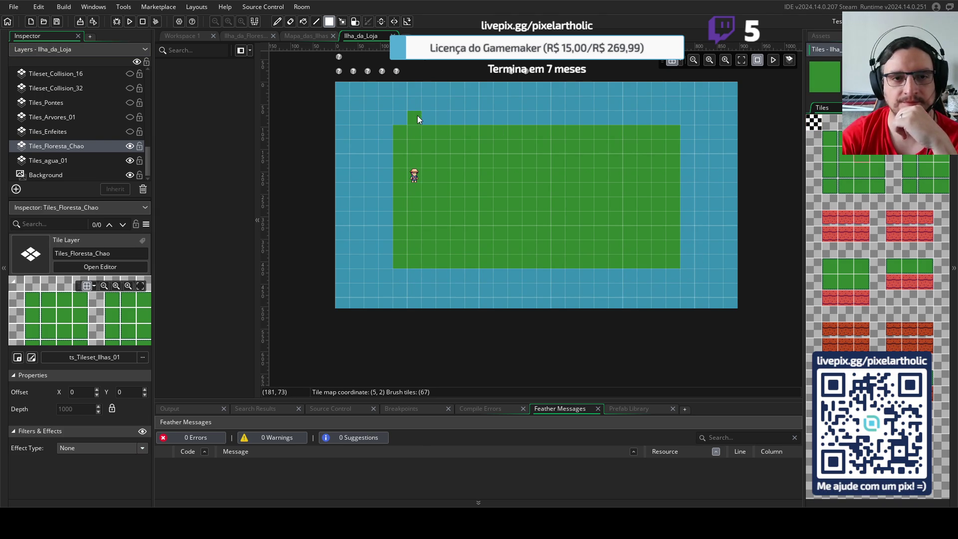
{"action": "left_click_drag", "start_coordinate": [403, 113], "coordinate": [669, 136]}
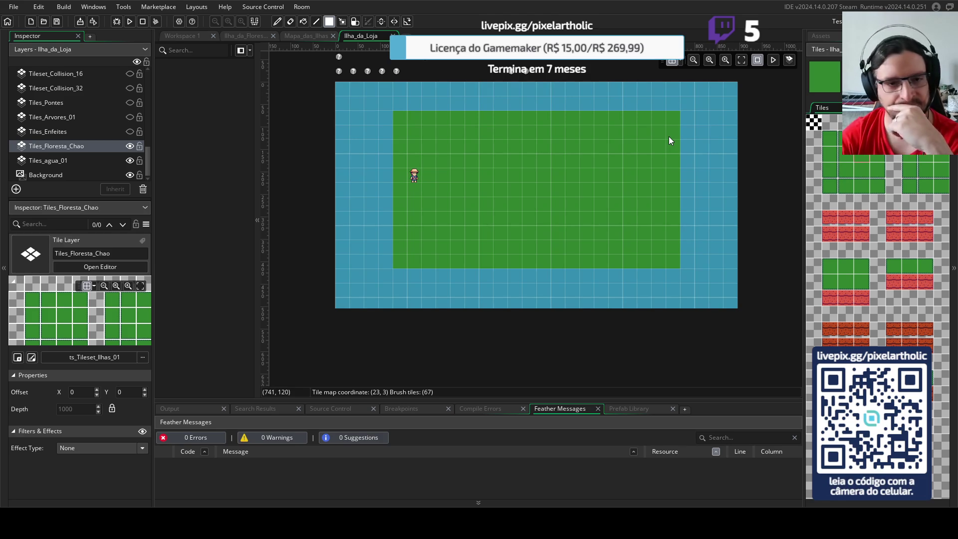
- Border the island's top with two corner tiles and a straight top-edge line
{"action": "left_click", "coordinate": [847, 139]}
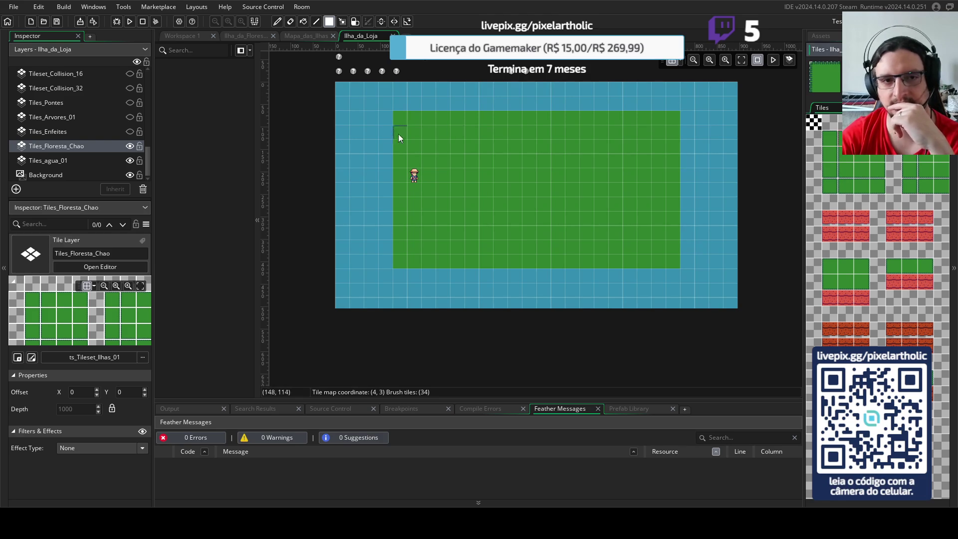
{"action": "left_click", "coordinate": [397, 119]}
{"action": "left_click", "coordinate": [878, 139]}
{"action": "left_click", "coordinate": [672, 118]}
{"action": "left_click", "coordinate": [862, 139]}
{"action": "left_click", "coordinate": [315, 22]}
{"action": "left_click_drag", "start_coordinate": [663, 119], "coordinate": [421, 118]}
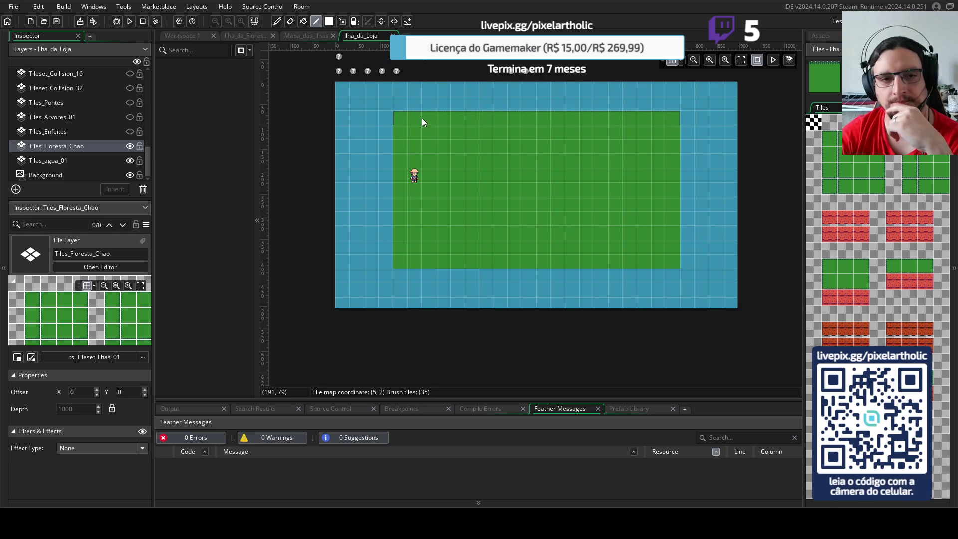
- Add edge tiles down the island's right and left sides and a bottom-left corner
{"action": "left_click", "coordinate": [883, 161]}
{"action": "left_click_drag", "start_coordinate": [668, 131], "coordinate": [675, 246]}
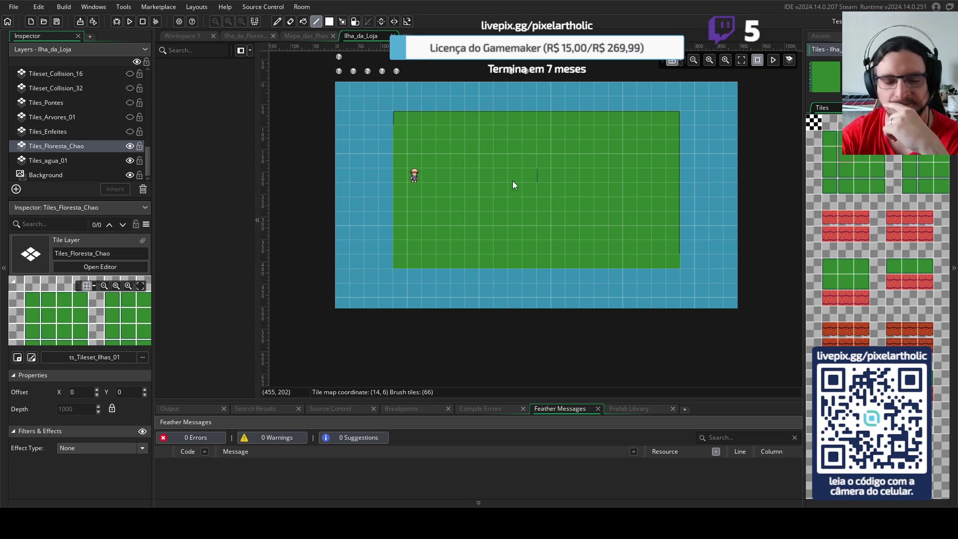
{"action": "left_click", "coordinate": [400, 244]}
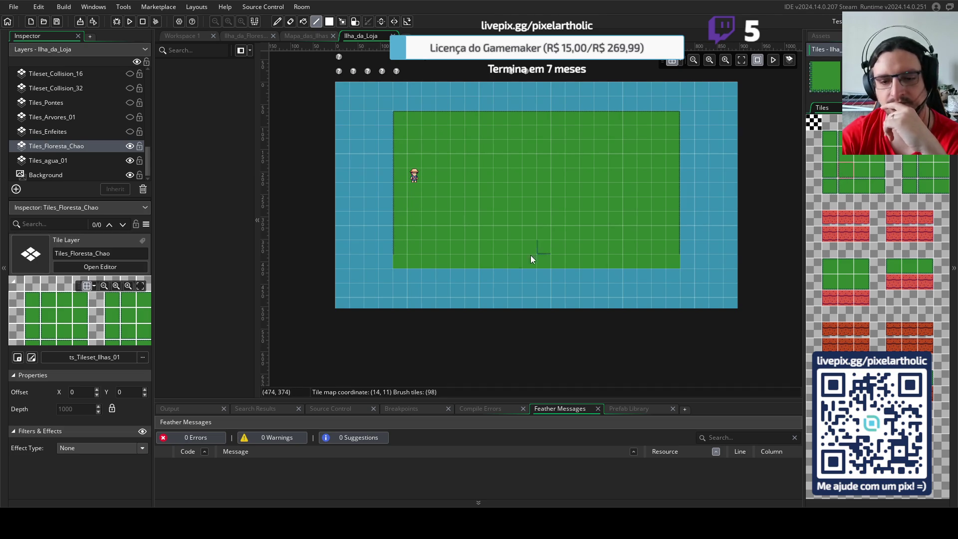
{"action": "left_click", "coordinate": [400, 264]}
{"action": "left_click", "coordinate": [873, 170]}
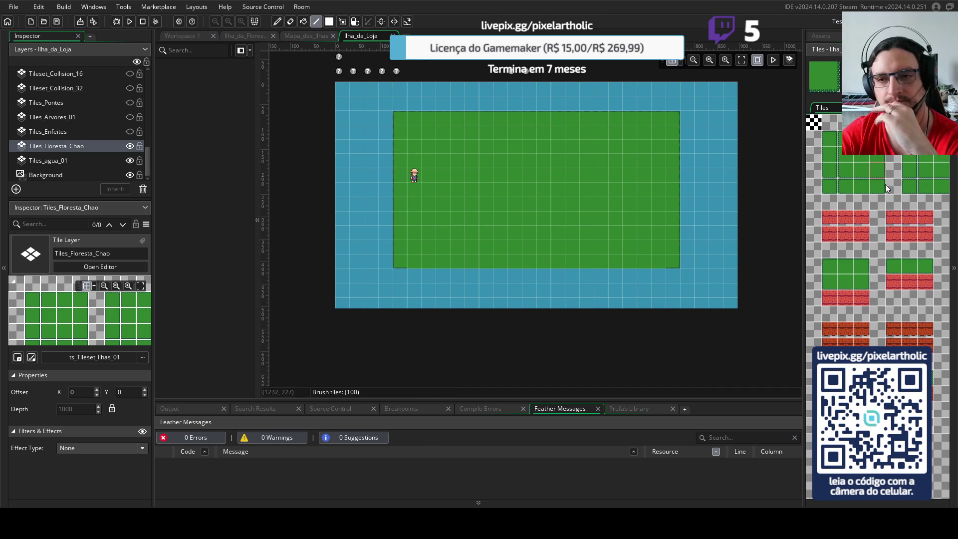
{"action": "left_click", "coordinate": [863, 173]}
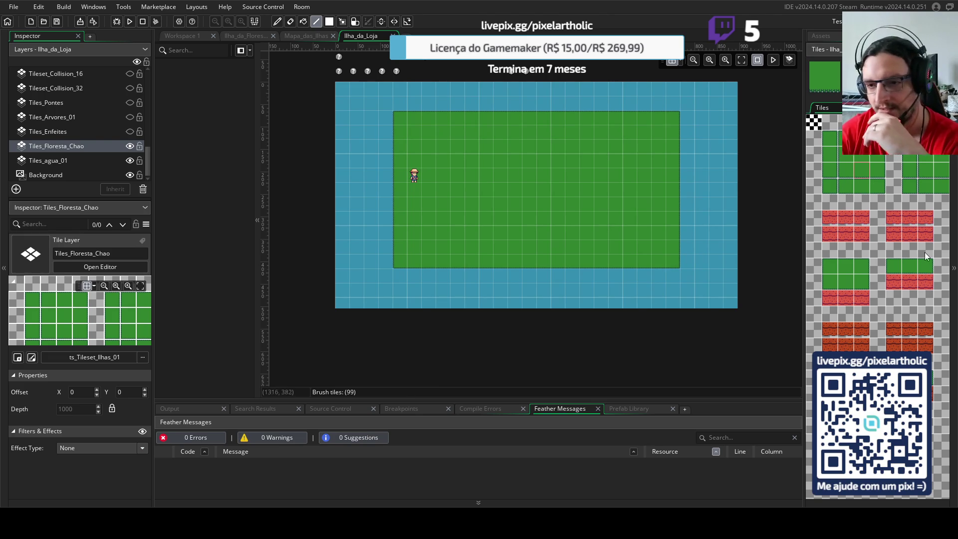
- Paint red brick tiles along the full bottom row under the island
{"action": "scroll", "coordinate": [873, 249], "scroll_direction": "right", "scroll_amount": 5}
{"action": "scroll", "coordinate": [839, 239], "scroll_direction": "right", "scroll_amount": 5}
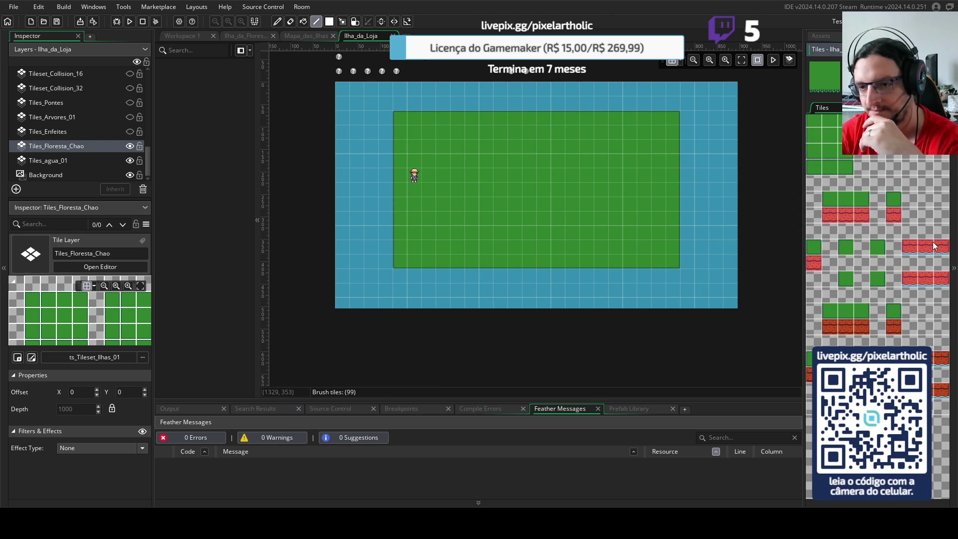
{"action": "left_click", "coordinate": [928, 247]}
{"action": "left_click", "coordinate": [400, 274]}
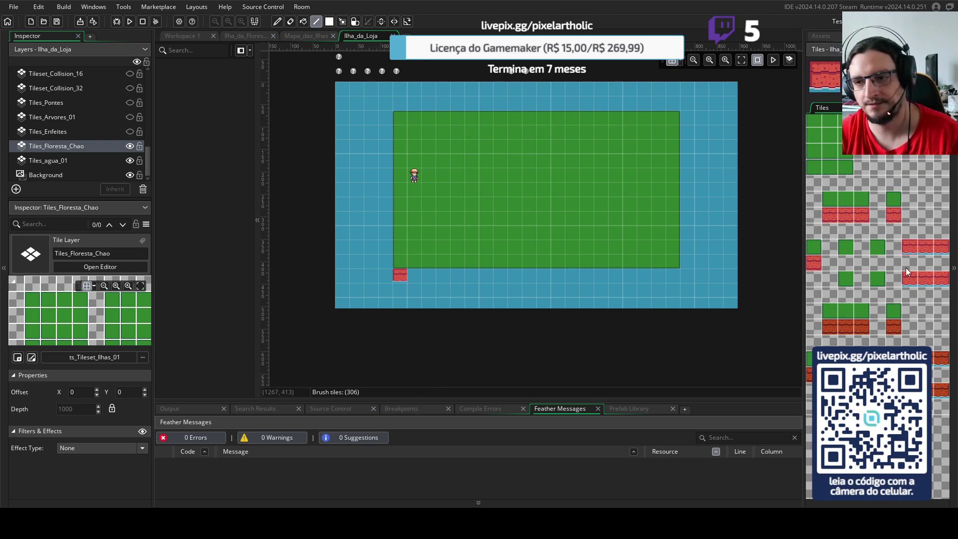
{"action": "left_click", "coordinate": [671, 275]}
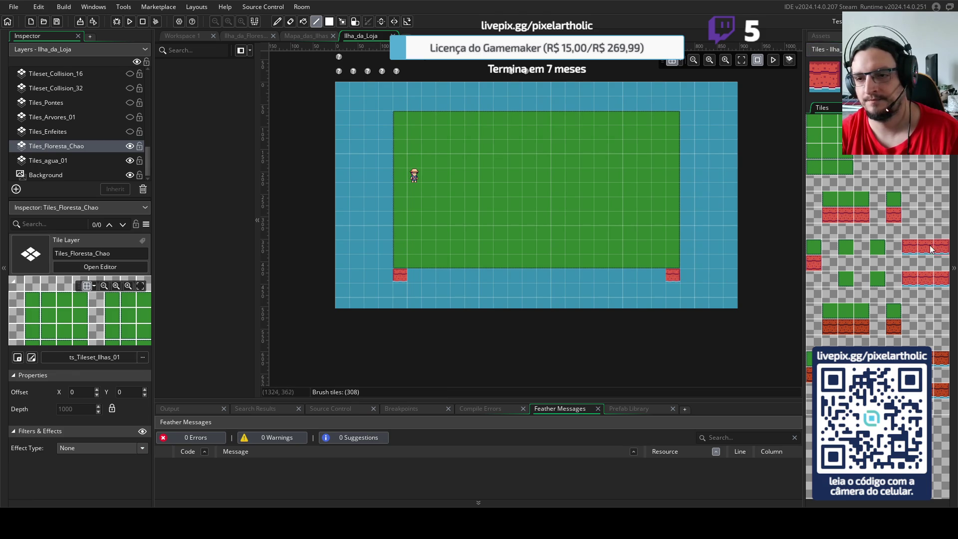
{"action": "left_click_drag", "start_coordinate": [660, 275], "coordinate": [417, 277]}
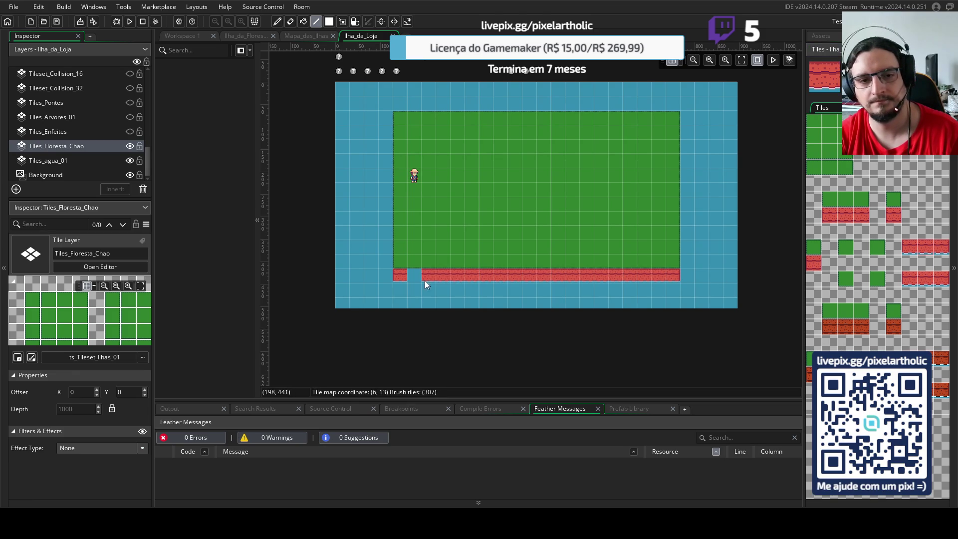
- Turn off the room grid lines
{"action": "scroll", "coordinate": [567, 220], "scroll_direction": "up", "scroll_amount": 1}
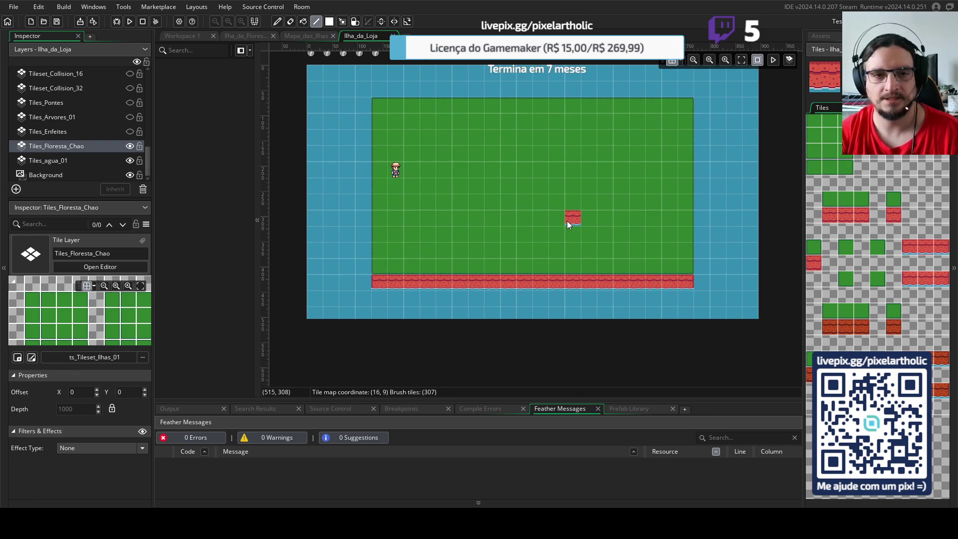
{"action": "key", "text": "g"}
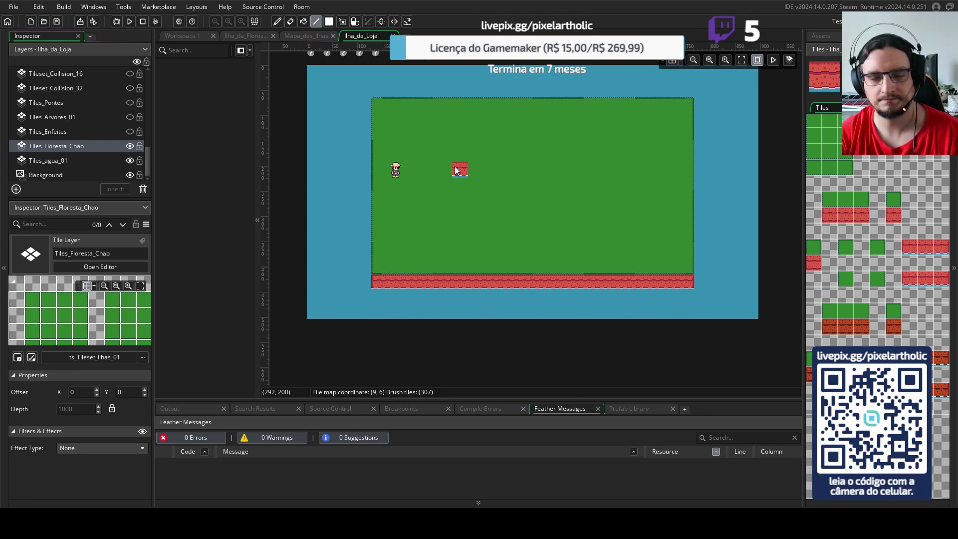
{"action": "scroll", "coordinate": [465, 214], "scroll_direction": "up", "scroll_amount": 2}
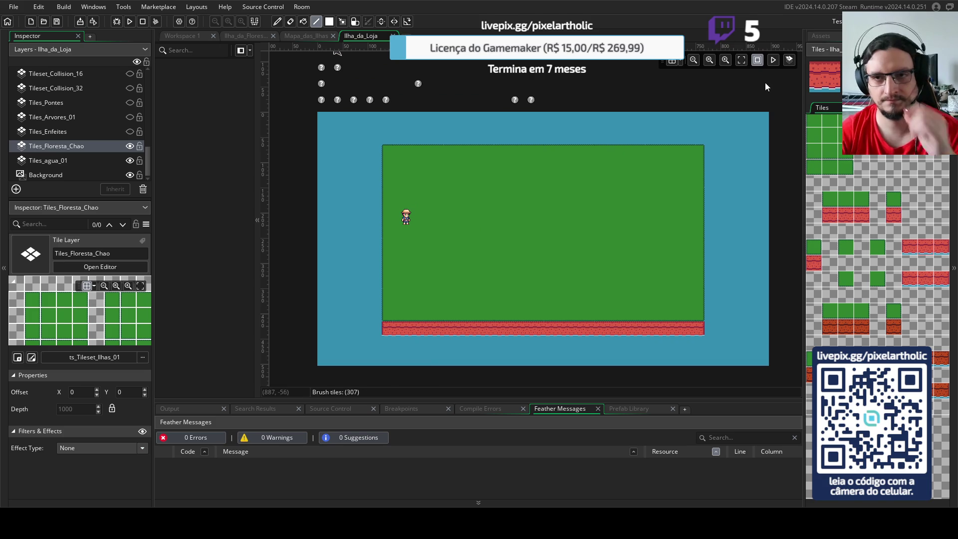
- Show the Asset Browser, collapse Rooms, and scroll down to the Sprites folder
{"action": "left_click", "coordinate": [825, 36]}
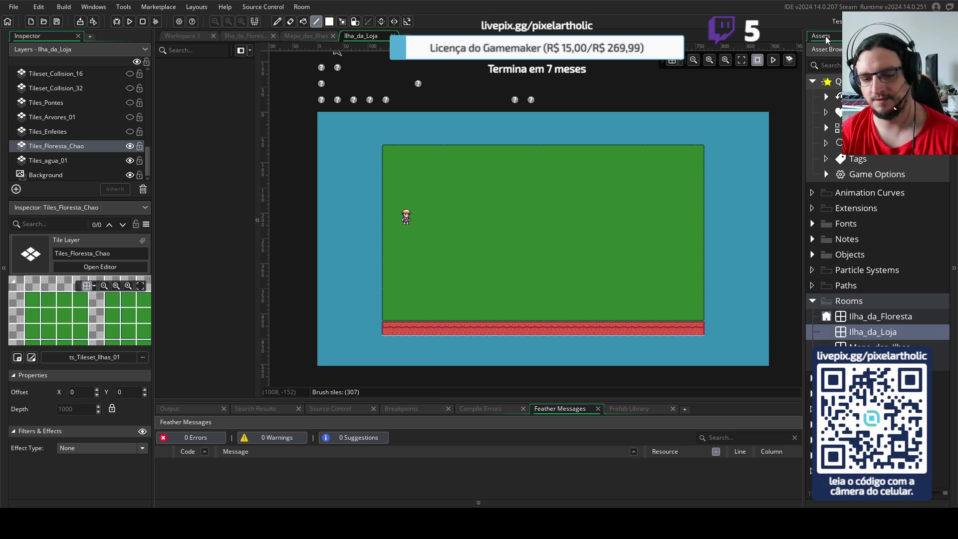
{"action": "left_click", "coordinate": [813, 300]}
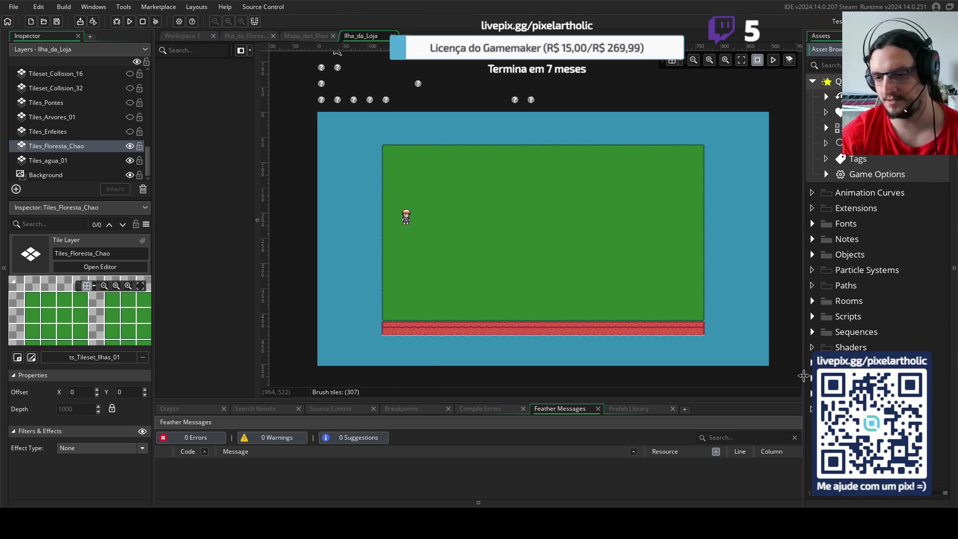
{"action": "scroll", "coordinate": [873, 249], "scroll_direction": "down", "scroll_amount": 4}
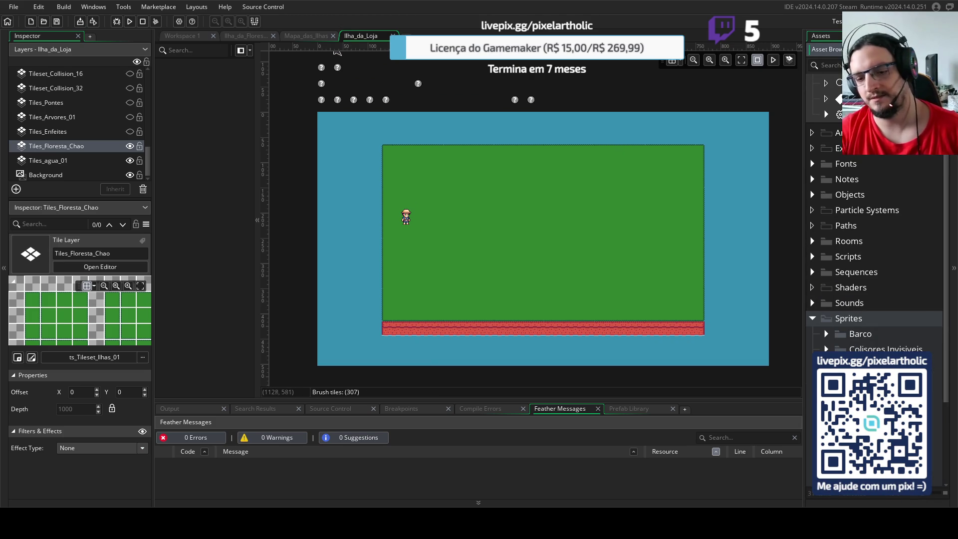
{"action": "scroll", "coordinate": [873, 249], "scroll_direction": "down", "scroll_amount": 1}
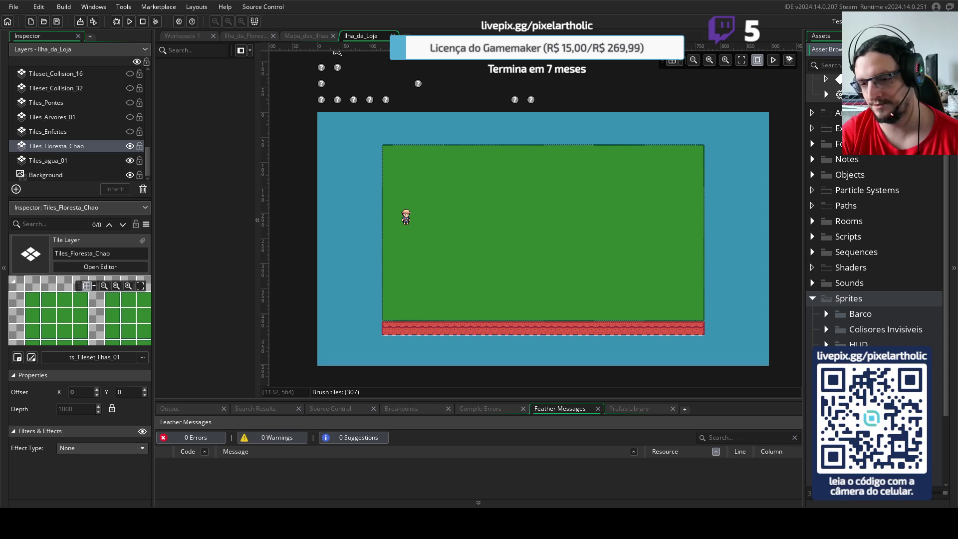
{"action": "scroll", "coordinate": [873, 250], "scroll_direction": "down", "scroll_amount": 3}
{"action": "scroll", "coordinate": [873, 250], "scroll_direction": "down", "scroll_amount": 3}
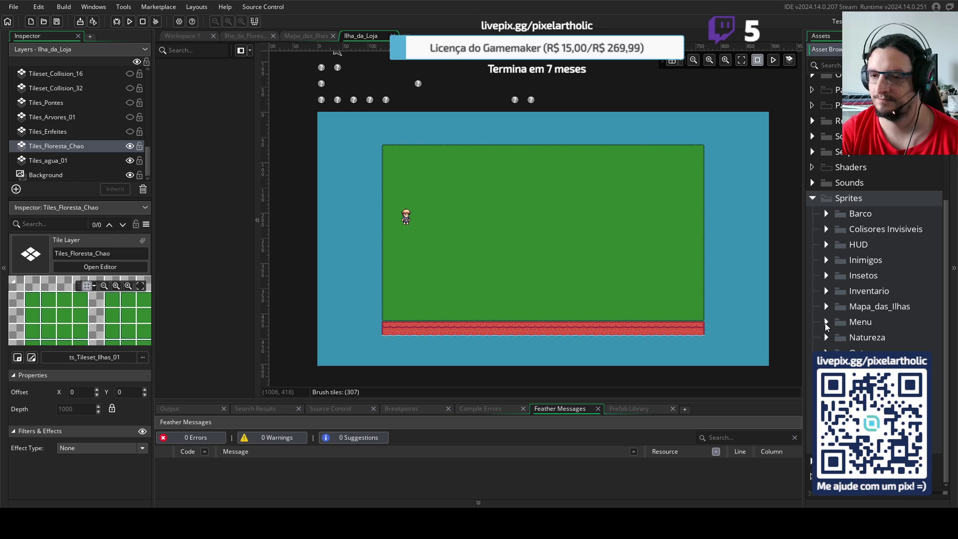
- Create a Mapa_da_Loja group inside the Sprites folder
{"action": "right_click", "coordinate": [846, 200]}
{"action": "left_click", "coordinate": [880, 288]}
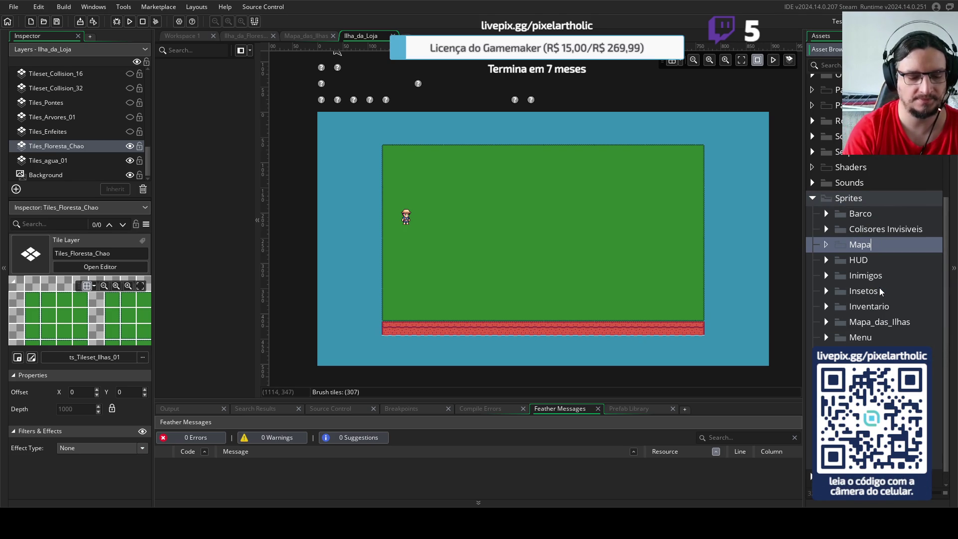
{"action": "type", "text": "_da_Loja"}
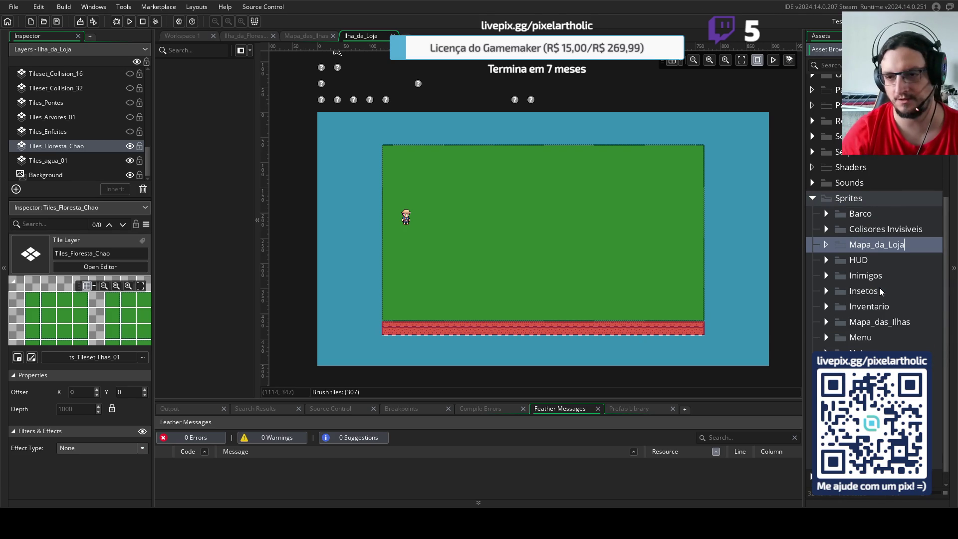
{"action": "key", "text": "Return"}
- Create a new sprite inside the Mapa_da_Loja group
{"action": "right_click", "coordinate": [855, 313]}
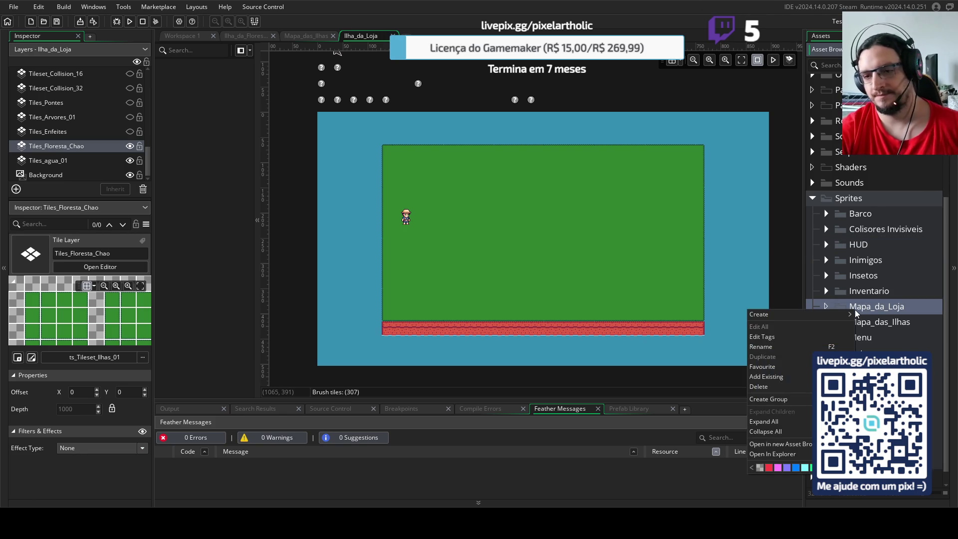
{"action": "mouse_move", "coordinate": [779, 319]}
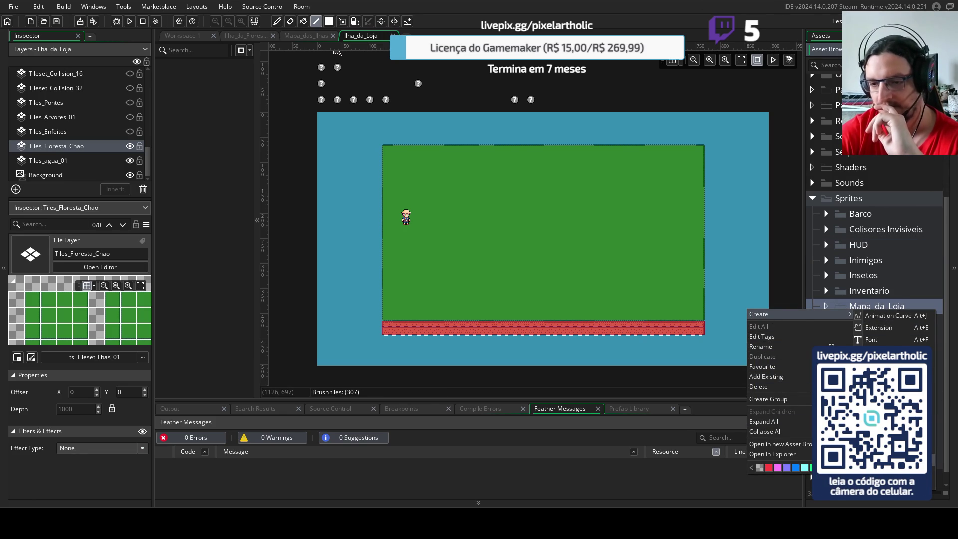
{"action": "left_click", "coordinate": [878, 459]}
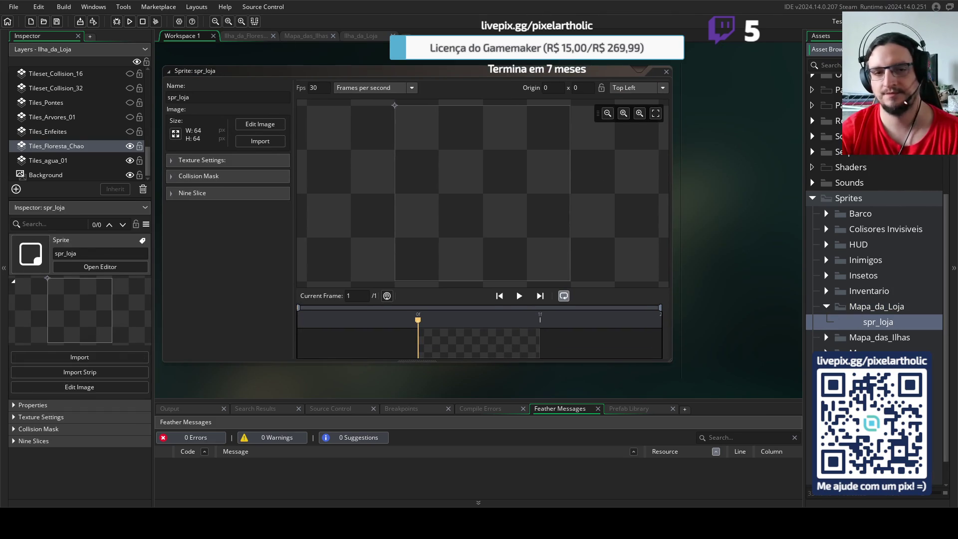
- Import the 256×144 shop building PNG into spr_loja and collapse the Sprites folder
{"action": "left_click", "coordinate": [260, 142]}
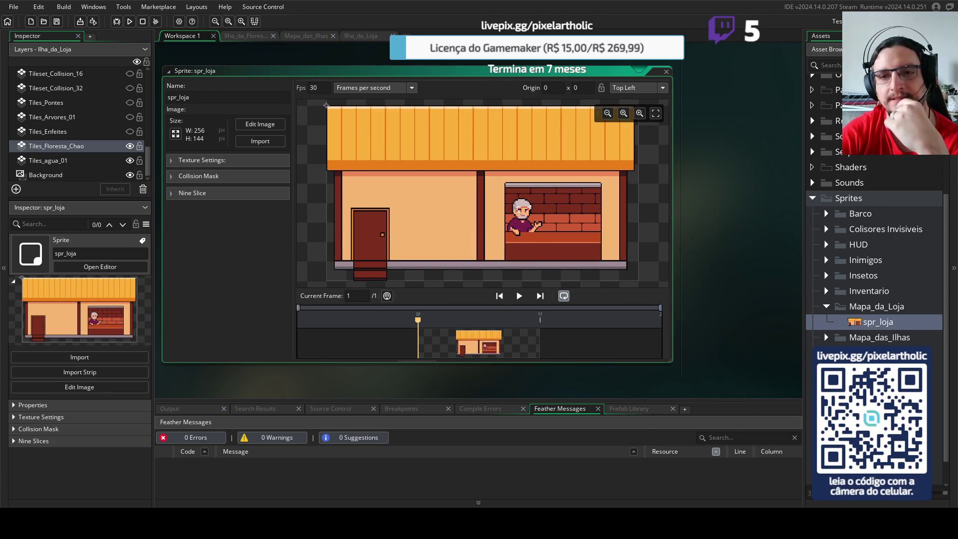
{"action": "left_click", "coordinate": [810, 198]}
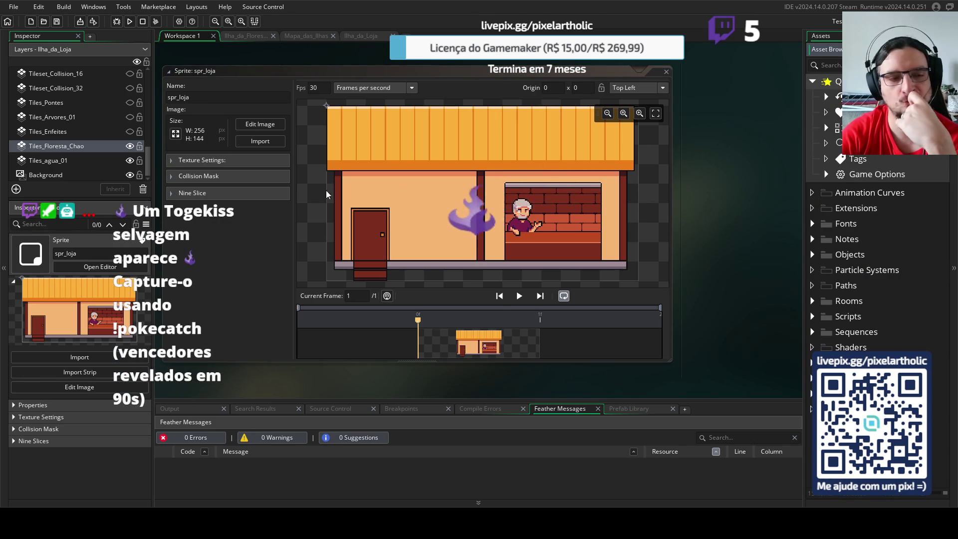
- Step through Ilha_da_Loja's tile layers, then select and unhide Tiles_Pontes
{"action": "left_click", "coordinate": [64, 131]}
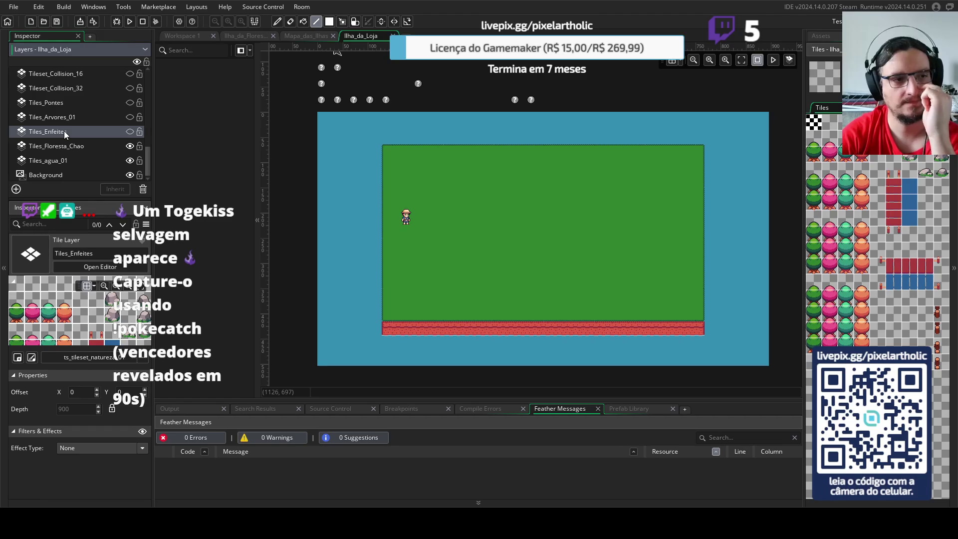
{"action": "left_click", "coordinate": [65, 117]}
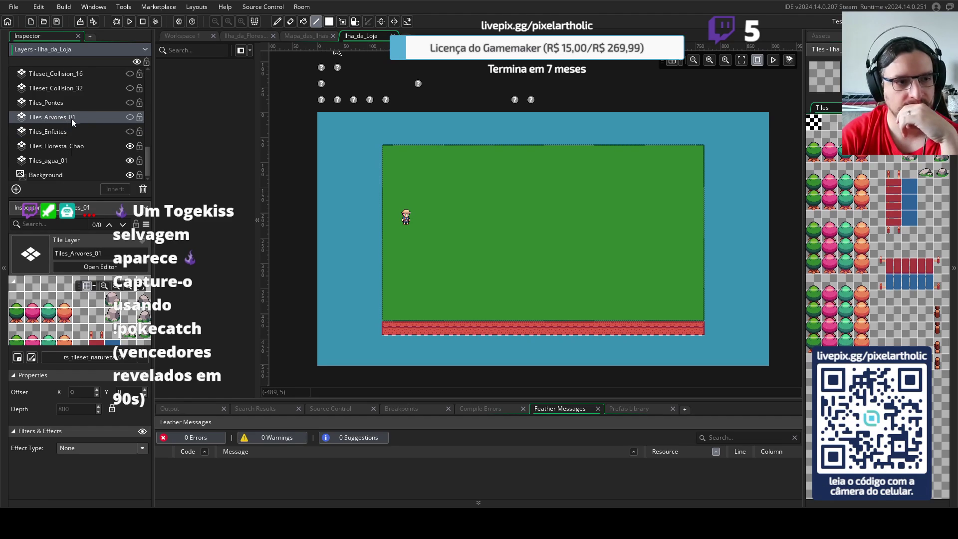
{"action": "left_click", "coordinate": [63, 163]}
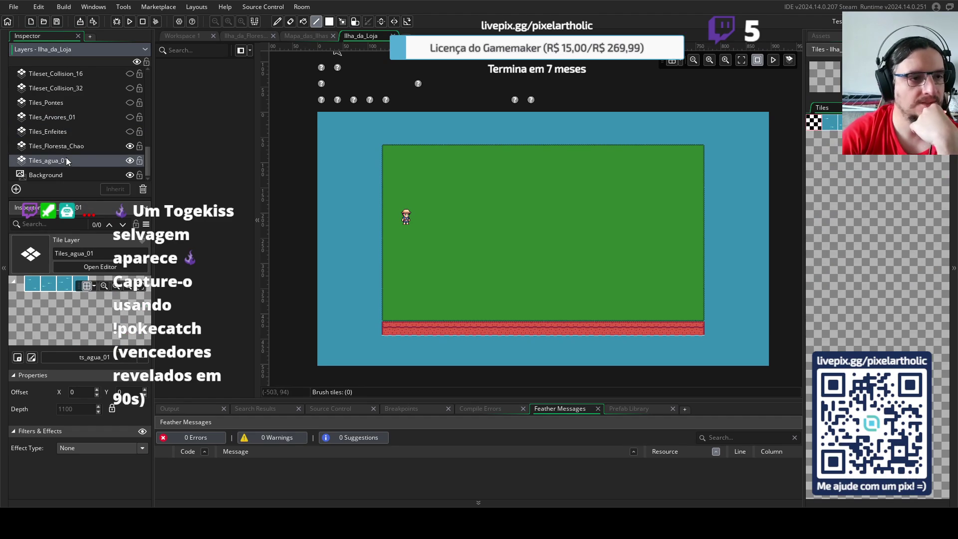
{"action": "left_click", "coordinate": [67, 147]}
{"action": "left_click", "coordinate": [56, 131]}
{"action": "left_click", "coordinate": [56, 118]}
{"action": "left_click", "coordinate": [58, 102]}
{"action": "left_click", "coordinate": [130, 102]}
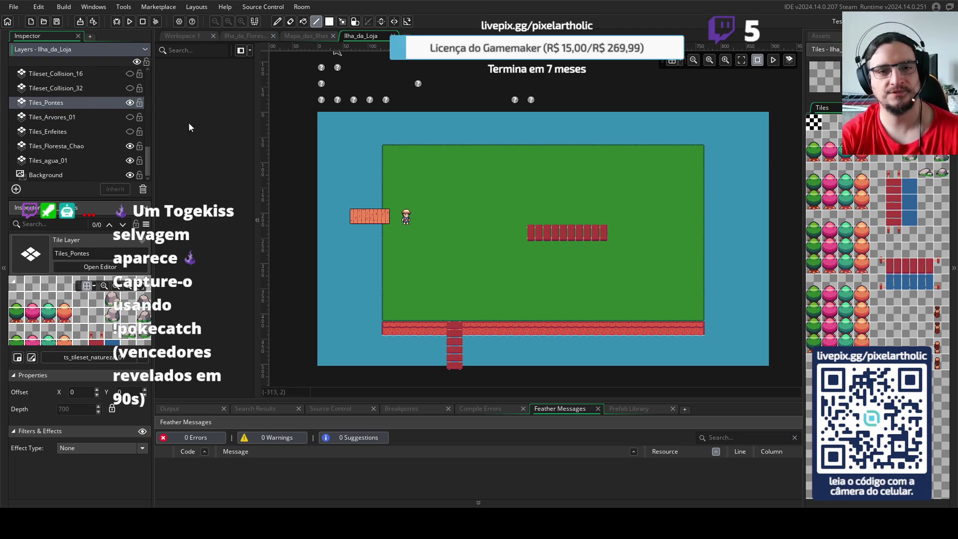
- Erase the bridge tiles from the island with the empty tile
{"action": "left_click", "coordinate": [820, 123]}
{"action": "left_click_drag", "start_coordinate": [591, 240], "coordinate": [606, 235]}
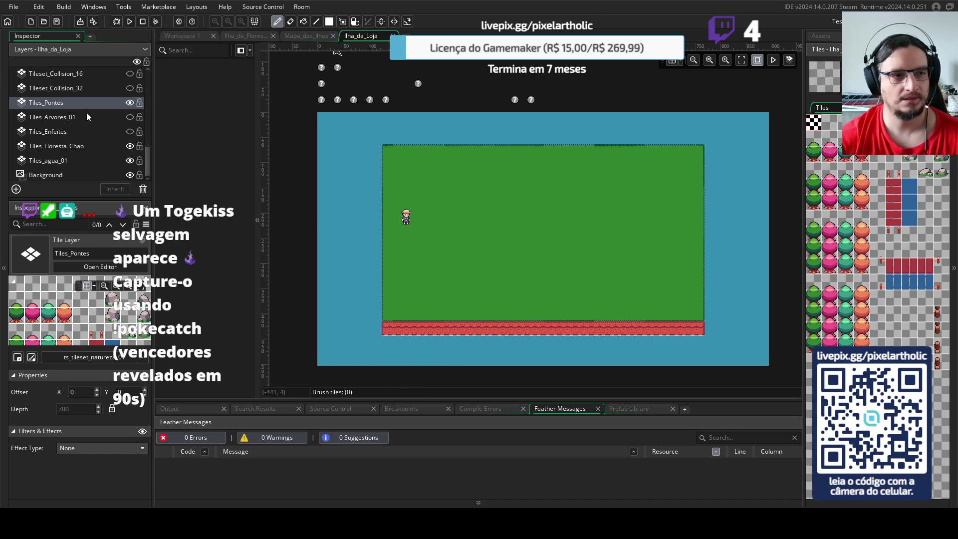
{"action": "key", "text": "BackSpace"}
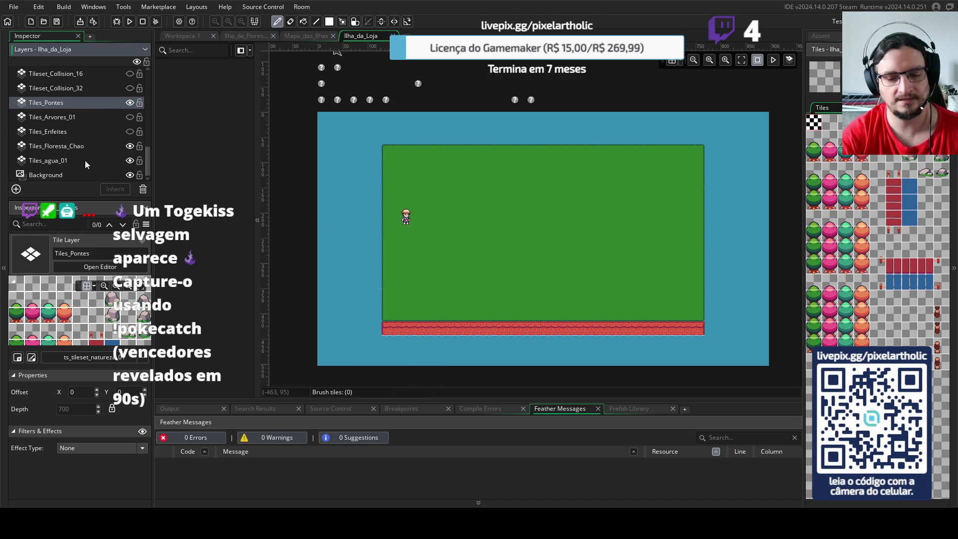
{"action": "key", "text": "Return"}
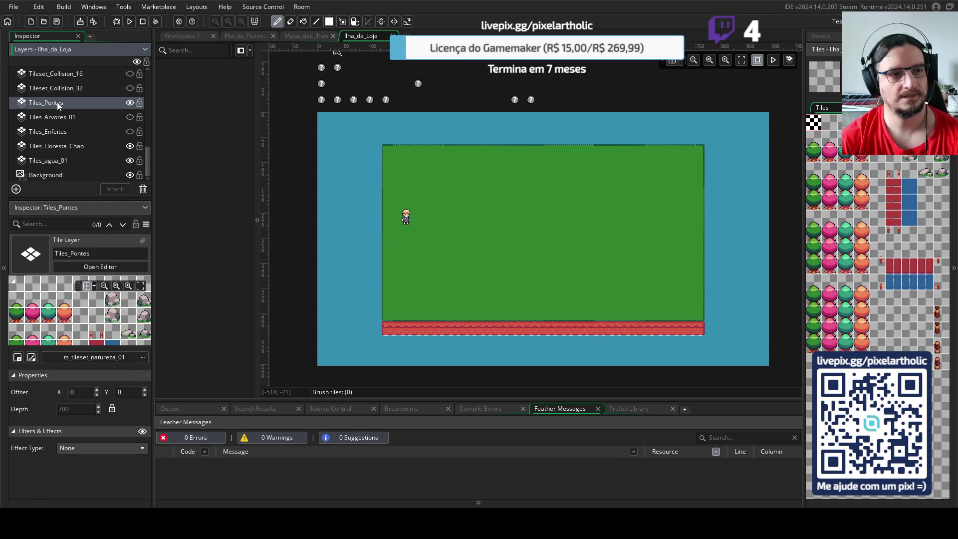
{"action": "left_click", "coordinate": [80, 88]}
{"action": "left_click", "coordinate": [67, 101]}
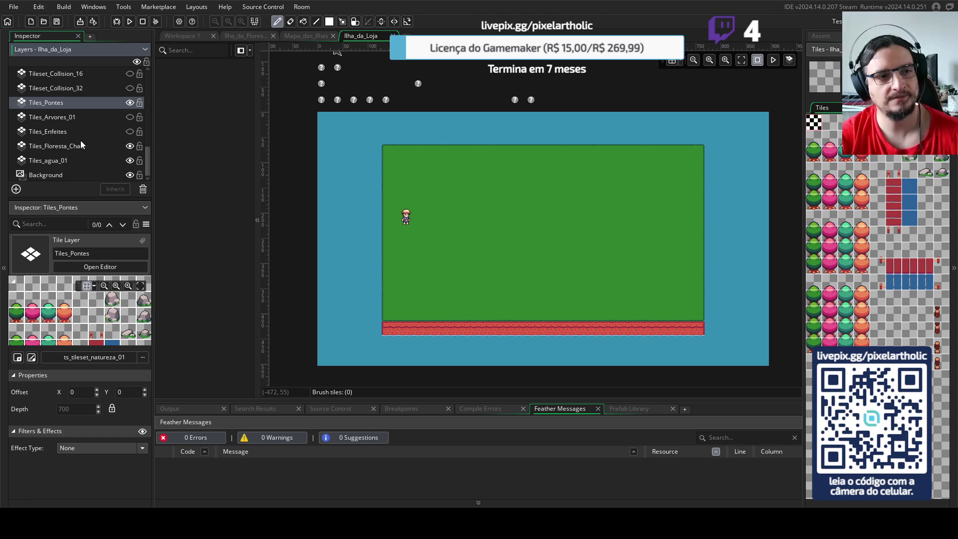
{"action": "scroll", "coordinate": [80, 140], "scroll_direction": "up", "scroll_amount": 2}
{"action": "scroll", "coordinate": [83, 141], "scroll_direction": "up", "scroll_amount": 3}
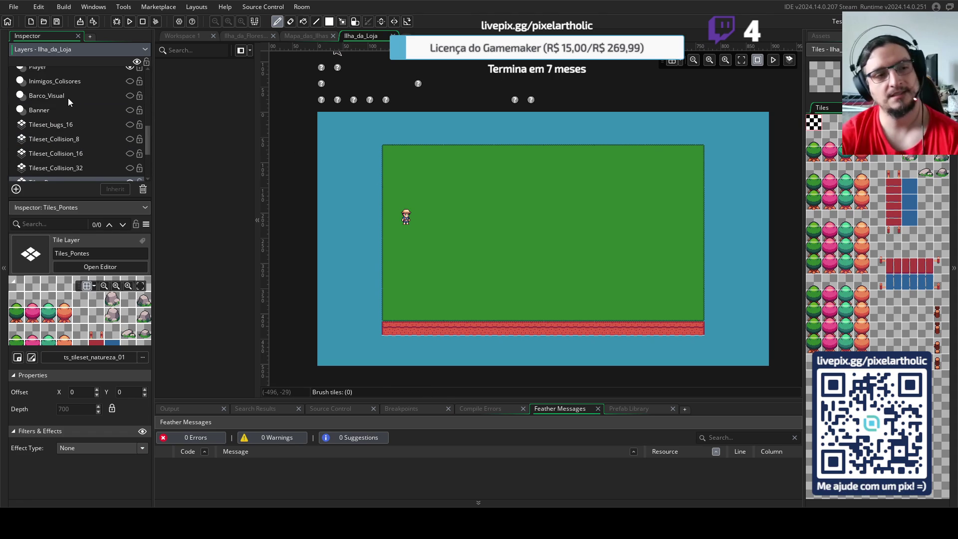
- Add an instance layer above Player and rename it from Instances_1 to Loja
{"action": "left_click", "coordinate": [68, 98]}
{"action": "scroll", "coordinate": [74, 127], "scroll_direction": "down", "scroll_amount": 4}
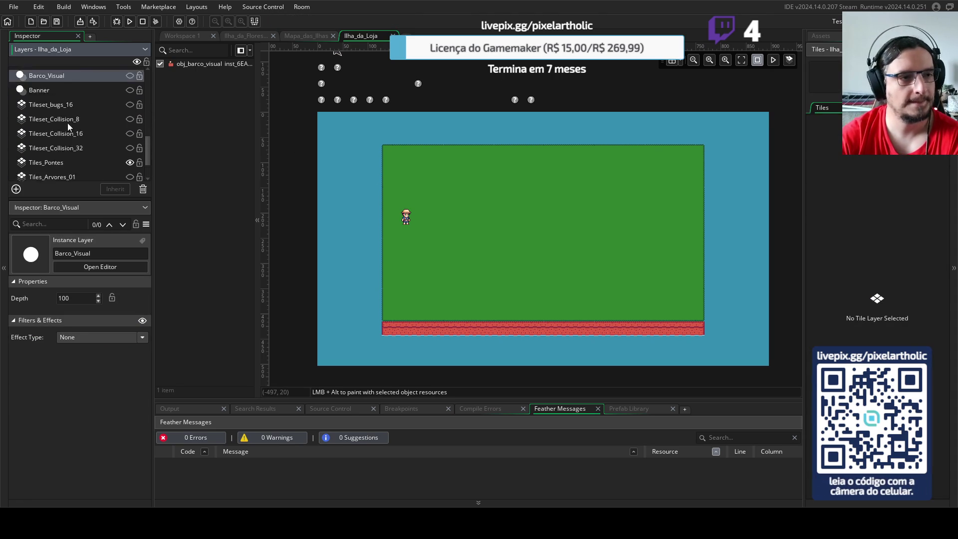
{"action": "scroll", "coordinate": [72, 125], "scroll_direction": "up", "scroll_amount": 5}
{"action": "left_click", "coordinate": [43, 109]}
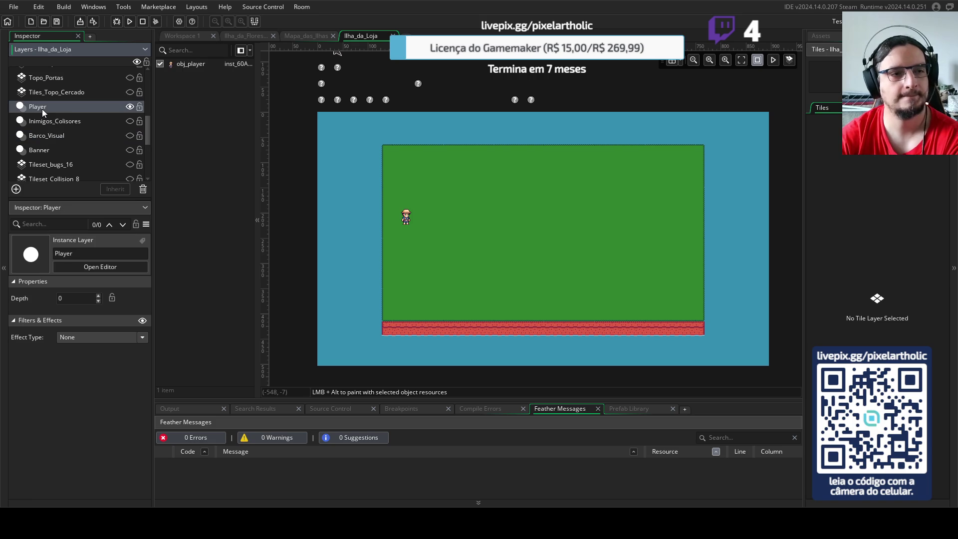
{"action": "left_click", "coordinate": [16, 189]}
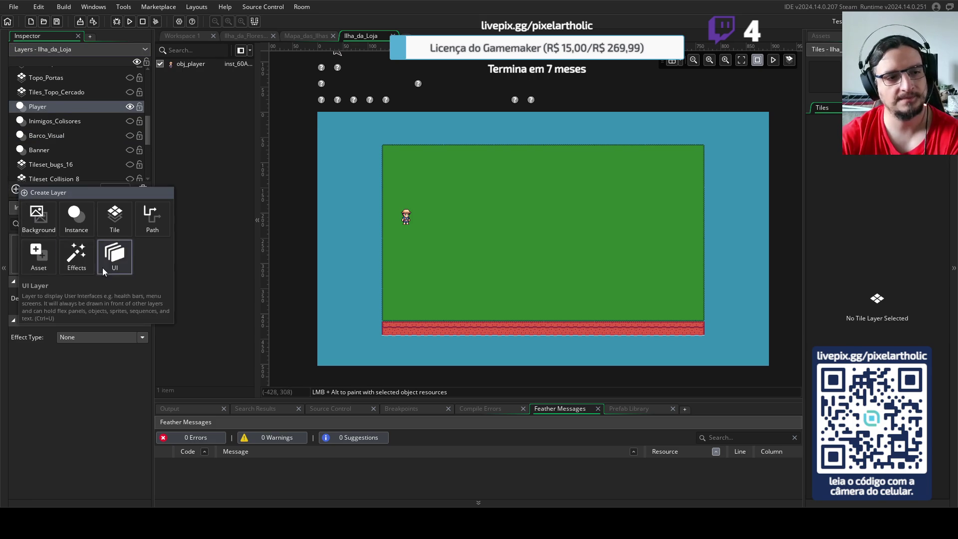
{"action": "left_click", "coordinate": [76, 215]}
{"action": "double_click", "coordinate": [51, 106]}
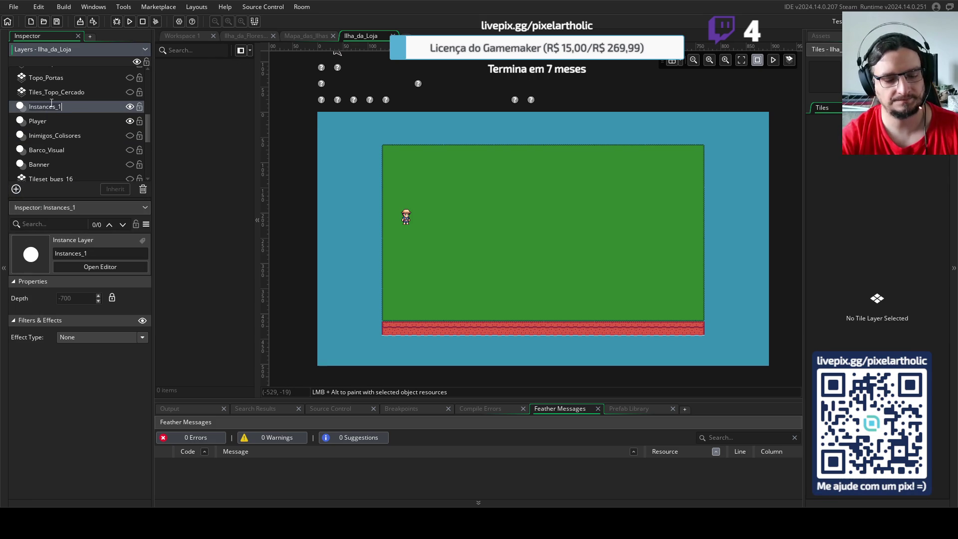
{"action": "type", "text": "Loja"}
{"action": "key", "text": "Return"}
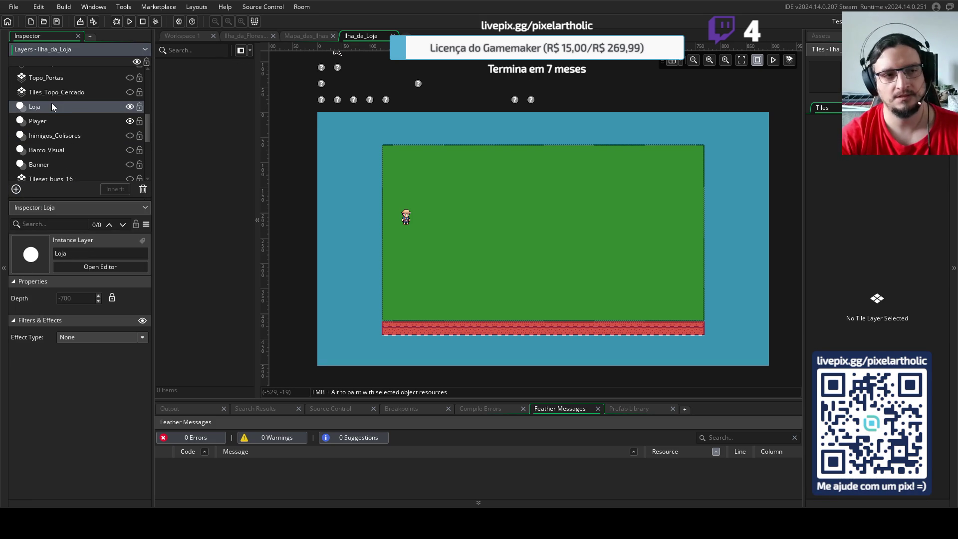
- Create a Mapa_da_Loja group inside the Objects folder
{"action": "left_click", "coordinate": [821, 37]}
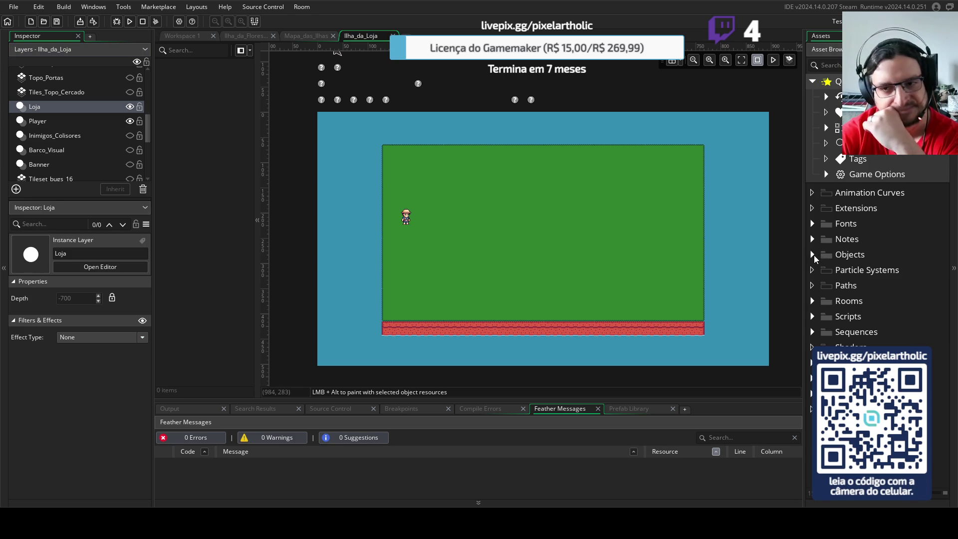
{"action": "left_click", "coordinate": [812, 255]}
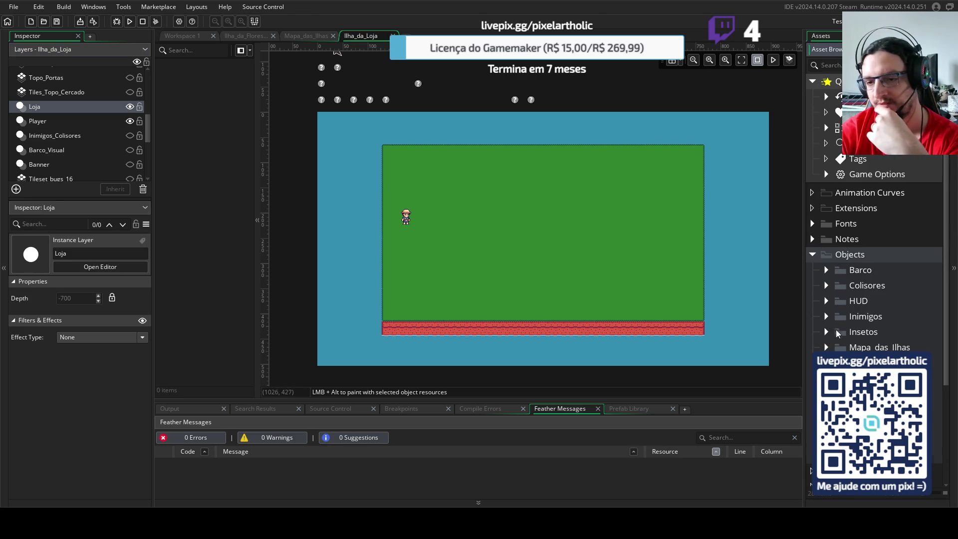
{"action": "scroll", "coordinate": [836, 332], "scroll_direction": "down", "scroll_amount": 3}
{"action": "right_click", "coordinate": [844, 195]}
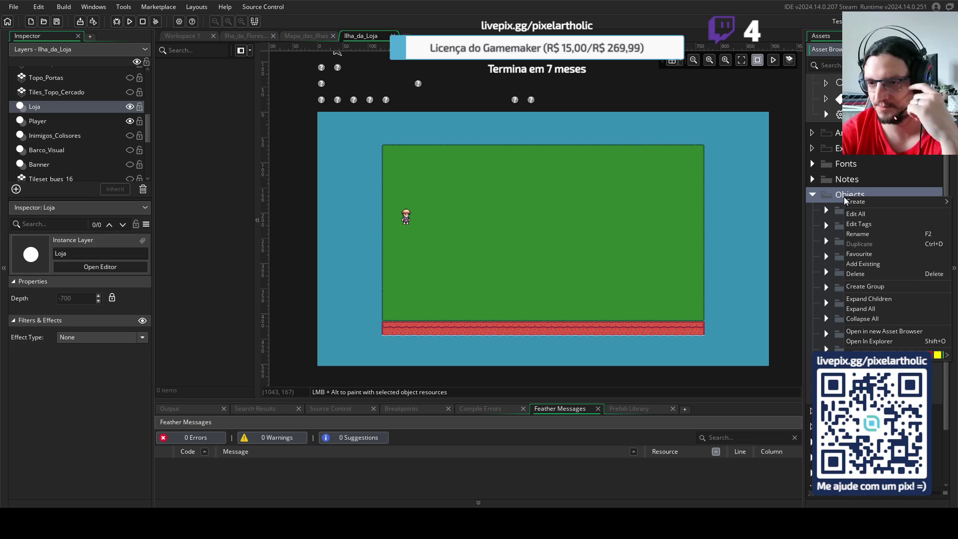
{"action": "mouse_move", "coordinate": [856, 203]}
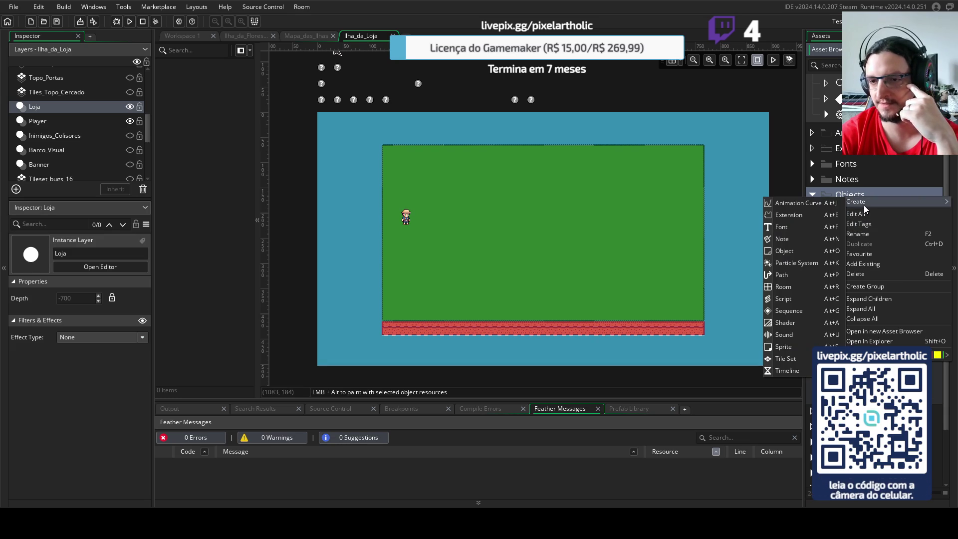
{"action": "left_click", "coordinate": [878, 287]}
{"action": "type", "text": "Mapa_da_L"}
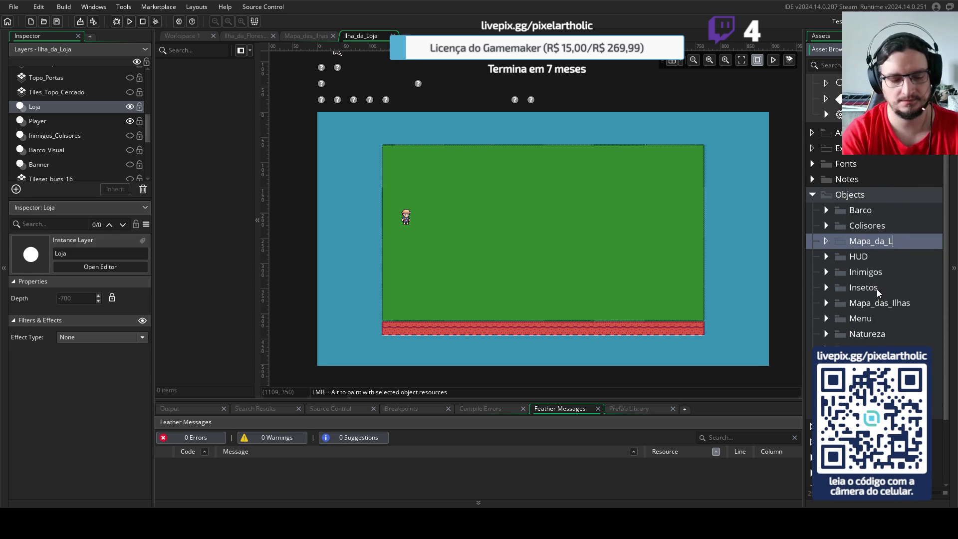
{"action": "type", "text": "oja"}
{"action": "key", "text": "Return"}
- Create a new object named obj_loja in the Mapa_da_Loja group
{"action": "right_click", "coordinate": [878, 293]}
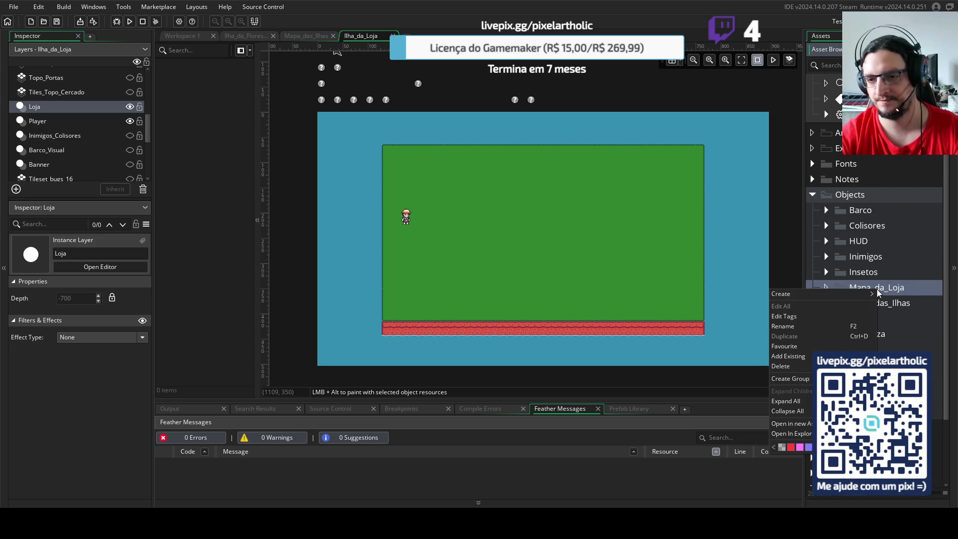
{"action": "mouse_move", "coordinate": [857, 296]}
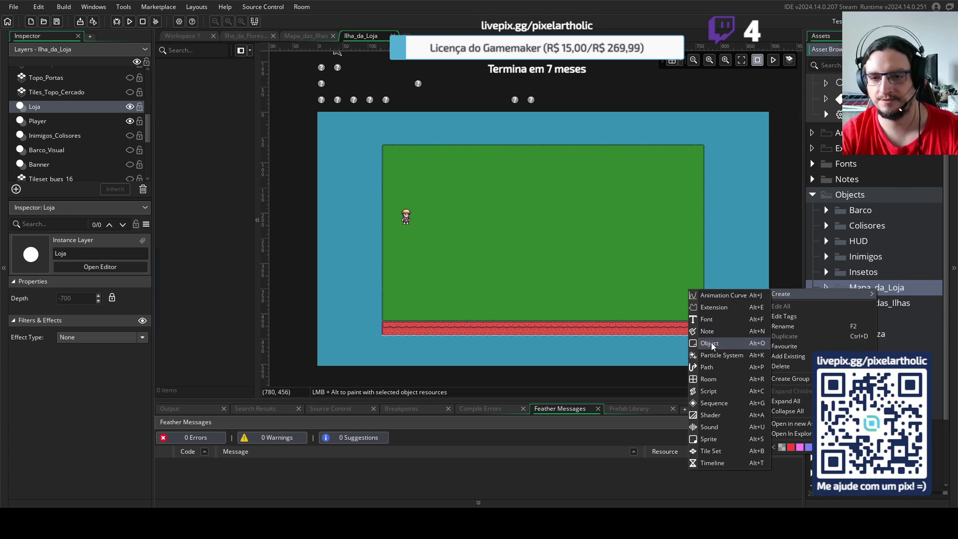
{"action": "left_click", "coordinate": [709, 342]}
{"action": "type", "text": "obj_loja"}
{"action": "key", "text": "Return"}
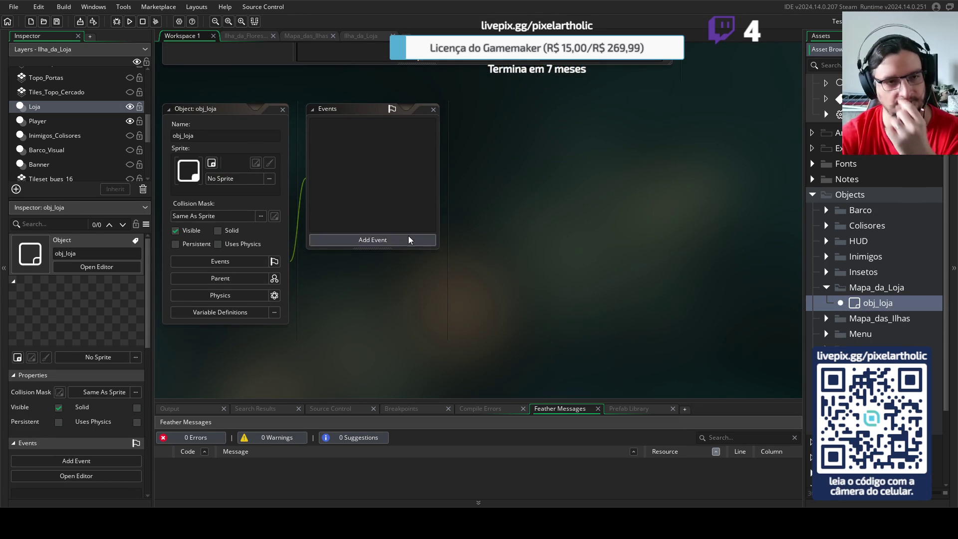
- Assign spr_loja as obj_loja's sprite and return to the Ilha_da_Loja room
{"action": "left_click", "coordinate": [241, 178]}
{"action": "double_click", "coordinate": [372, 215]}
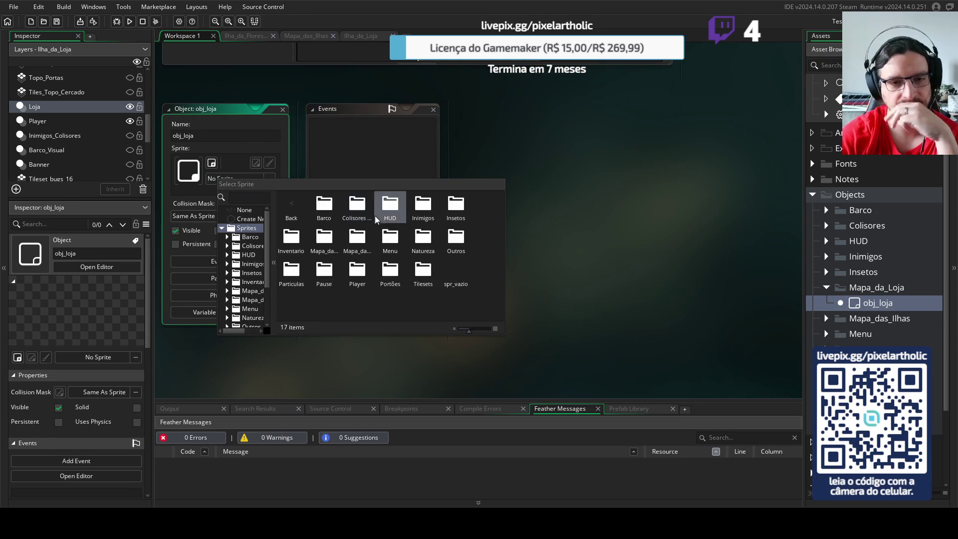
{"action": "double_click", "coordinate": [324, 239]}
{"action": "left_click", "coordinate": [324, 216]}
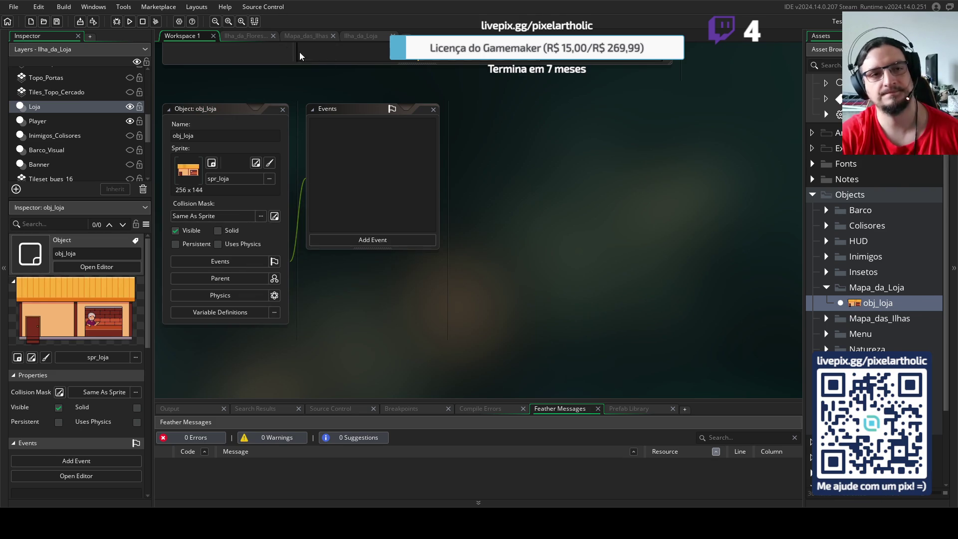
{"action": "left_click", "coordinate": [255, 36]}
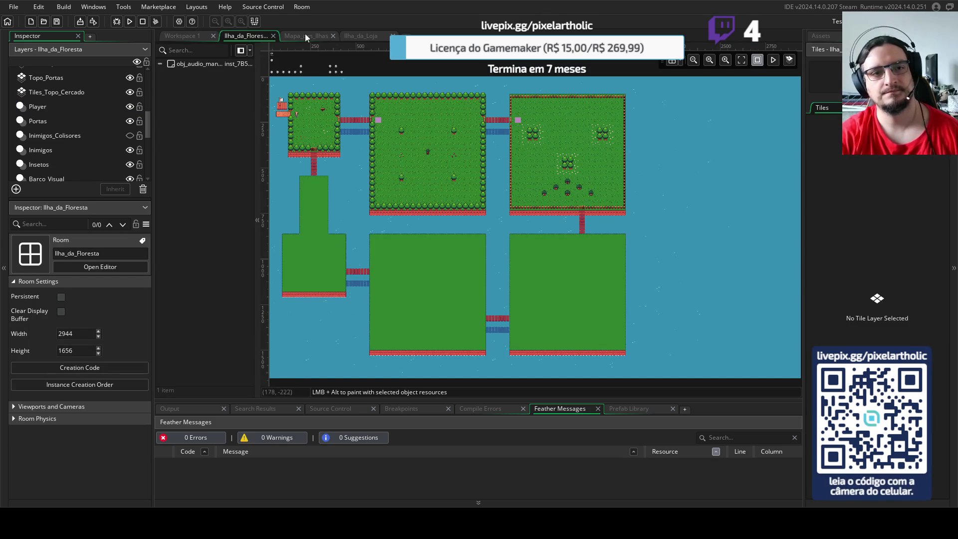
{"action": "left_click", "coordinate": [369, 37]}
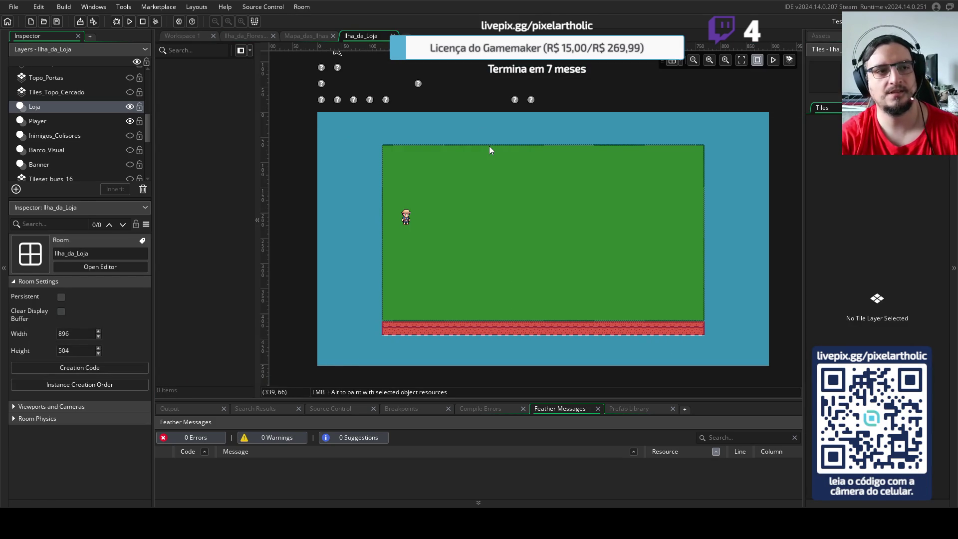
- Drag obj_loja into the room and position it at 320, 32 with the grid on
{"action": "scroll", "coordinate": [520, 186], "scroll_direction": "up", "scroll_amount": 2}
{"action": "left_click", "coordinate": [820, 36]}
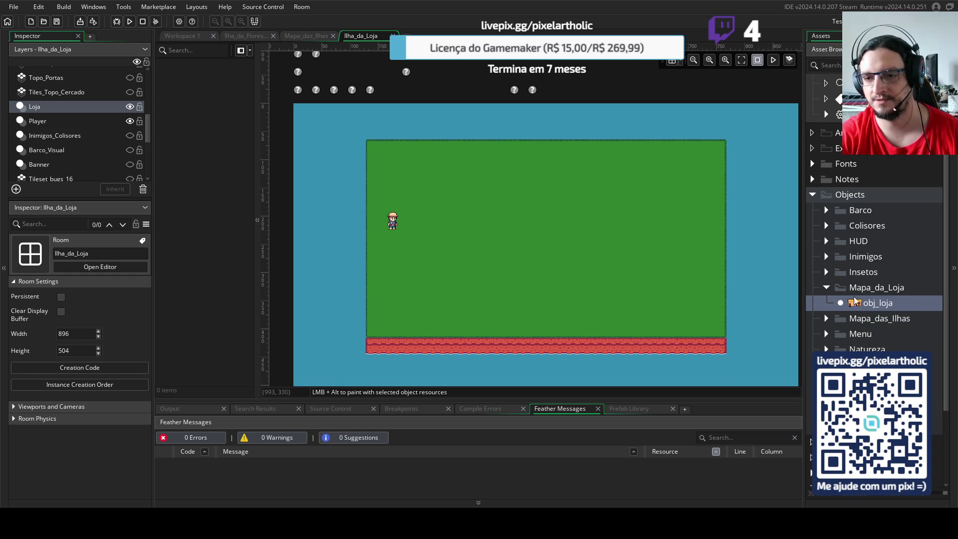
{"action": "mouse_move", "coordinate": [875, 303]}
{"action": "left_mouse_down"}
{"action": "mouse_move", "coordinate": [456, 139]}
{"action": "mouse_move", "coordinate": [679, 73]}
{"action": "left_mouse_up"}
{"action": "left_click", "coordinate": [672, 60]}
{"action": "left_click_drag", "start_coordinate": [851, 301], "coordinate": [469, 146]}
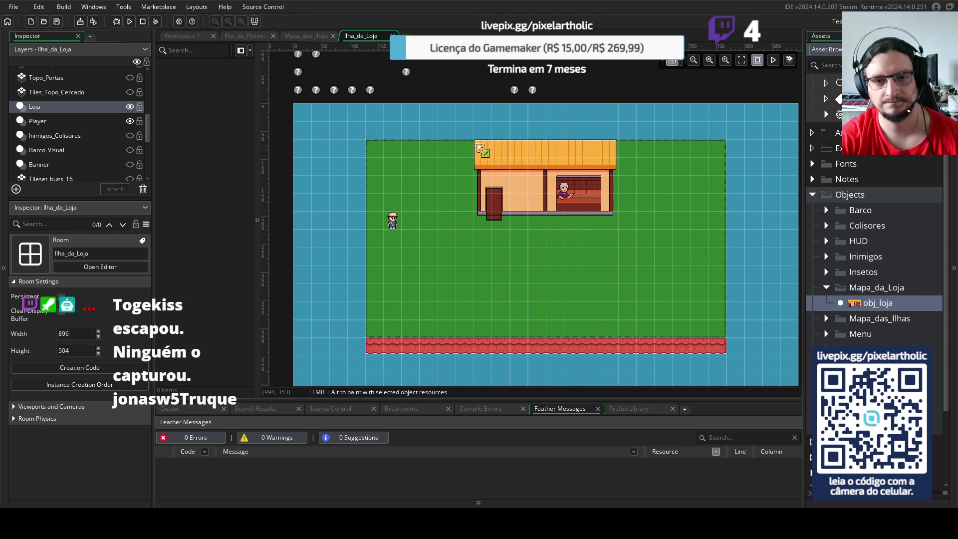
{"action": "left_click_drag", "start_coordinate": [469, 146], "coordinate": [479, 201]}
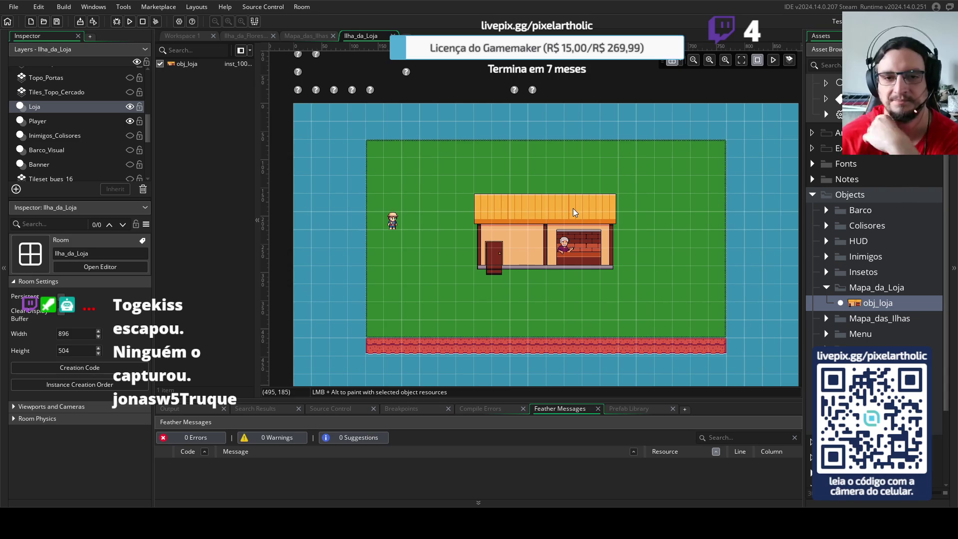
{"action": "mouse_move", "coordinate": [566, 229]}
{"action": "left_mouse_down"}
{"action": "mouse_move", "coordinate": [557, 177]}
{"action": "mouse_move", "coordinate": [563, 164]}
{"action": "left_mouse_up"}
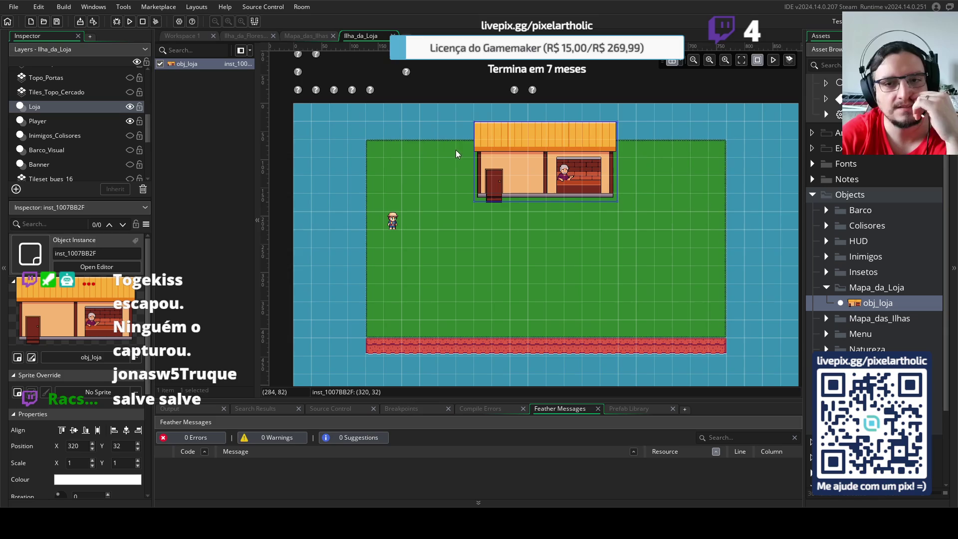
{"action": "left_click", "coordinate": [697, 172]}
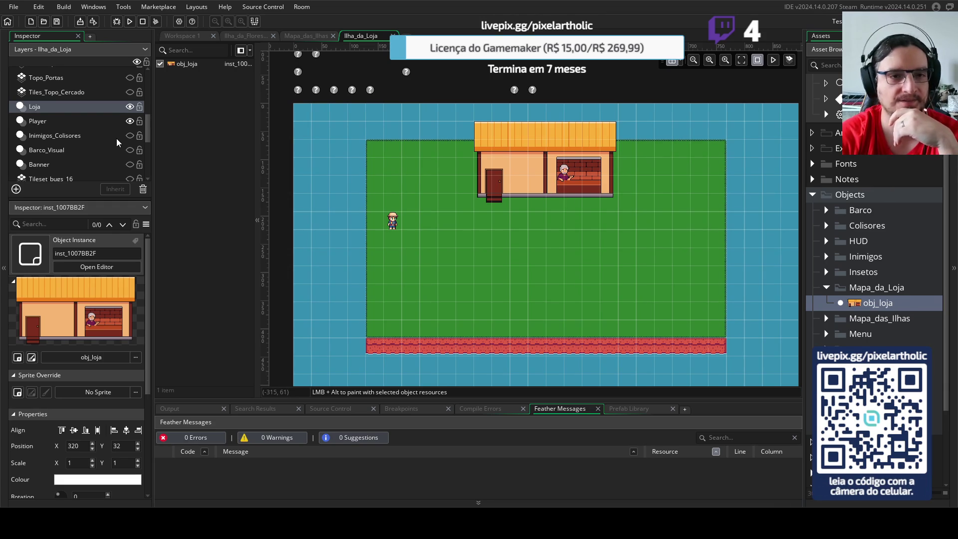
- Unhide Tileset_Collision_32 and erase all its old tiles with a filled rectangle
{"action": "scroll", "coordinate": [117, 144], "scroll_direction": "down", "scroll_amount": 5}
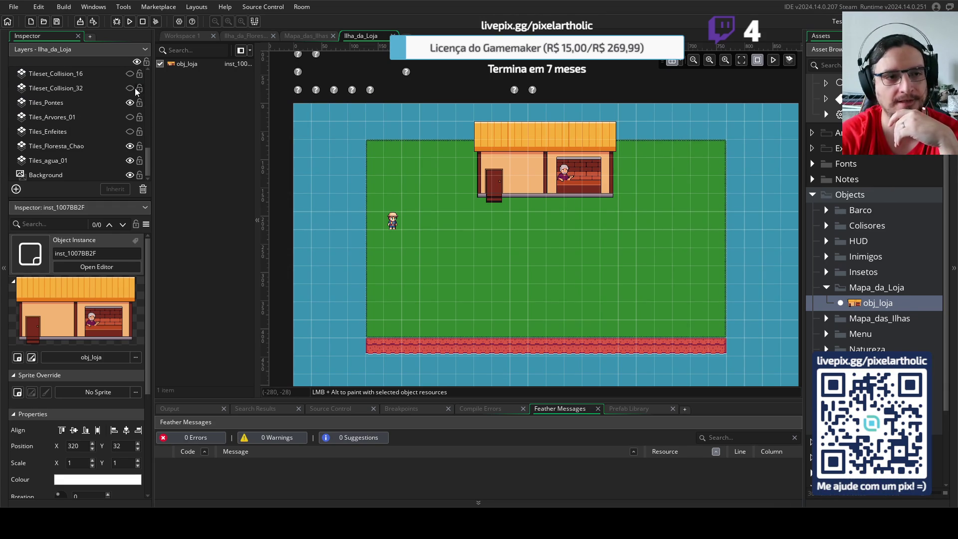
{"action": "left_click", "coordinate": [130, 88]}
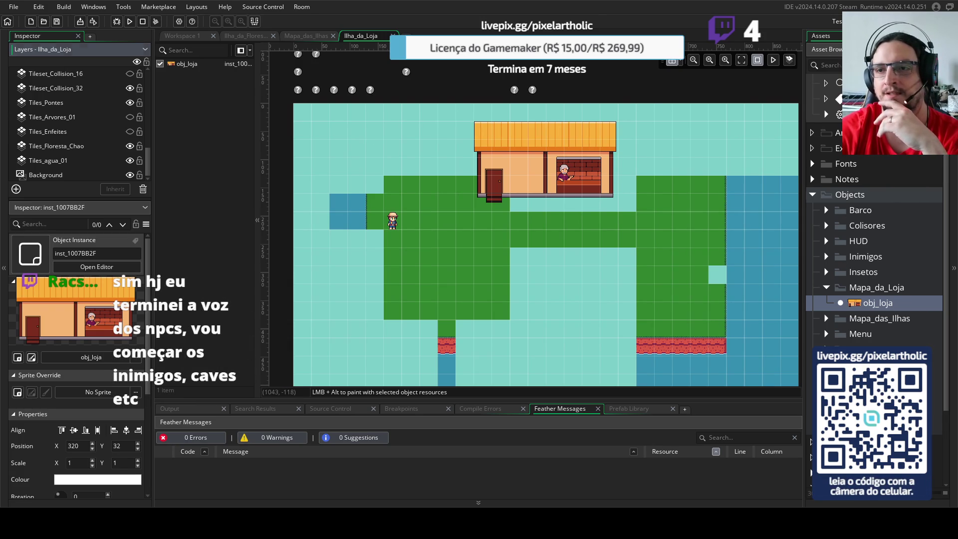
{"action": "left_click", "coordinate": [858, 35]}
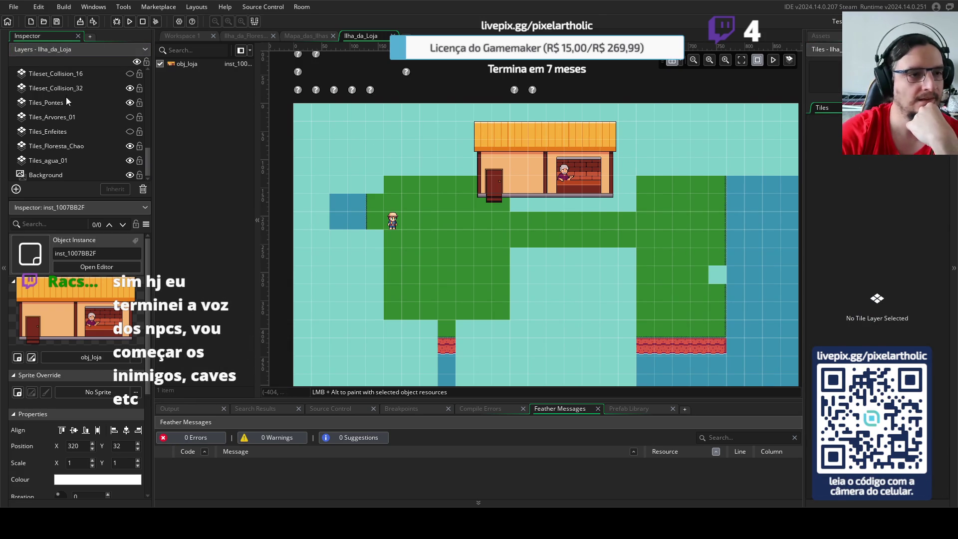
{"action": "left_click", "coordinate": [85, 87]}
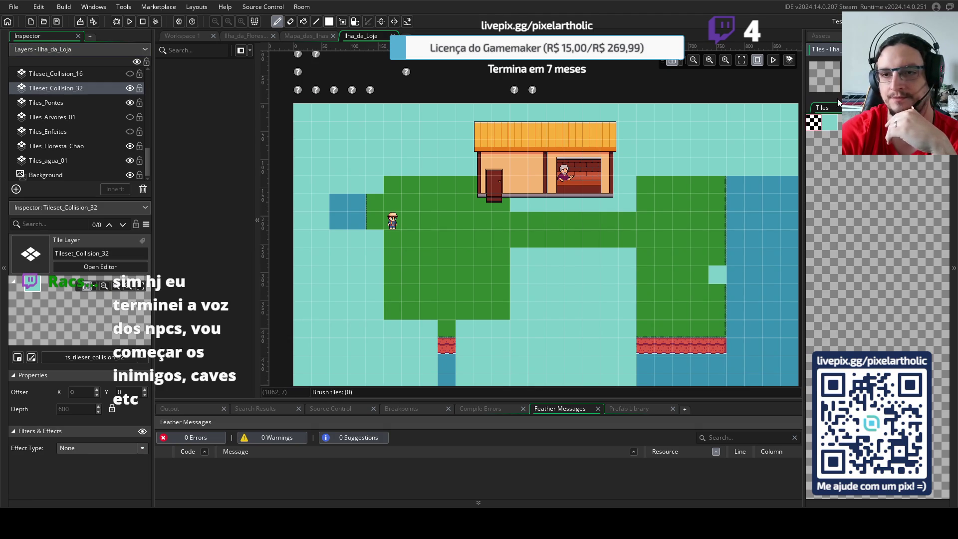
{"action": "left_click", "coordinate": [330, 21]}
{"action": "left_click_drag", "start_coordinate": [298, 103], "coordinate": [726, 354]}
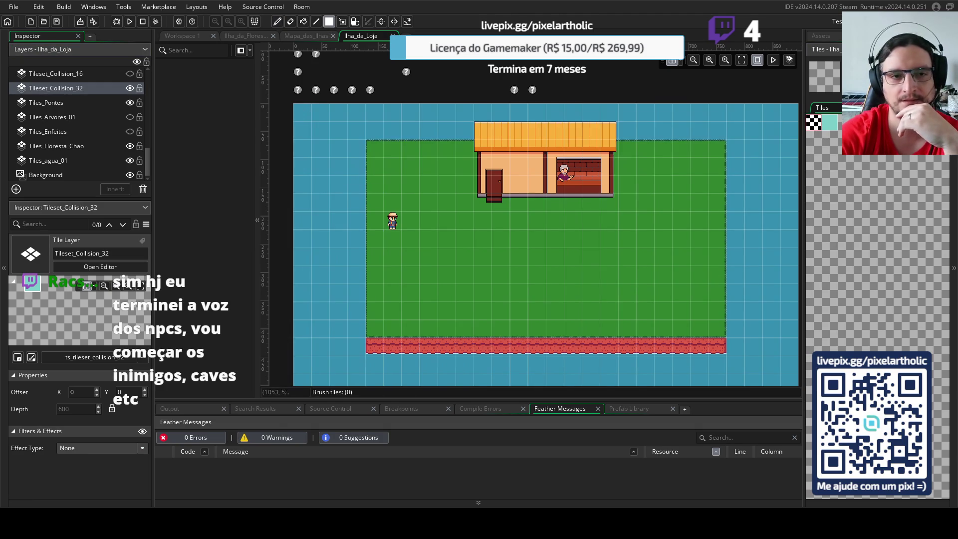
{"action": "scroll", "coordinate": [707, 273], "scroll_direction": "down", "scroll_amount": 1}
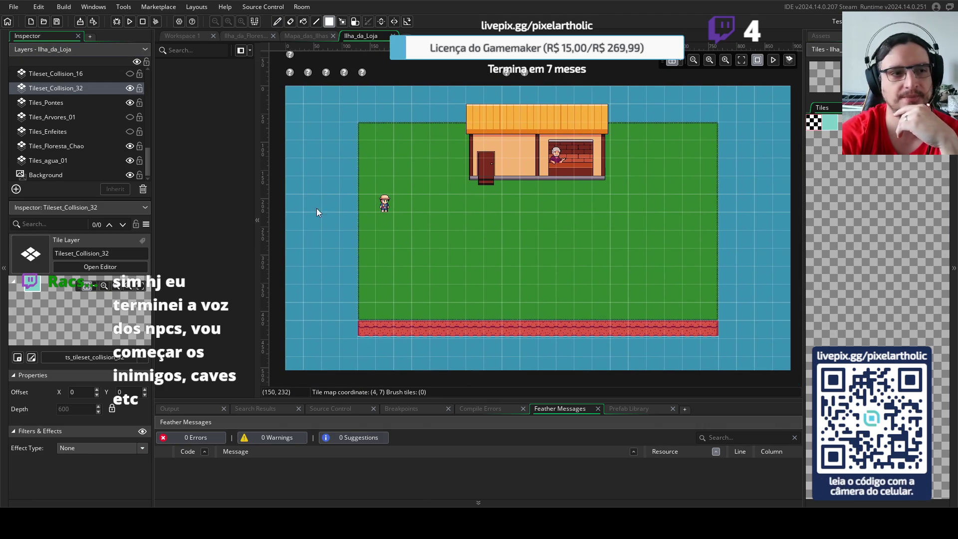
{"action": "scroll", "coordinate": [84, 122], "scroll_direction": "up", "scroll_amount": 1}
{"action": "scroll", "coordinate": [80, 106], "scroll_direction": "up", "scroll_amount": 1}
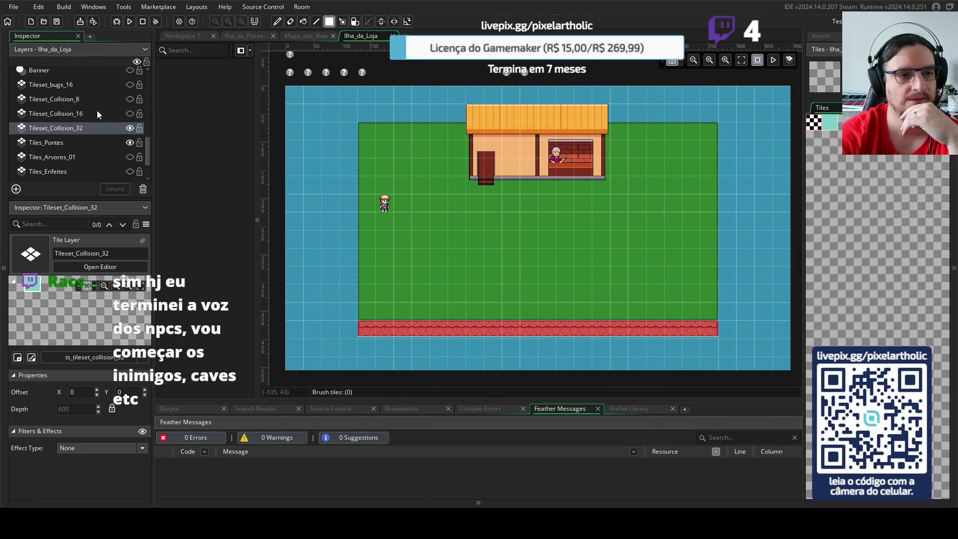
- Show Tileset_Collision_16 and Tileset_Collision_8, then erase the purple collision strips on Collision_8
{"action": "left_click", "coordinate": [97, 113]}
{"action": "left_click", "coordinate": [129, 113]}
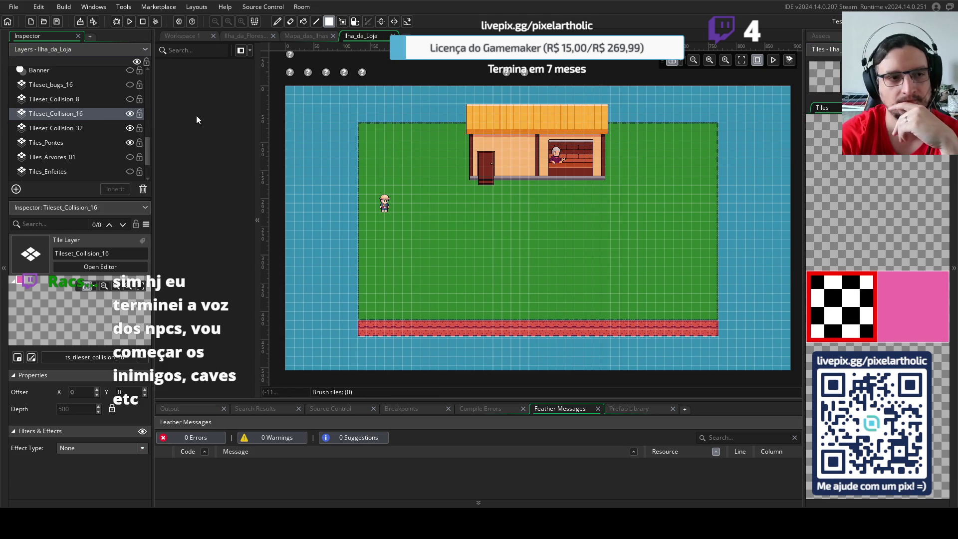
{"action": "left_click", "coordinate": [76, 99]}
{"action": "left_click", "coordinate": [130, 99]}
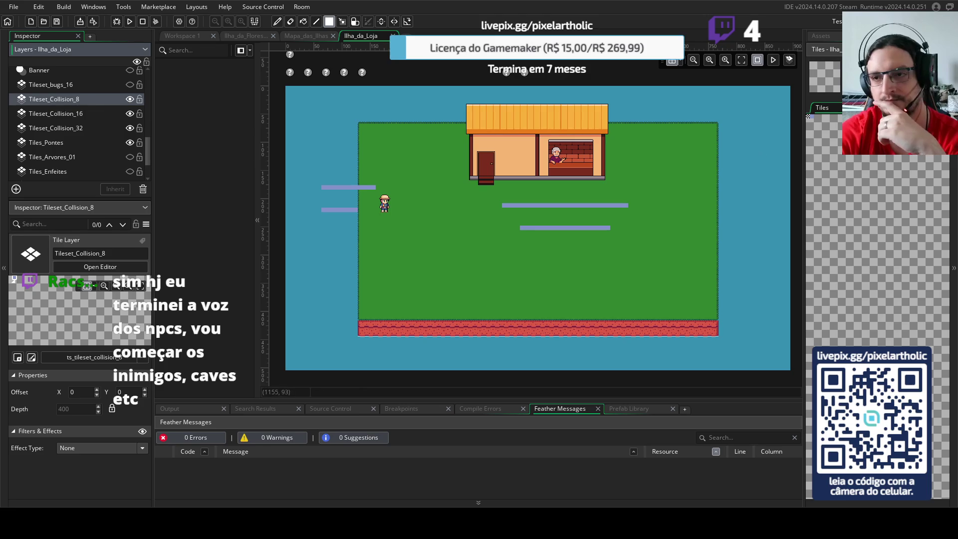
{"action": "left_click", "coordinate": [837, 281]}
{"action": "left_click_drag", "start_coordinate": [618, 215], "coordinate": [349, 193]}
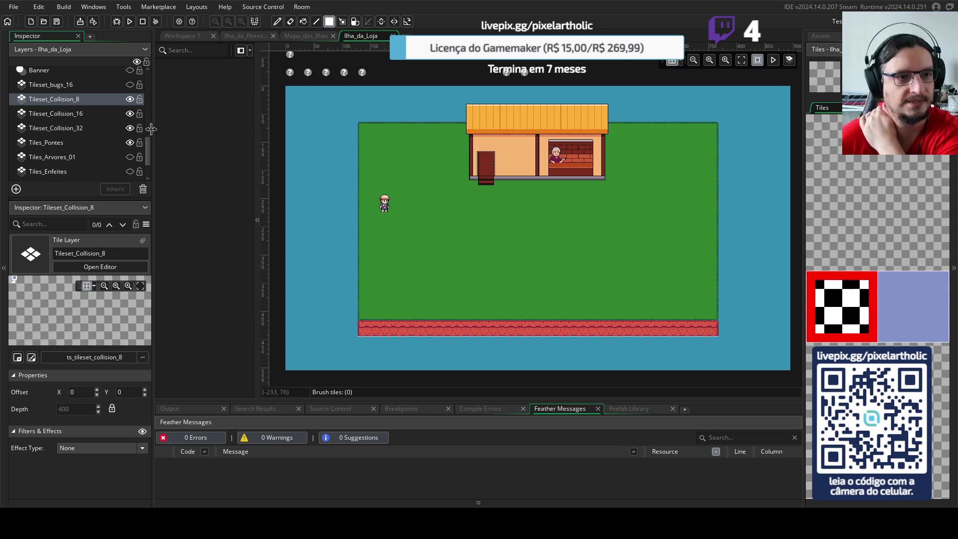
- Select Tileset_bugs_16 in single-tile mode with the empty tile ready for erasing
{"action": "left_click", "coordinate": [130, 85]}
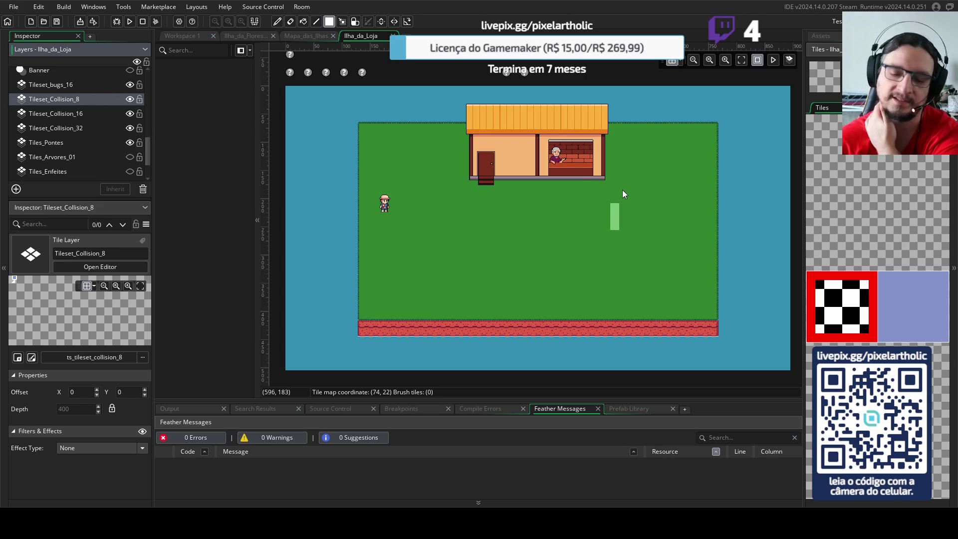
{"action": "key", "text": "d"}
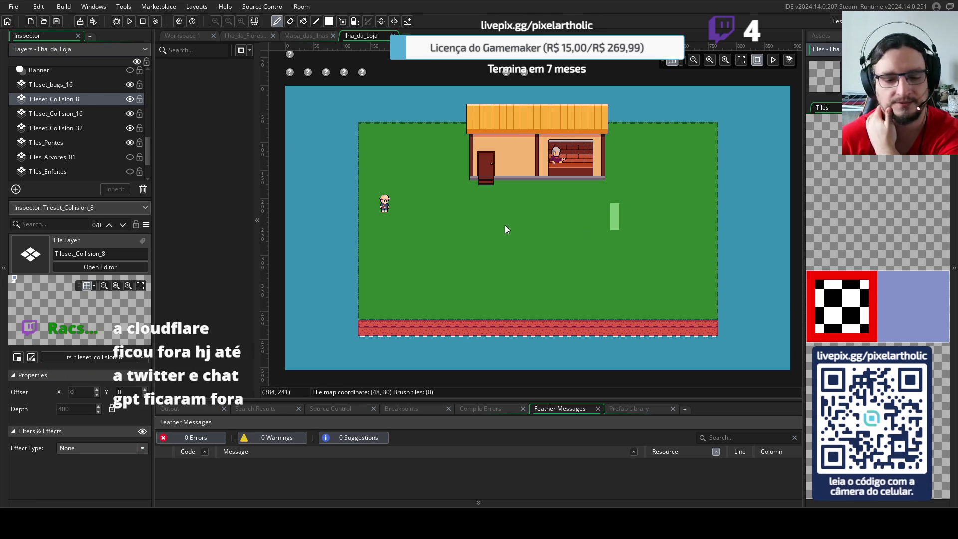
{"action": "left_click", "coordinate": [87, 101]}
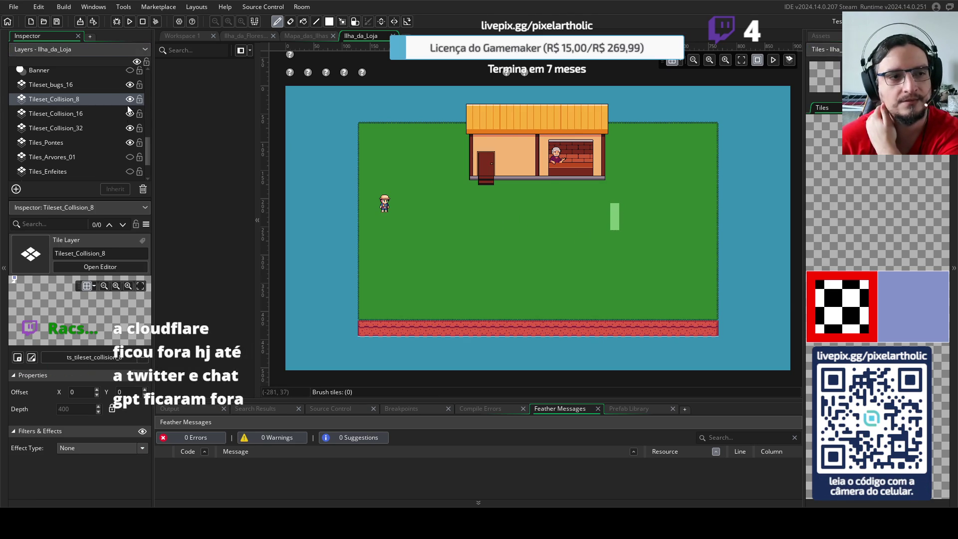
{"action": "left_click", "coordinate": [110, 86]}
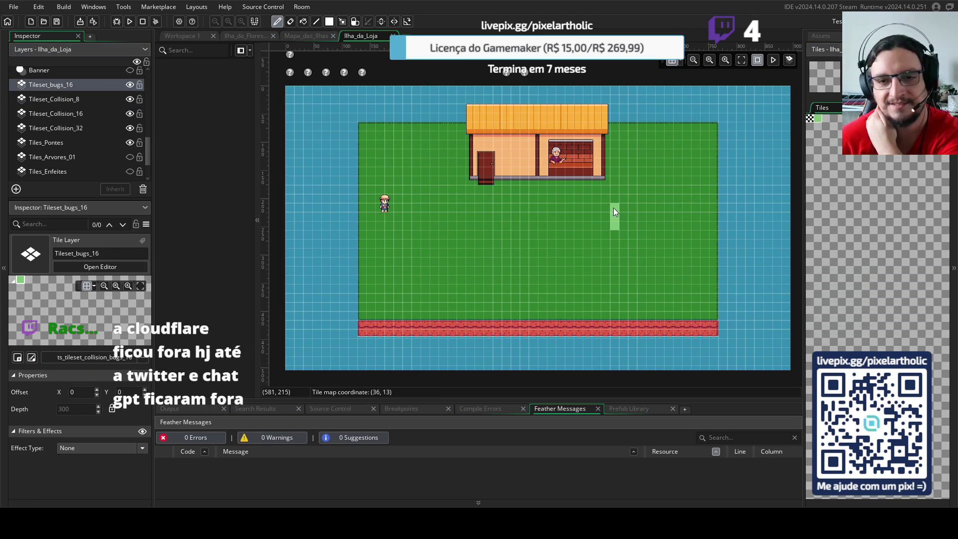
{"action": "scroll", "coordinate": [857, 190], "scroll_direction": "up", "scroll_amount": 5}
{"action": "left_click", "coordinate": [853, 298]}
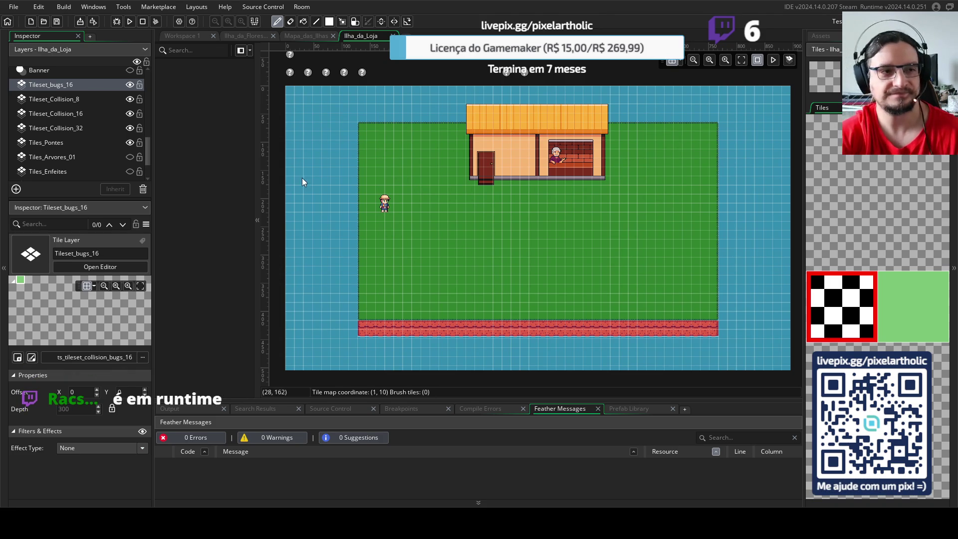
- Select the Tileset_Collision_32 layer in the room's layer list
{"action": "left_click", "coordinate": [68, 128]}
- Fill the water above, right of, below and left of the island with teal collision rectangles
{"action": "left_click", "coordinate": [830, 126]}
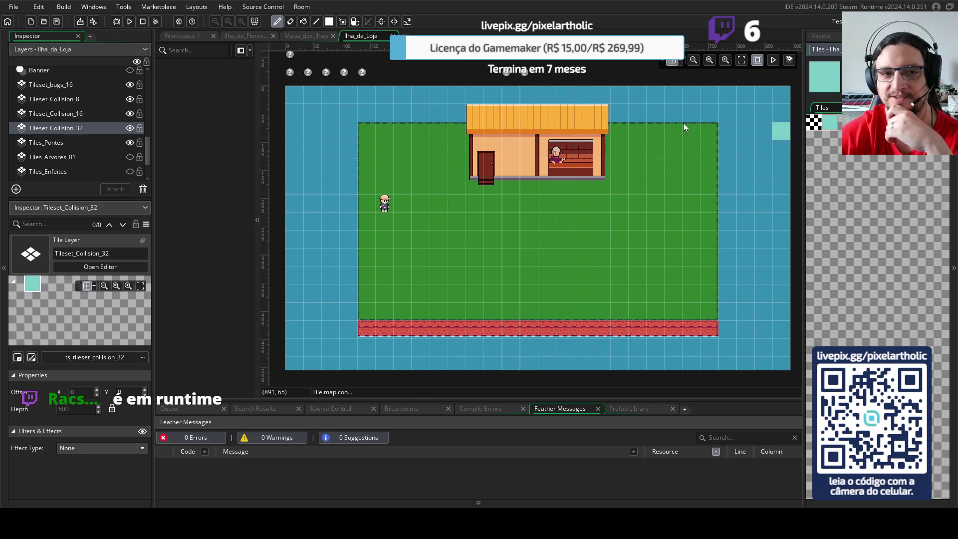
{"action": "left_click", "coordinate": [329, 21]}
{"action": "left_click_drag", "start_coordinate": [302, 98], "coordinate": [783, 111]}
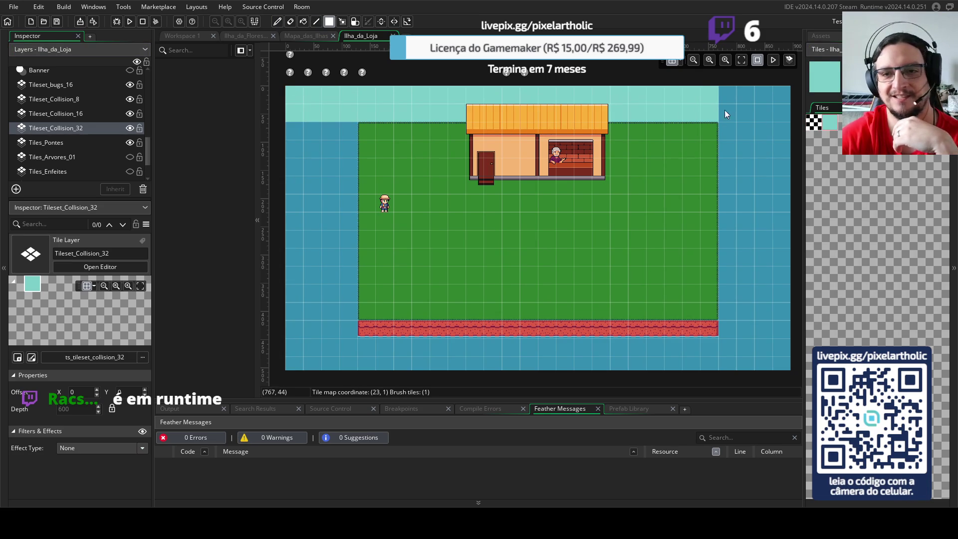
{"action": "left_click_drag", "start_coordinate": [728, 138], "coordinate": [785, 363]}
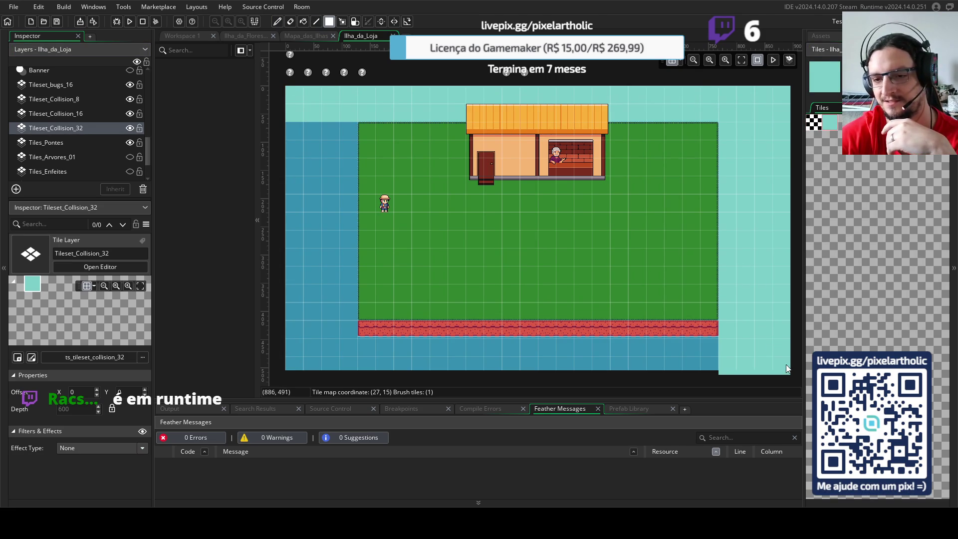
{"action": "left_click_drag", "start_coordinate": [715, 334], "coordinate": [263, 370]}
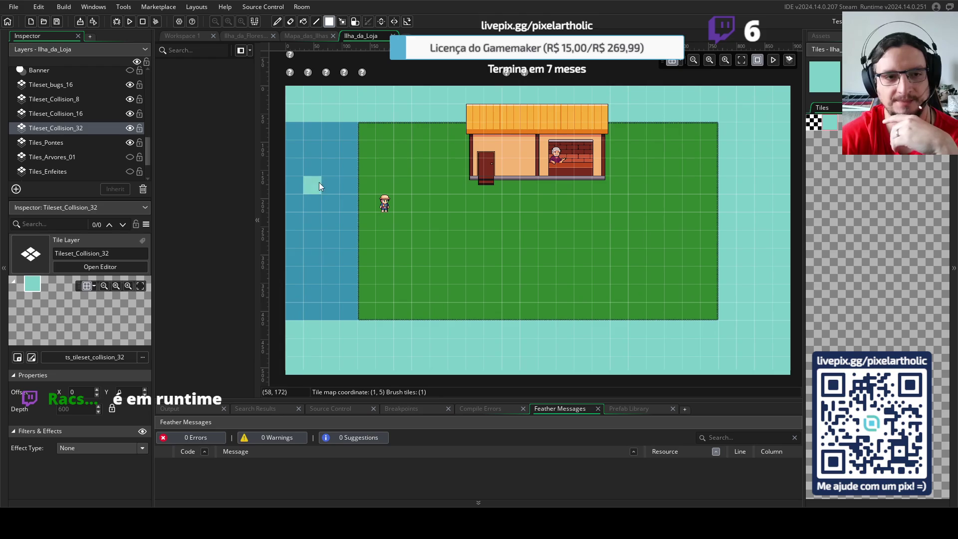
{"action": "mouse_move", "coordinate": [346, 313]}
{"action": "left_mouse_down"}
{"action": "mouse_move", "coordinate": [292, 124]}
{"action": "mouse_move", "coordinate": [292, 214]}
{"action": "left_mouse_up"}
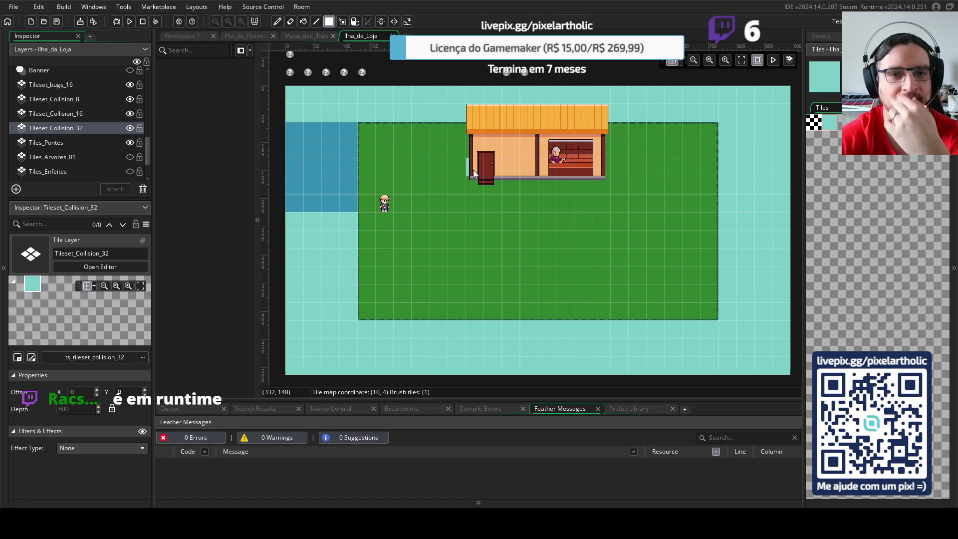
{"action": "left_click", "coordinate": [837, 36]}
- Tidy the asset tree and open the Room Manager showing the project's room order
{"action": "left_click", "coordinate": [826, 288]}
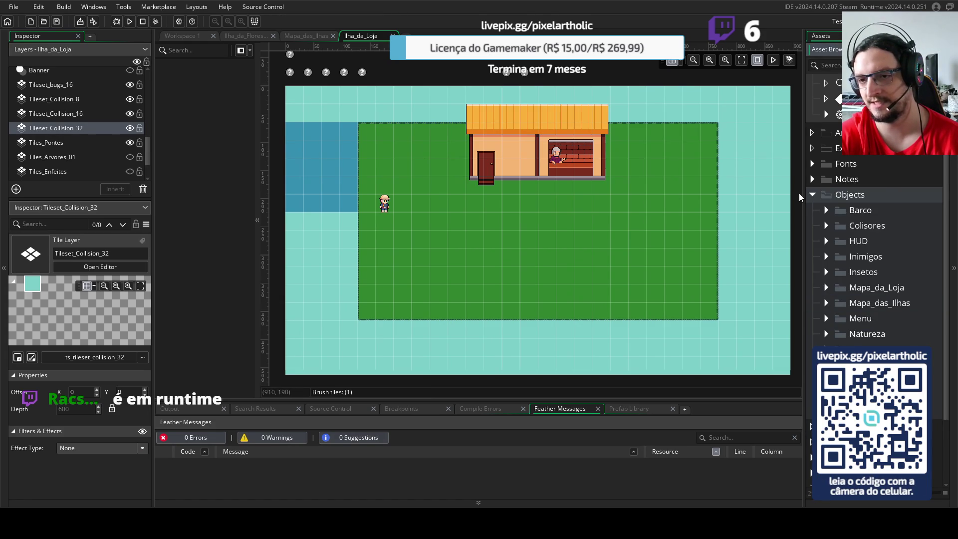
{"action": "left_click", "coordinate": [811, 194]}
{"action": "left_click", "coordinate": [812, 301]}
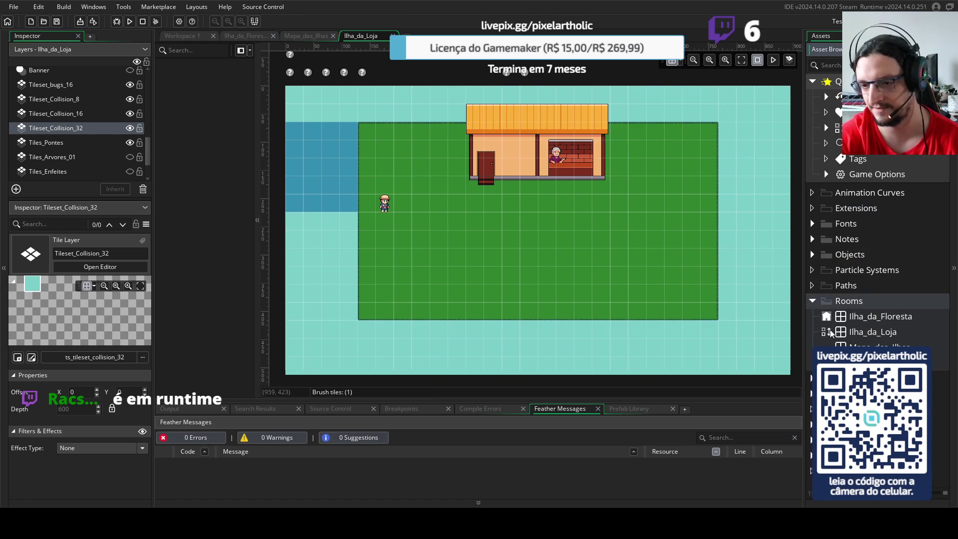
{"action": "left_click", "coordinate": [826, 333]}
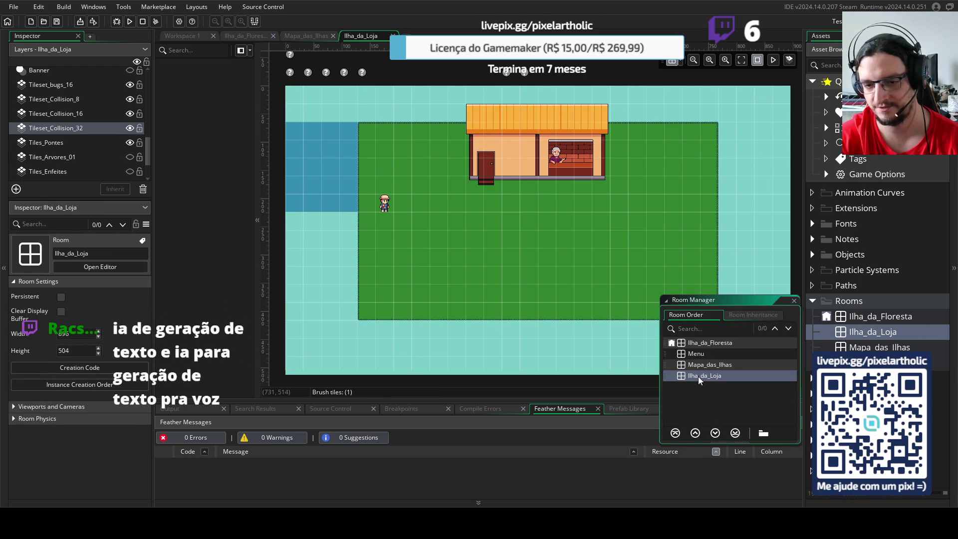
- Move Ilha_da_Loja up three places to make it the first room, then run the game
{"action": "left_click", "coordinate": [695, 434]}
{"action": "left_click", "coordinate": [695, 433]}
{"action": "left_click", "coordinate": [695, 433]}
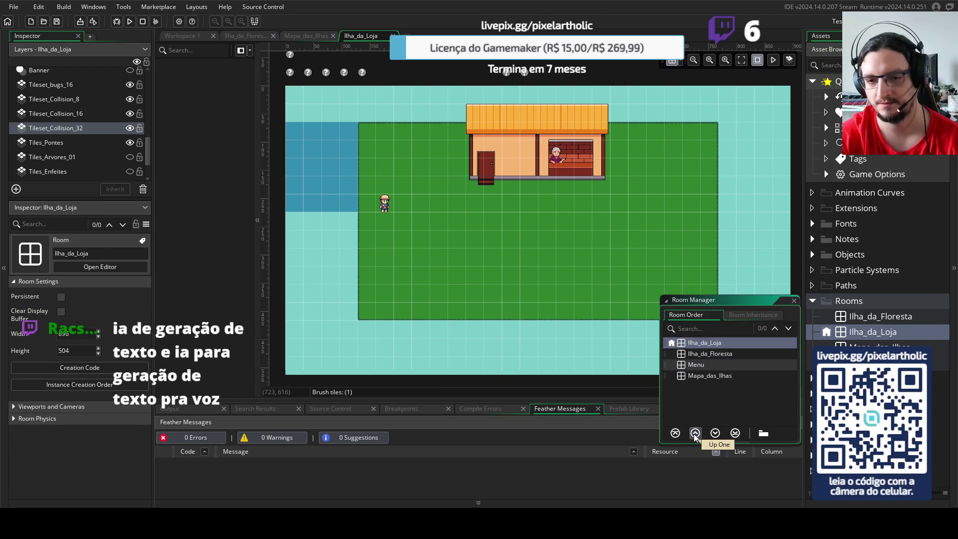
{"action": "key", "text": "F5"}
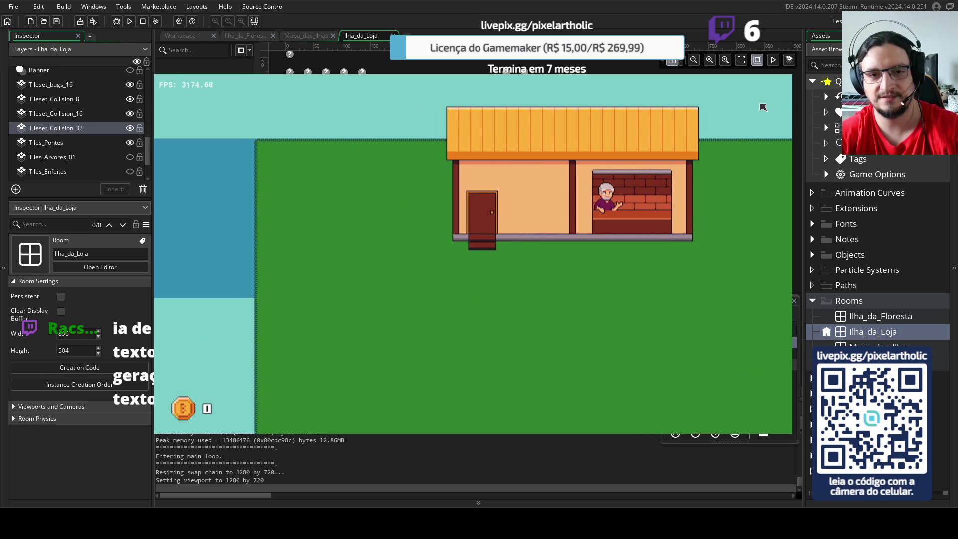
- Walk the player down, left and right below the shop, then quit the game with Escape
{"action": "key", "text": "Down"}
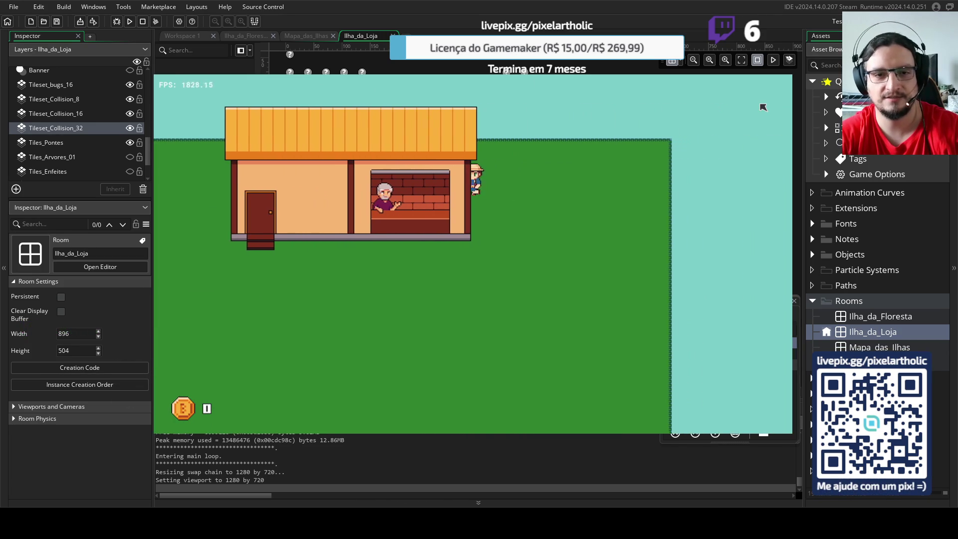
{"action": "key", "text": "Left"}
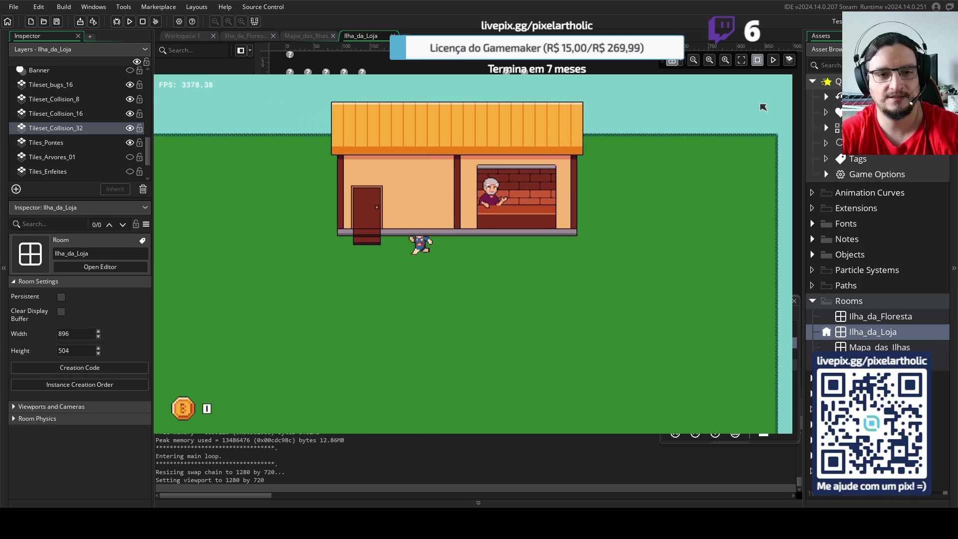
{"action": "key", "text": "Right"}
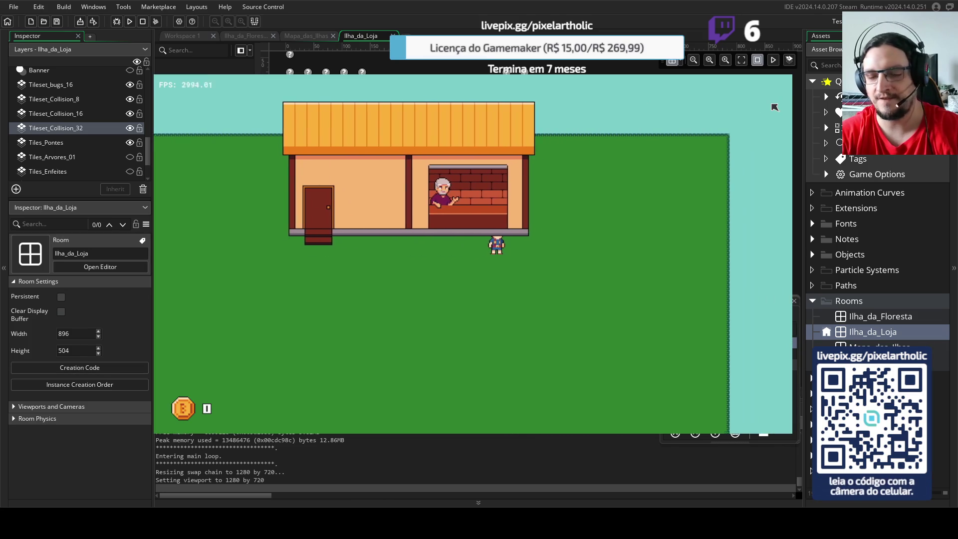
{"action": "key", "text": "Escape"}
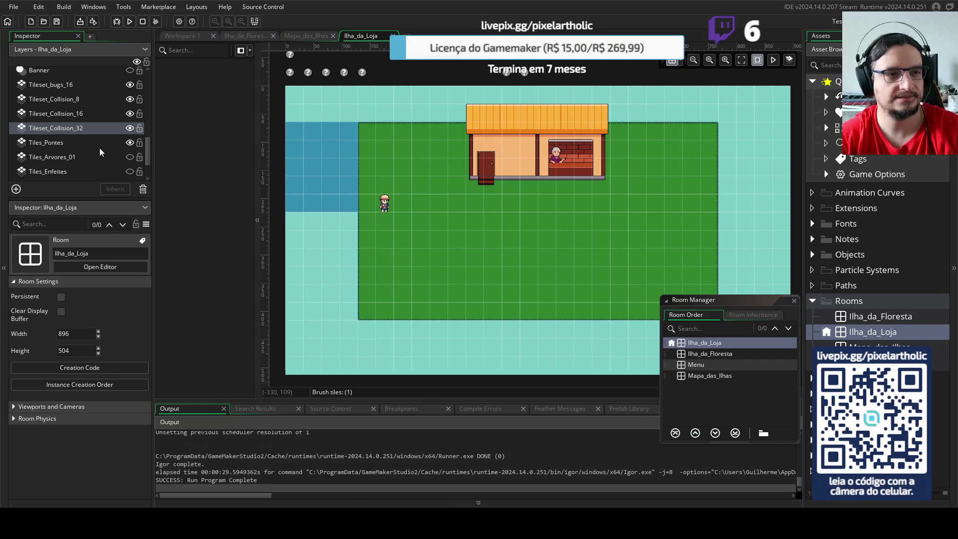
- Close the room order window and move the Loja layer beneath the Player layer
{"action": "left_click", "coordinate": [793, 300]}
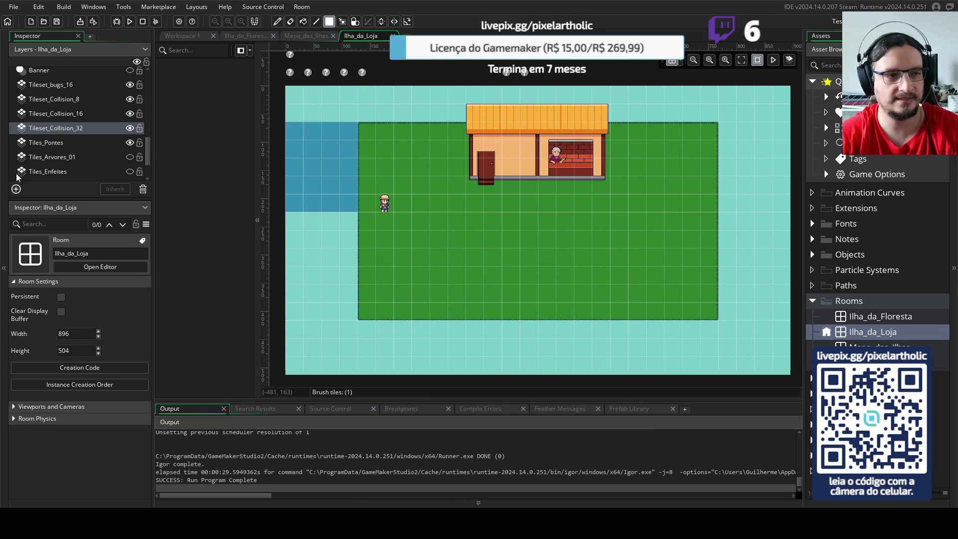
{"action": "scroll", "coordinate": [63, 146], "scroll_direction": "up", "scroll_amount": 2}
{"action": "scroll", "coordinate": [64, 146], "scroll_direction": "up", "scroll_amount": 2}
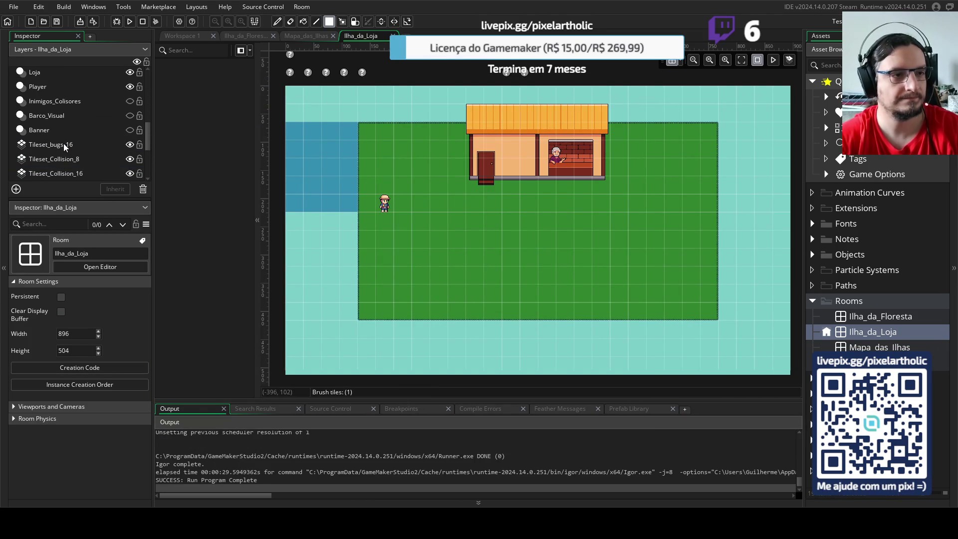
{"action": "left_click", "coordinate": [42, 75]}
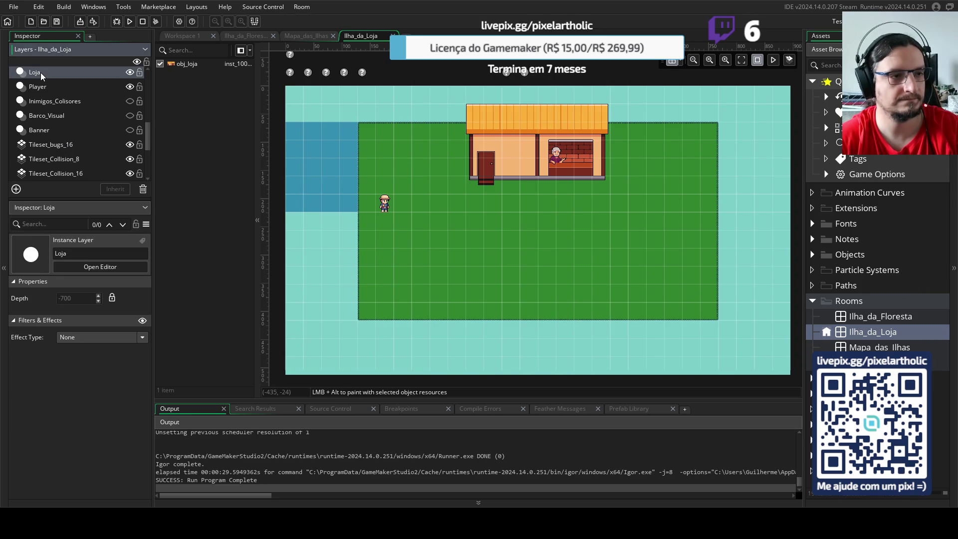
{"action": "left_click_drag", "start_coordinate": [41, 74], "coordinate": [46, 106]}
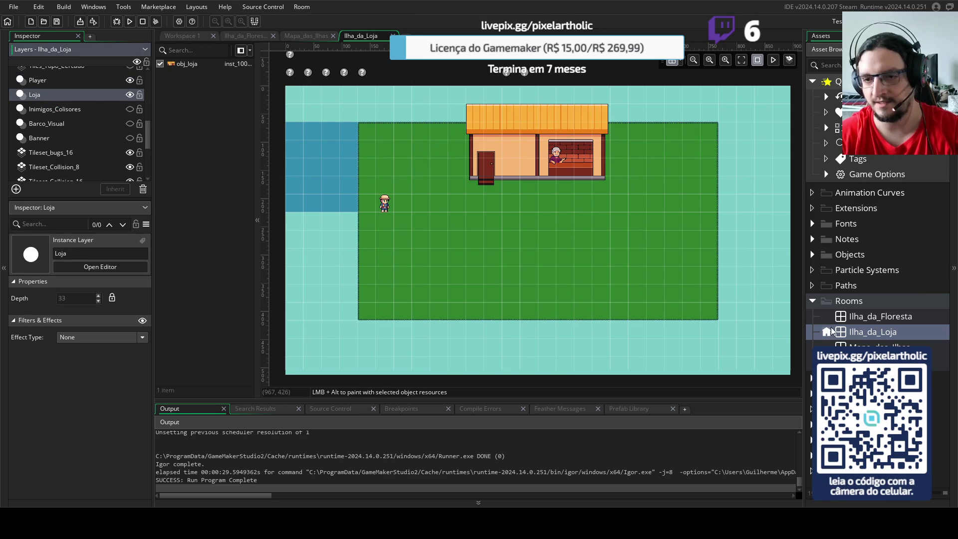
- Paint collision tiles along the shop's right wall on Tileset_Collision_32, then run the game
{"action": "scroll", "coordinate": [73, 171], "scroll_direction": "down", "scroll_amount": 1}
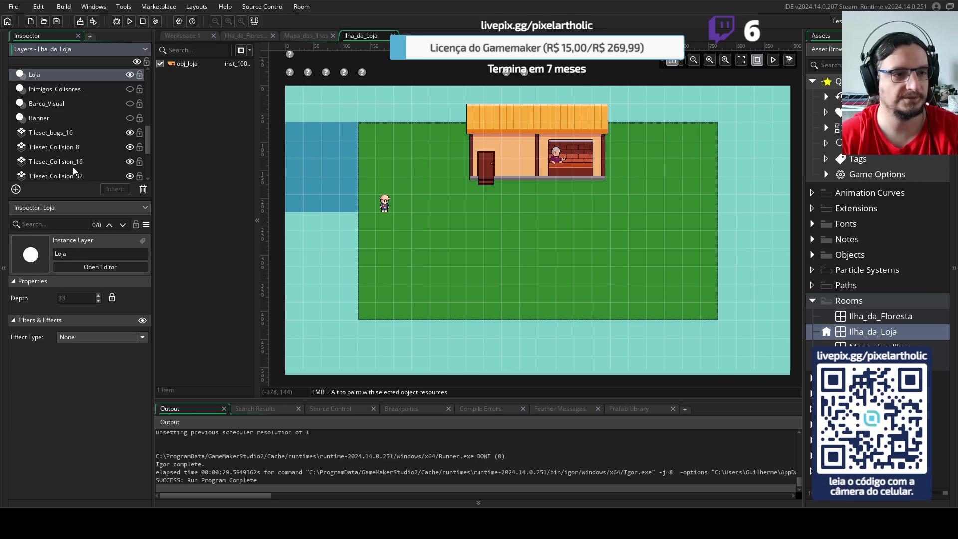
{"action": "left_click", "coordinate": [73, 176]}
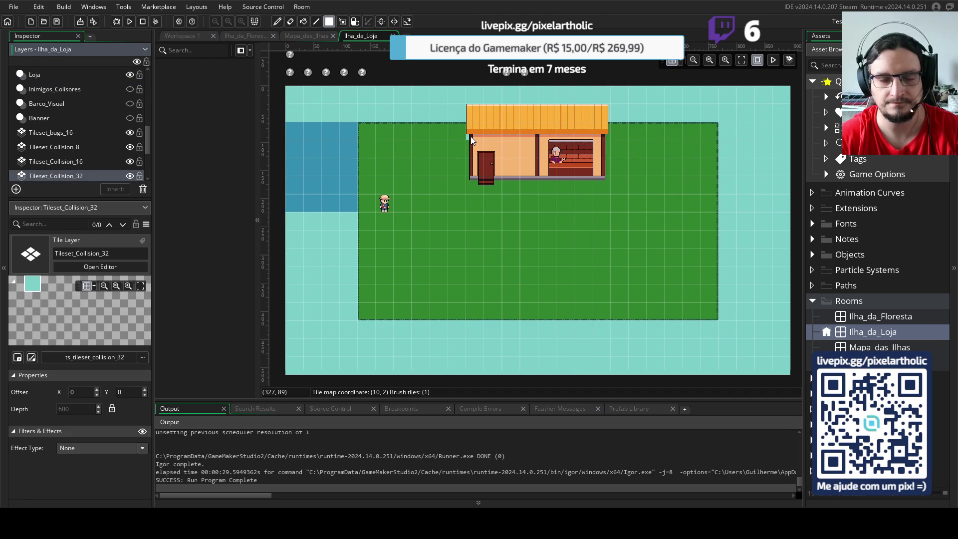
{"action": "left_click_drag", "start_coordinate": [606, 131], "coordinate": [606, 173]}
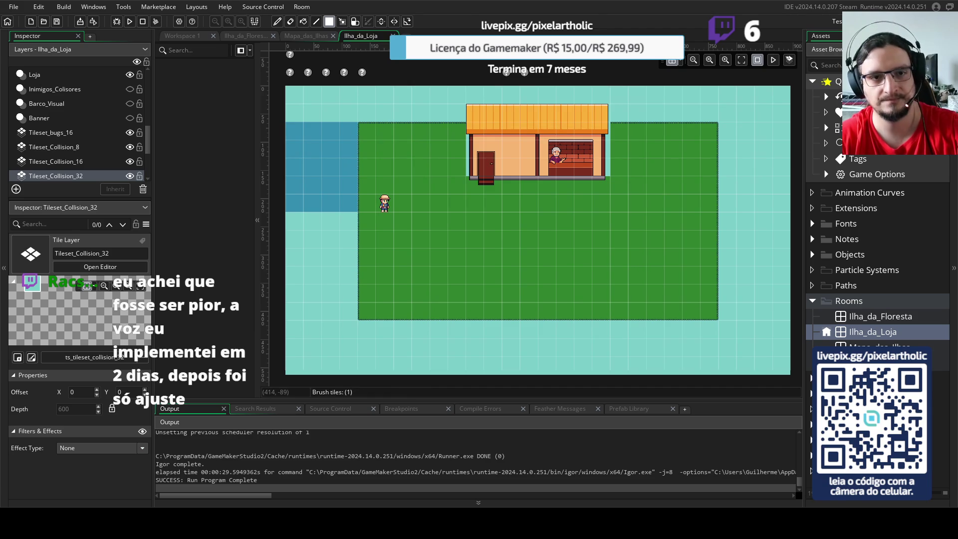
{"action": "key", "text": "F5"}
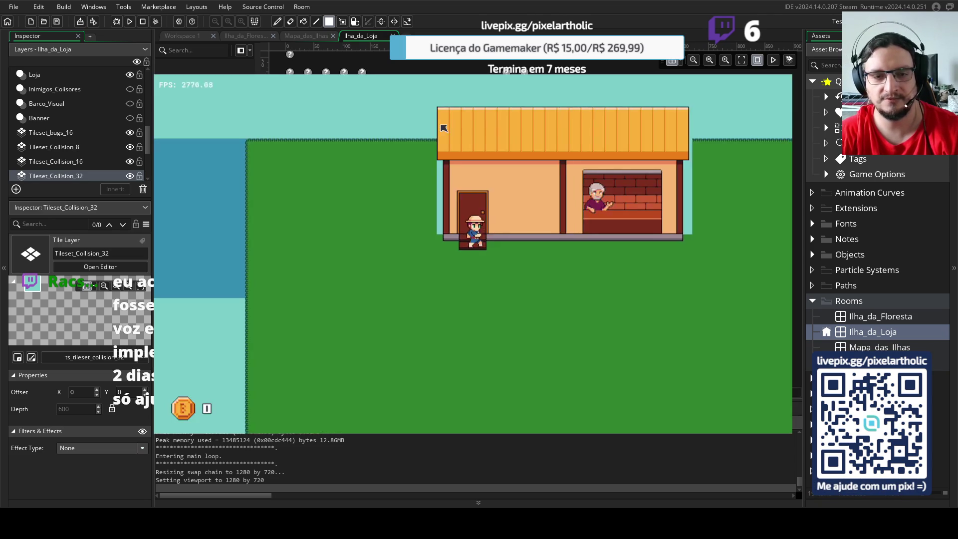
- Walk the player past the shop counter, door and roof, then quit the game with Escape
{"action": "key", "text": "Right"}
{"action": "key", "text": "Right"}
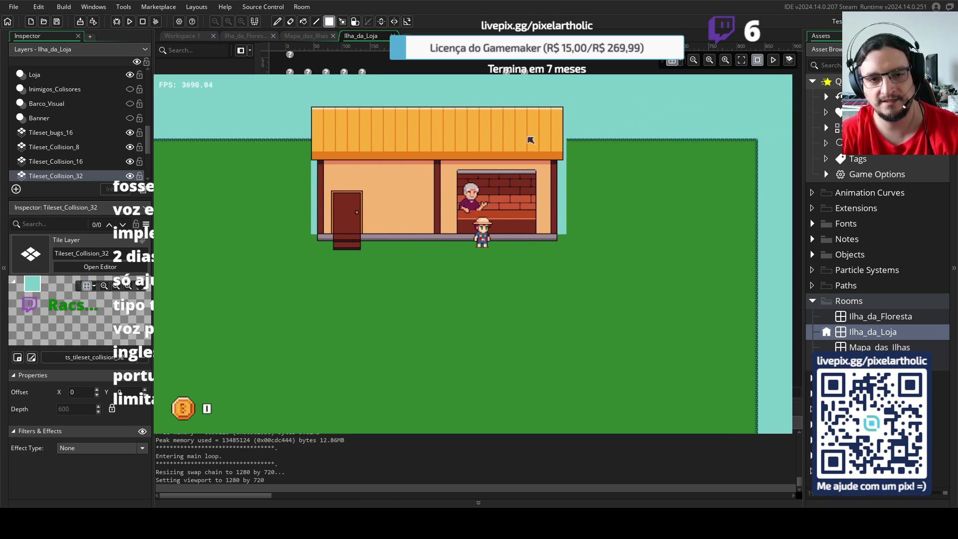
{"action": "key", "text": "Right"}
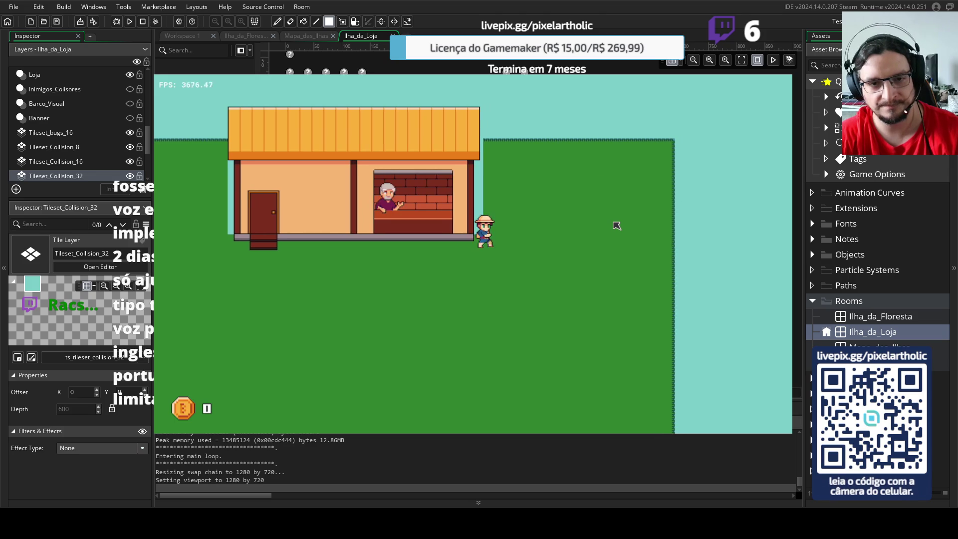
{"action": "key", "text": "Left"}
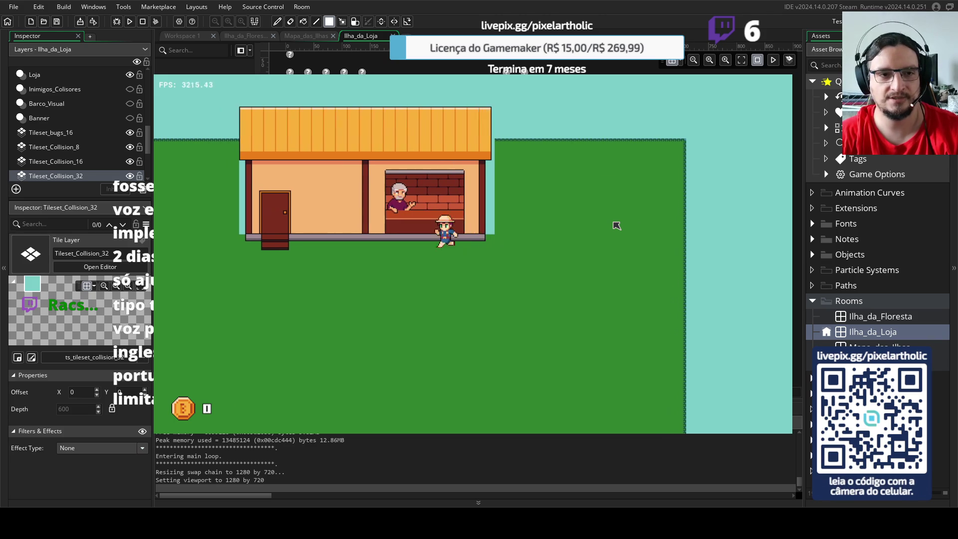
{"action": "key", "text": "Left"}
{"action": "key", "text": "Up"}
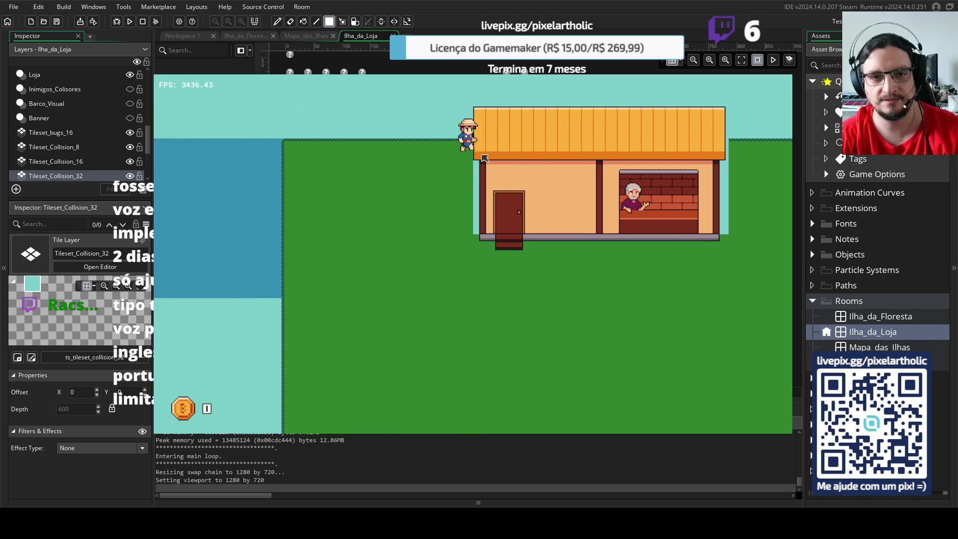
{"action": "key", "text": "Down"}
{"action": "key", "text": "Right"}
{"action": "key", "text": "Up"}
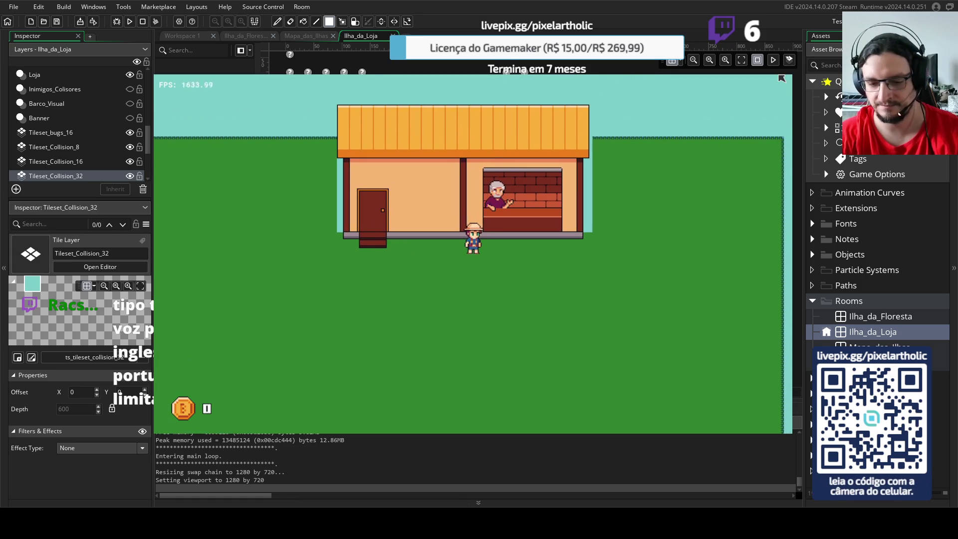
{"action": "key", "text": "Escape"}
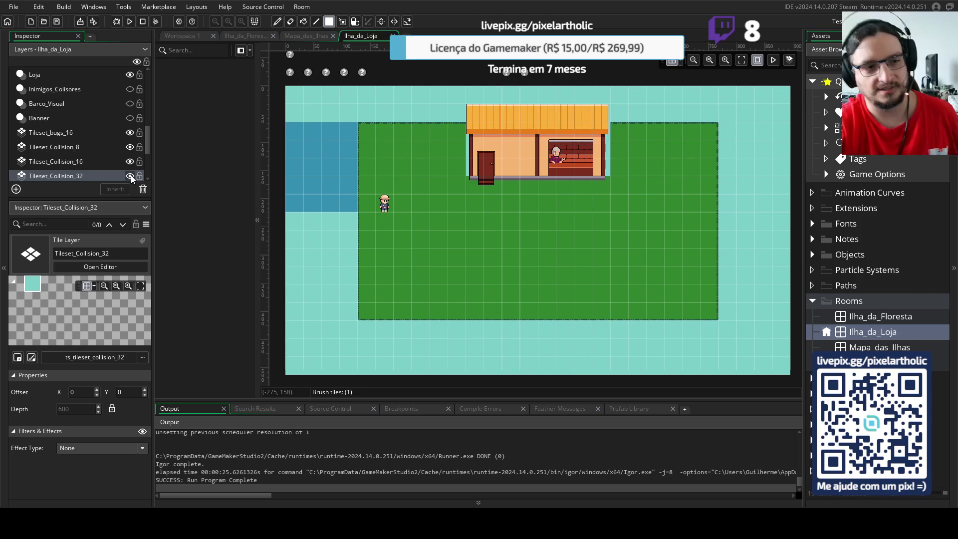
- Undo a stray tile and erase the collision strips along both shop walls with the empty tile
{"action": "left_click", "coordinate": [366, 167]}
{"action": "key", "text": "ctrl+z"}
{"action": "left_click", "coordinate": [851, 36]}
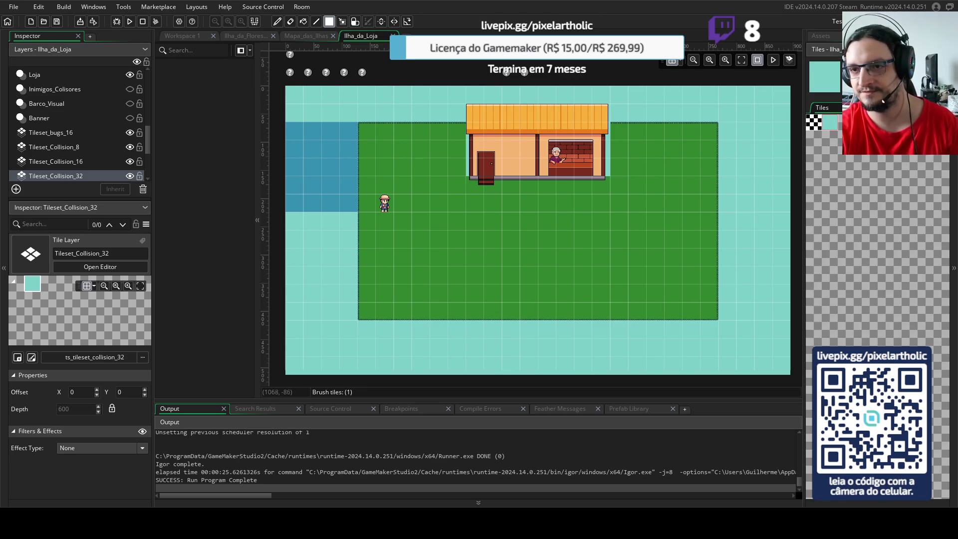
{"action": "left_click", "coordinate": [814, 122]}
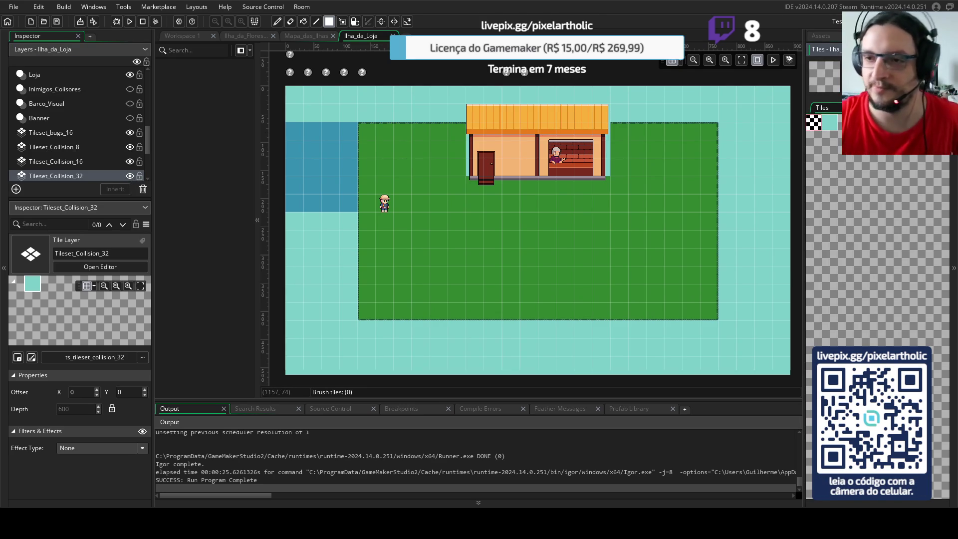
{"action": "scroll", "coordinate": [848, 210], "scroll_direction": "up", "scroll_amount": 4}
{"action": "left_click_drag", "start_coordinate": [469, 167], "coordinate": [475, 124]}
{"action": "left_click_drag", "start_coordinate": [607, 170], "coordinate": [605, 102]}
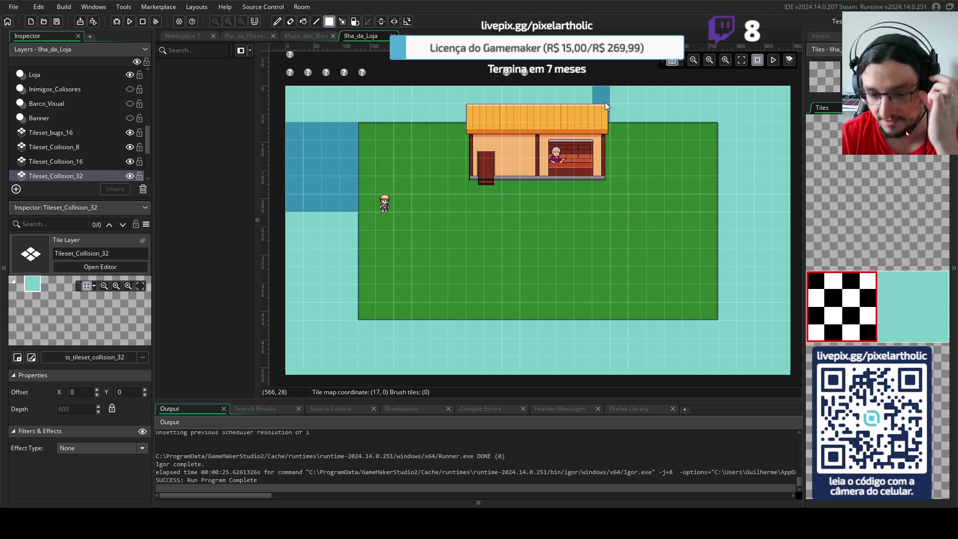